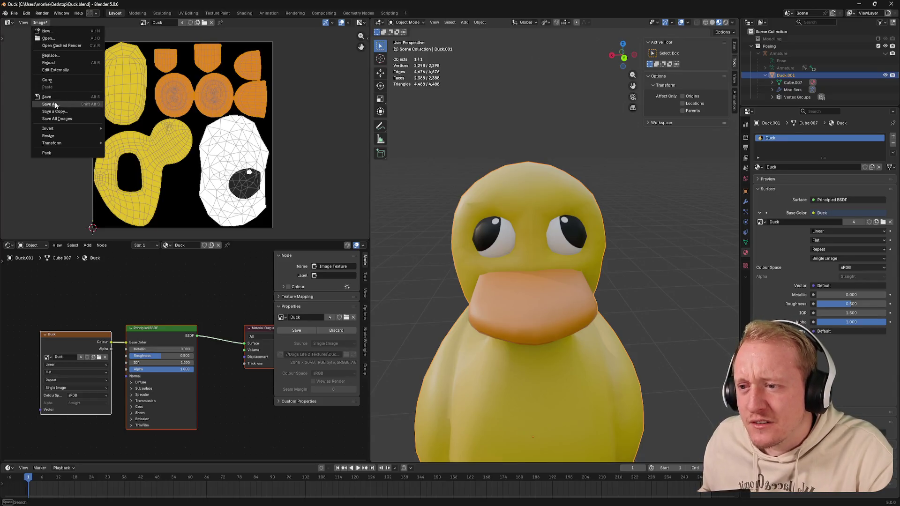
Step: Save the duck's texture image from the UV editor
{"action": "left_click", "coordinate": [55, 105]}
{"action": "mouse_move", "coordinate": [507, 213]}
{"action": "middle_mouse_down"}
{"action": "mouse_move", "coordinate": [541, 201]}
{"action": "mouse_move", "coordinate": [460, 199]}
{"action": "mouse_move", "coordinate": [510, 199]}
{"action": "mouse_move", "coordinate": [522, 188]}
{"action": "middle_mouse_up"}
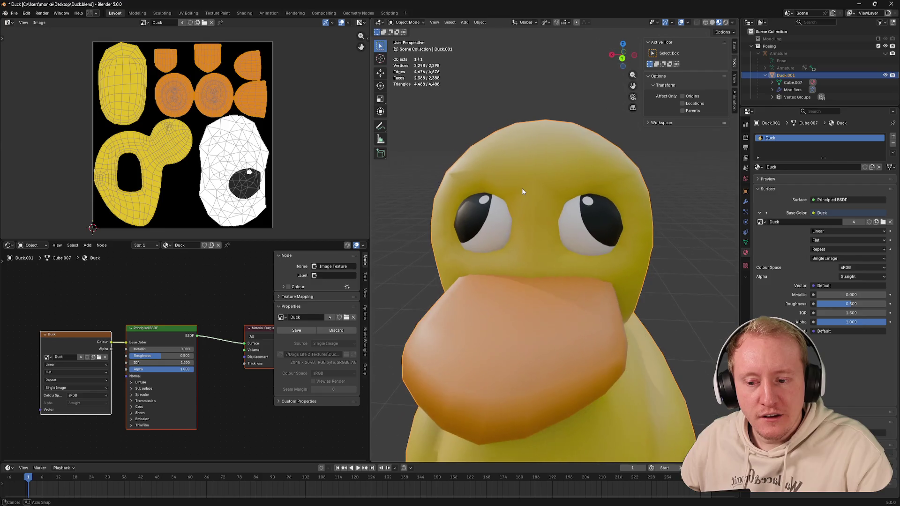
{"action": "mouse_move", "coordinate": [211, 288]}
{"action": "middle_mouse_down"}
{"action": "mouse_move", "coordinate": [181, 288]}
{"action": "mouse_move", "coordinate": [197, 271]}
{"action": "middle_mouse_up"}
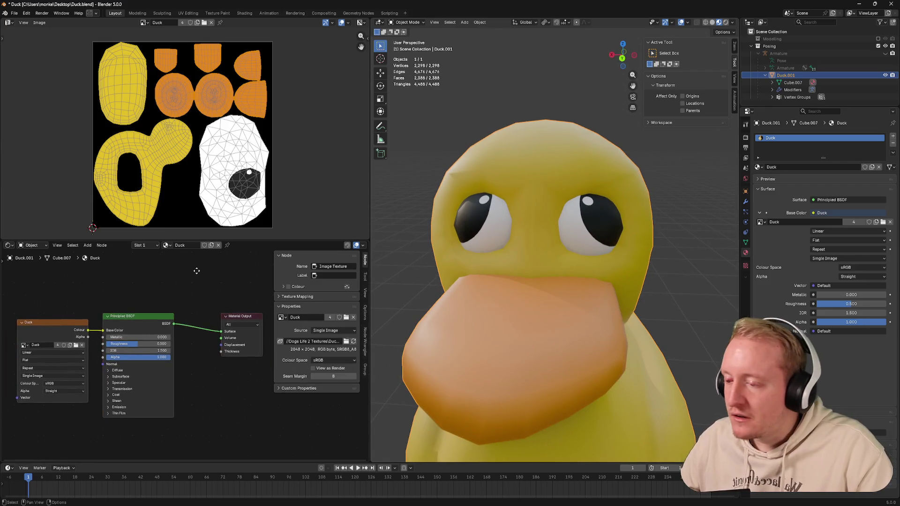
{"action": "scroll", "coordinate": [432, 298], "scroll_direction": "down", "scroll_amount": 5}
Step: Inspect the textured duck from the side, back and front, then save Duck.blend
{"action": "mouse_move", "coordinate": [541, 336]}
{"action": "middle_mouse_down"}
{"action": "mouse_move", "coordinate": [530, 339]}
{"action": "mouse_move", "coordinate": [511, 221]}
{"action": "middle_mouse_up"}
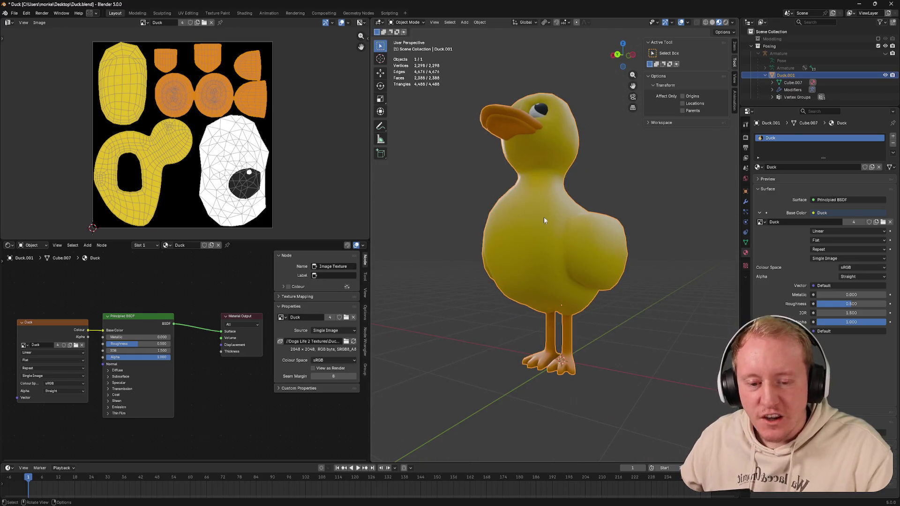
{"action": "mouse_move", "coordinate": [525, 362]}
{"action": "middle_mouse_down"}
{"action": "mouse_move", "coordinate": [501, 341]}
{"action": "mouse_move", "coordinate": [503, 291]}
{"action": "mouse_move", "coordinate": [539, 351]}
{"action": "middle_mouse_up"}
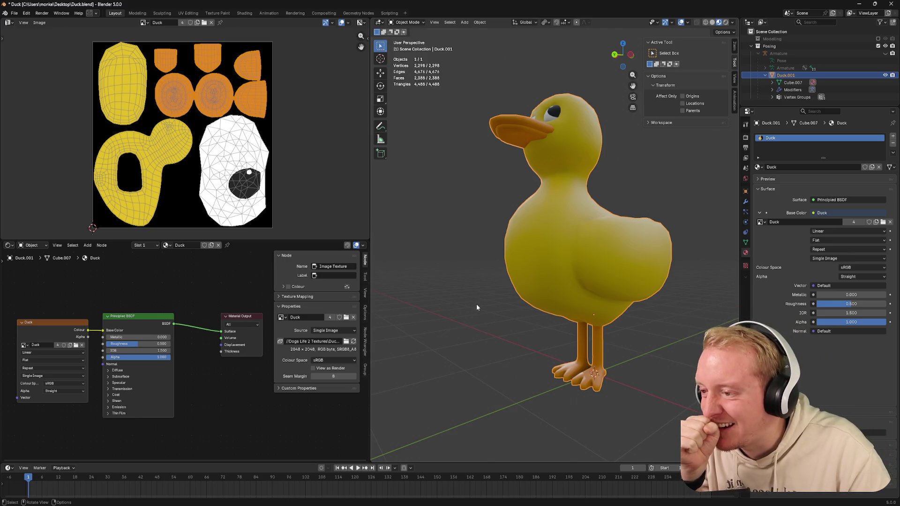
{"action": "scroll", "coordinate": [489, 313], "scroll_direction": "up", "scroll_amount": 2}
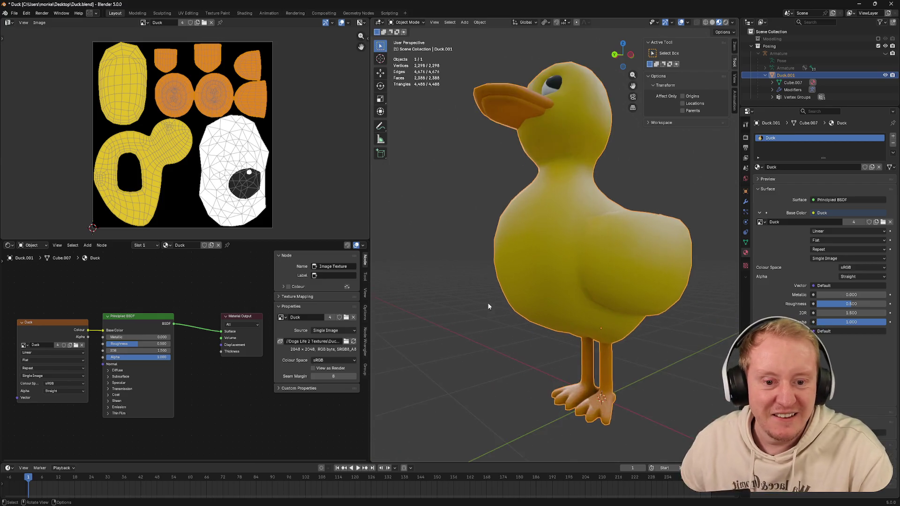
{"action": "scroll", "coordinate": [488, 303], "scroll_direction": "up", "scroll_amount": 2}
{"action": "middle_click_drag", "start_coordinate": [485, 270], "coordinate": [498, 280]}
{"action": "scroll", "coordinate": [498, 280], "scroll_direction": "down", "scroll_amount": 2}
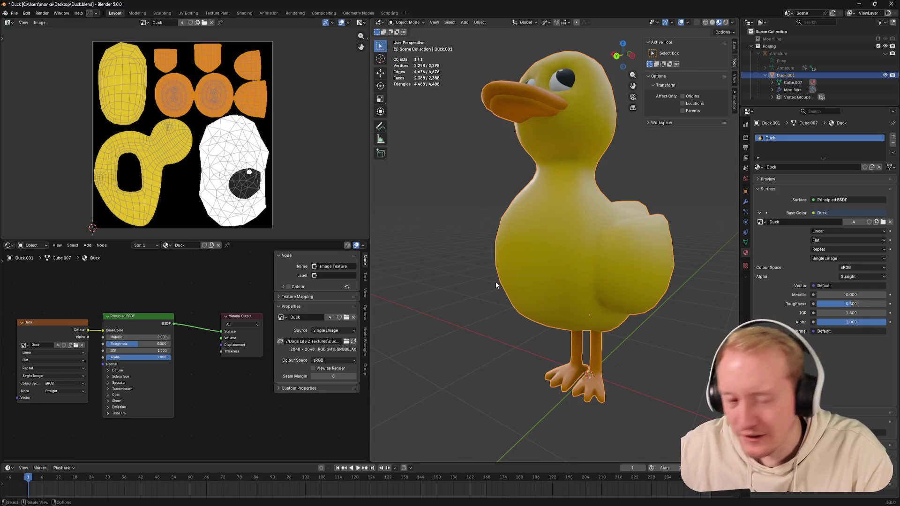
{"action": "scroll", "coordinate": [496, 282], "scroll_direction": "down", "scroll_amount": 2}
{"action": "mouse_move", "coordinate": [512, 293]}
{"action": "middle_mouse_down"}
{"action": "mouse_move", "coordinate": [509, 303]}
{"action": "mouse_move", "coordinate": [554, 291]}
{"action": "mouse_move", "coordinate": [539, 289]}
{"action": "mouse_move", "coordinate": [576, 210]}
{"action": "mouse_move", "coordinate": [572, 186]}
{"action": "middle_mouse_up"}
{"action": "key", "text": "ctrl+s"}
{"action": "scroll", "coordinate": [520, 281], "scroll_direction": "up", "scroll_amount": 3}
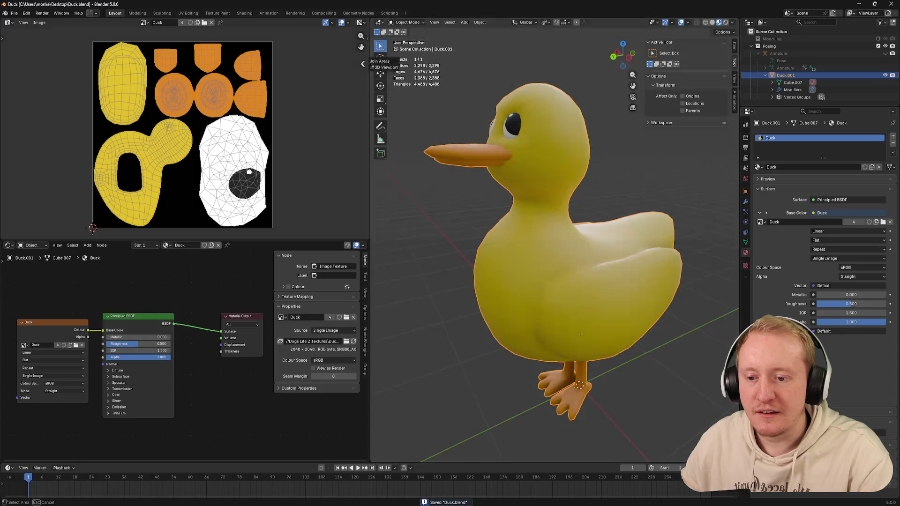
Step: Remove the UV editor area, maximise the remaining area as a 3D Viewport, and save
{"action": "left_click", "coordinate": [365, 51]}
{"action": "key", "text": "ctrl+space"}
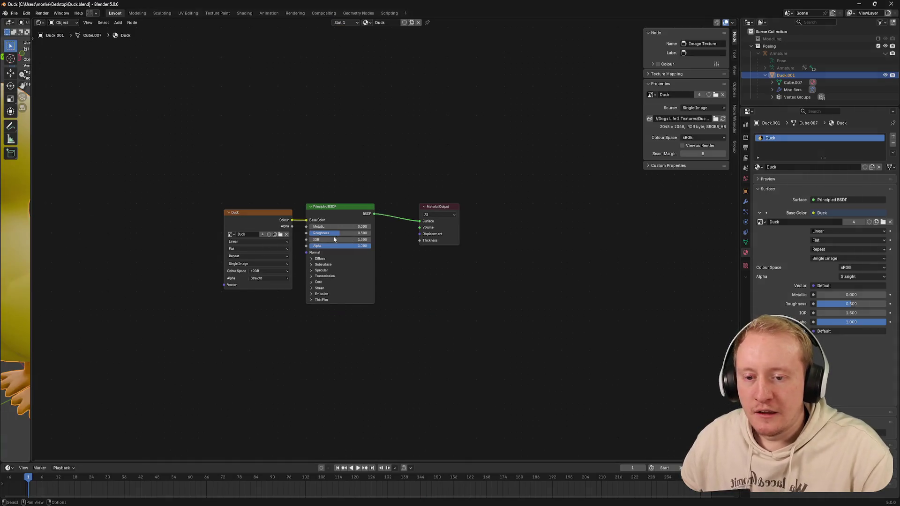
{"action": "key", "text": "ctrl+space"}
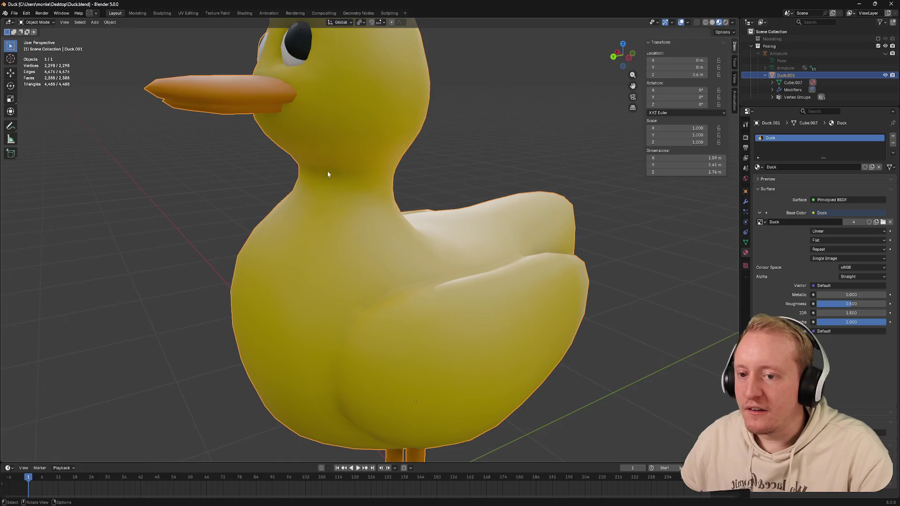
{"action": "scroll", "coordinate": [408, 210], "scroll_direction": "down", "scroll_amount": 3}
{"action": "key", "text": "ctrl+s"}
Step: Unhide the duck's armature with Alt+H and inspect its bones, ending in side view
{"action": "middle_click_drag", "start_coordinate": [472, 209], "coordinate": [397, 214]}
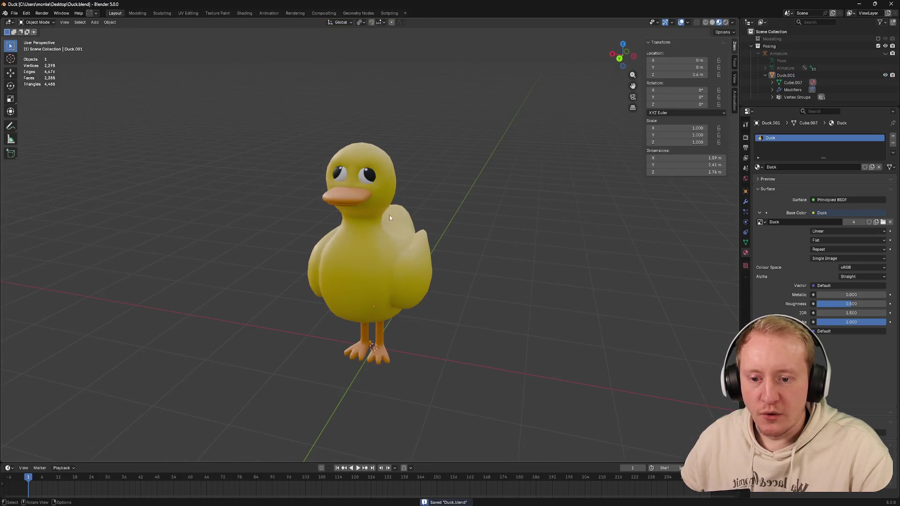
{"action": "key", "text": "alt+h"}
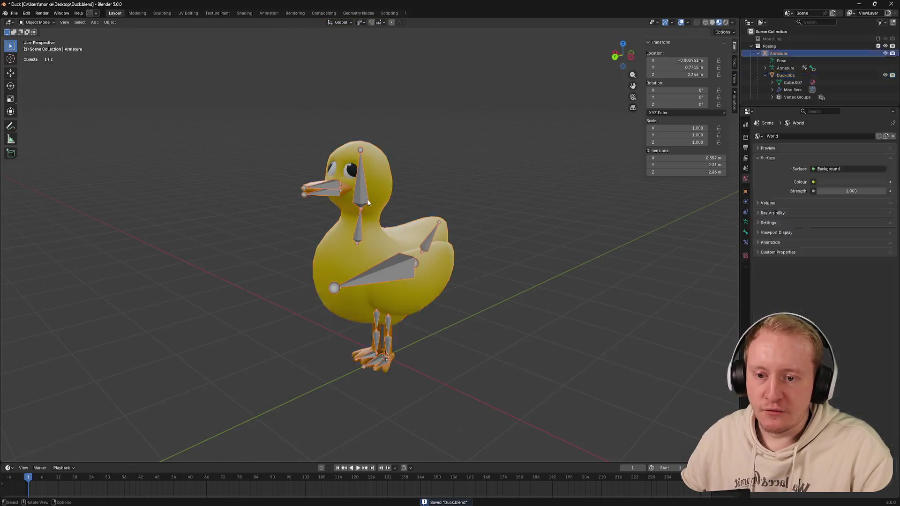
{"action": "mouse_move", "coordinate": [415, 217]}
{"action": "middle_mouse_down"}
{"action": "mouse_move", "coordinate": [379, 204]}
{"action": "mouse_move", "coordinate": [389, 141]}
{"action": "middle_mouse_up"}
{"action": "scroll", "coordinate": [389, 243], "scroll_direction": "up", "scroll_amount": 4}
{"action": "scroll", "coordinate": [391, 243], "scroll_direction": "up", "scroll_amount": 3}
{"action": "mouse_move", "coordinate": [363, 245]}
{"action": "middle_mouse_down"}
{"action": "mouse_move", "coordinate": [337, 247]}
{"action": "mouse_move", "coordinate": [394, 206]}
{"action": "mouse_move", "coordinate": [449, 212]}
{"action": "mouse_move", "coordinate": [419, 222]}
{"action": "mouse_move", "coordinate": [391, 203]}
{"action": "mouse_move", "coordinate": [370, 247]}
{"action": "mouse_move", "coordinate": [370, 224]}
{"action": "mouse_move", "coordinate": [410, 241]}
{"action": "mouse_move", "coordinate": [338, 247]}
{"action": "mouse_move", "coordinate": [401, 239]}
{"action": "mouse_move", "coordinate": [469, 309]}
{"action": "middle_mouse_up"}
{"action": "scroll", "coordinate": [413, 206], "scroll_direction": "down", "scroll_amount": 5}
{"action": "scroll", "coordinate": [422, 208], "scroll_direction": "down", "scroll_amount": 3}
{"action": "left_click", "coordinate": [637, 55]}
{"action": "scroll", "coordinate": [488, 222], "scroll_direction": "up", "scroll_amount": 3}
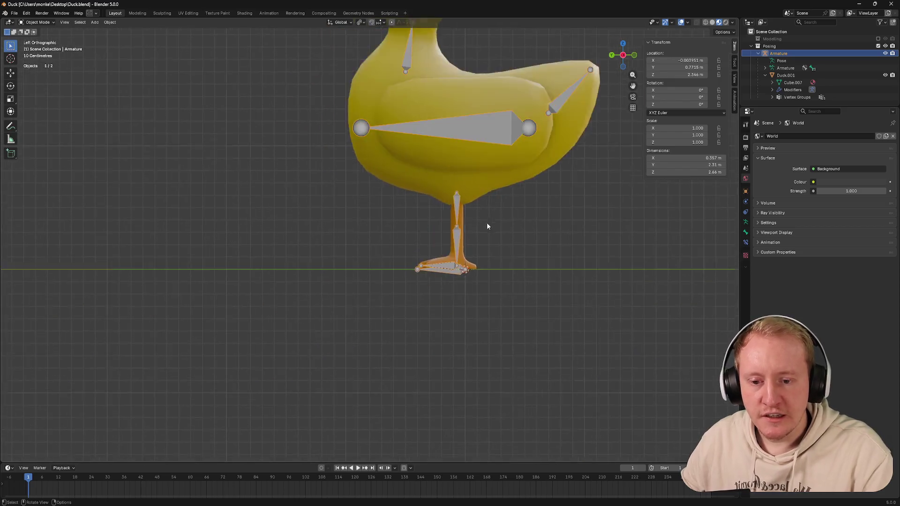
{"action": "scroll", "coordinate": [518, 215], "scroll_direction": "up", "scroll_amount": 3}
Step: In Edit Mode, extrude a detached knee target bone placed in front of the leg
{"action": "mouse_move", "coordinate": [518, 216]}
{"action": "middle_mouse_down", "text": "shift"}
{"action": "mouse_move", "coordinate": [428, 215]}
{"action": "mouse_move", "coordinate": [416, 205]}
{"action": "middle_mouse_up", "text": "shift"}
{"action": "key", "text": "Tab"}
{"action": "key", "text": "e"}
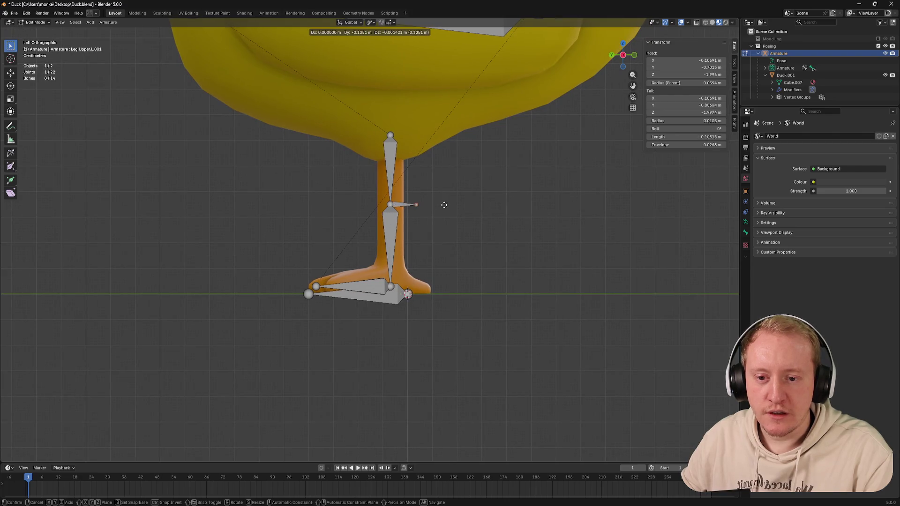
{"action": "left_click", "coordinate": [453, 205]}
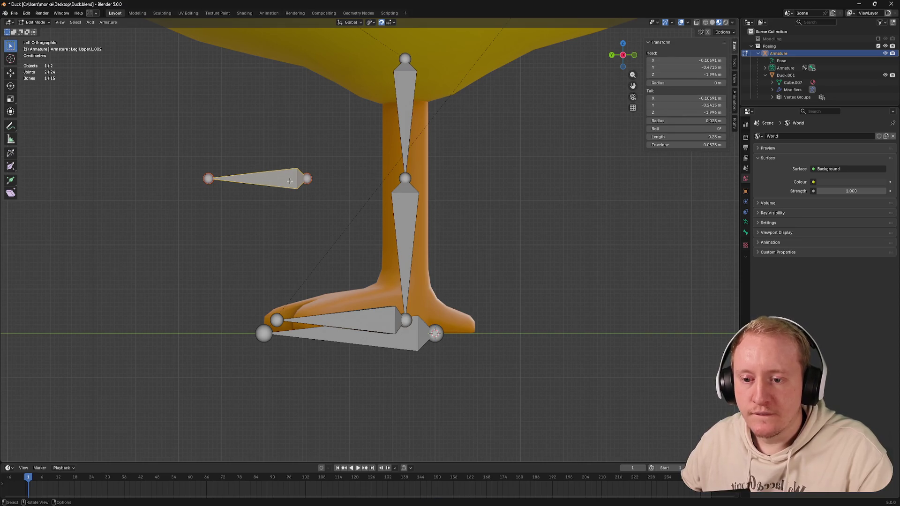
Step: Extrude a heel bone backward from the ankle joint, constrained to the Y axis
{"action": "left_click", "coordinate": [410, 317]}
{"action": "key", "text": "g"}
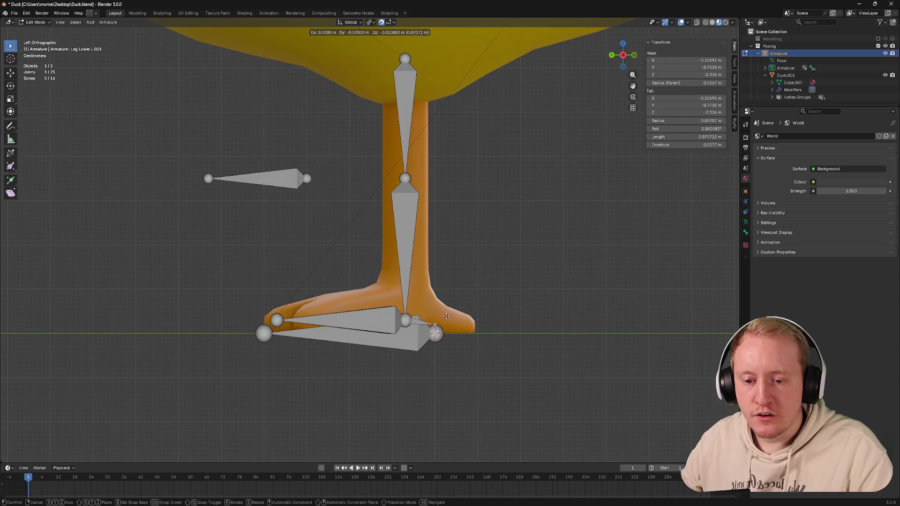
{"action": "key", "text": "y"}
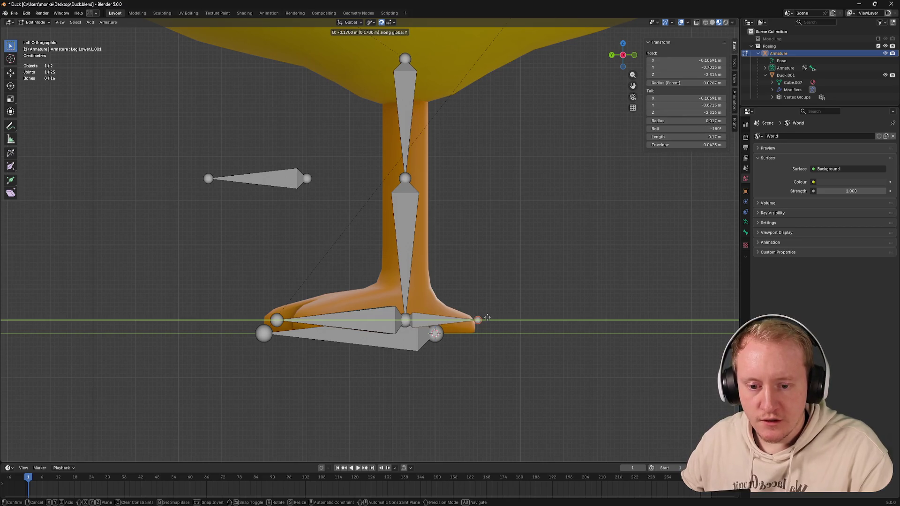
{"action": "left_click", "coordinate": [528, 319]}
{"action": "scroll", "coordinate": [450, 253], "scroll_direction": "down", "scroll_amount": 2}
{"action": "left_click", "coordinate": [314, 205]}
{"action": "middle_click_drag", "start_coordinate": [314, 205], "coordinate": [394, 232]}
{"action": "left_click", "coordinate": [388, 220]}
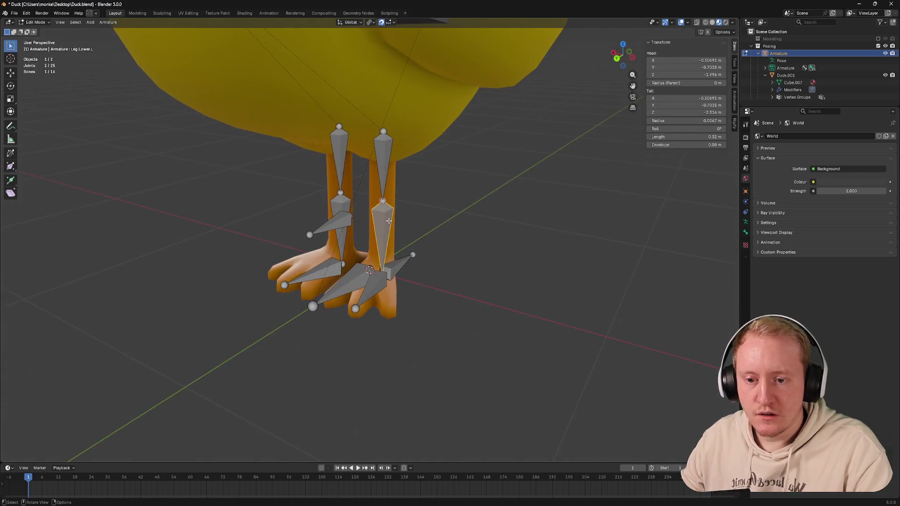
Step: Rename the new bones to Knee IK.L and Heel IK.L, then save the file
{"action": "left_click", "coordinate": [338, 224]}
{"action": "key", "text": "F2"}
{"action": "type", "text": "Knee"}
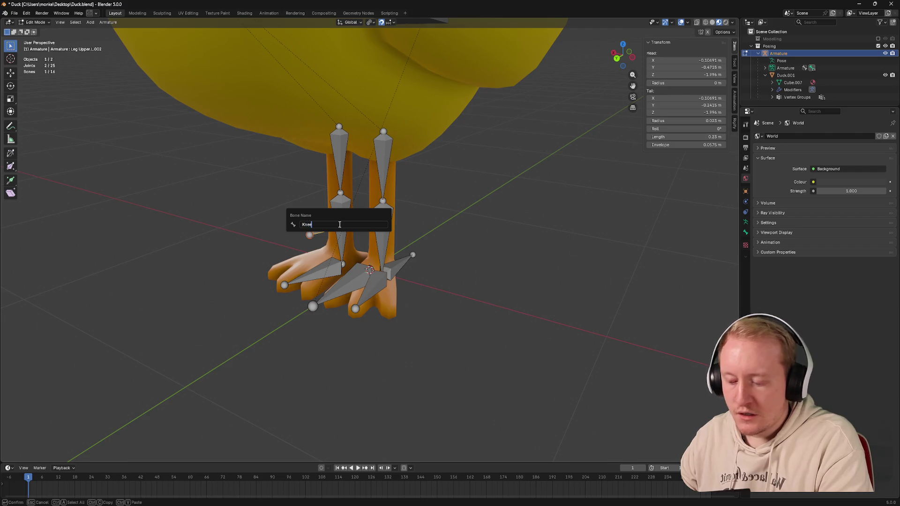
{"action": "type", "text": ".R"}
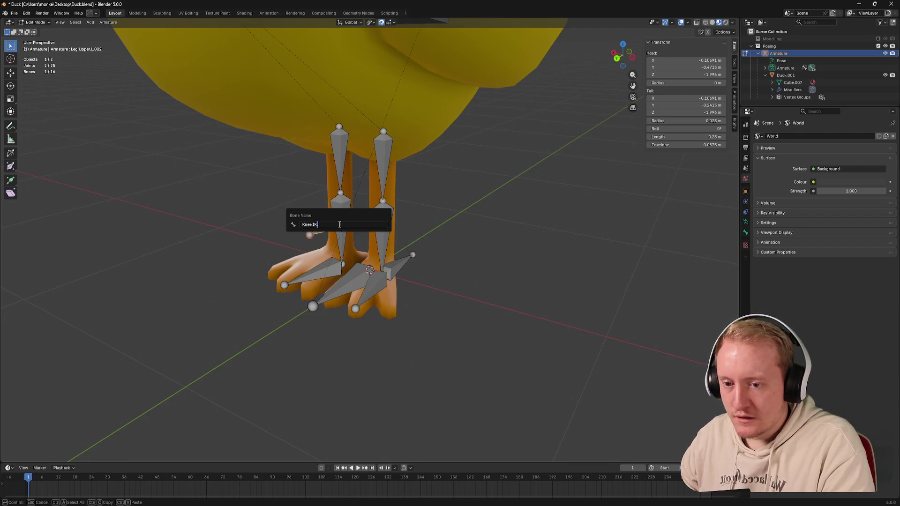
{"action": "key", "text": "Return"}
{"action": "left_click", "coordinate": [396, 268]}
{"action": "key", "text": "F2"}
{"action": "type", "text": "Heel IK.L"}
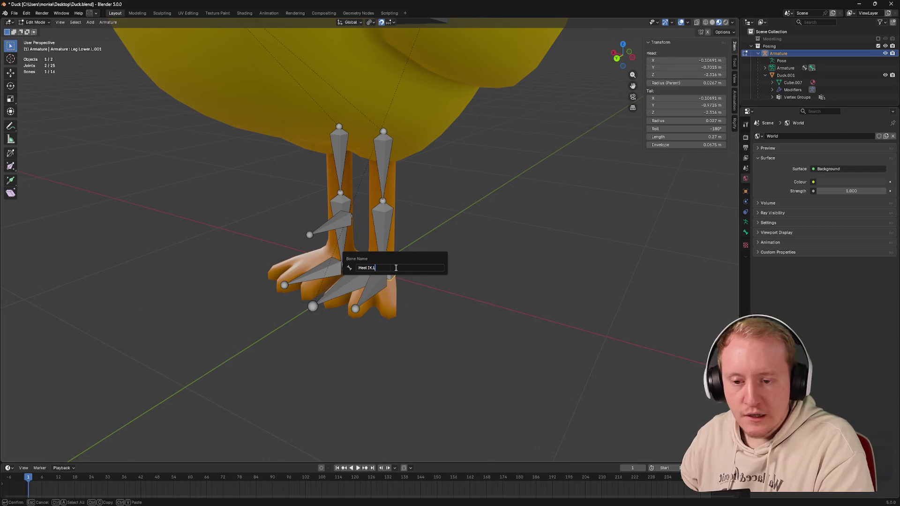
{"action": "key", "text": "Return"}
{"action": "key", "text": "ctrl+s"}
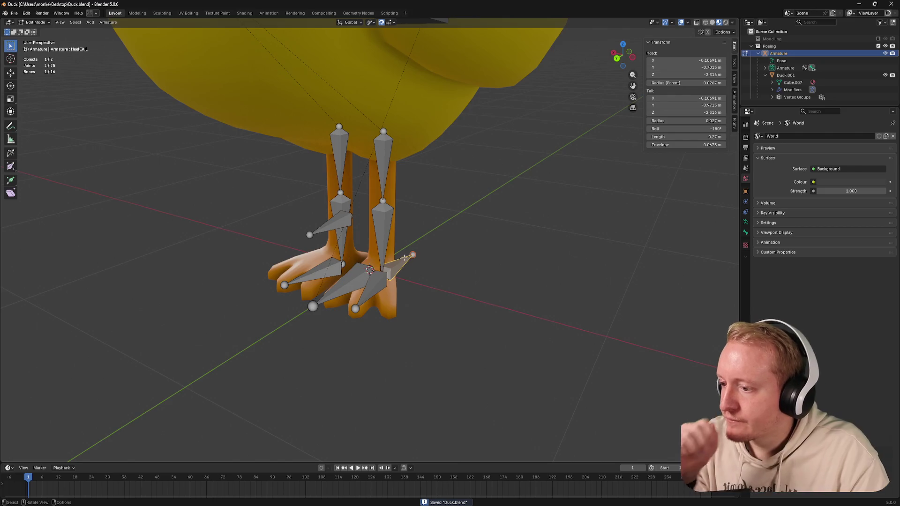
Step: Delete the floating Knee IK.L bone and select Leg Upper.L in side view
{"action": "middle_click_drag", "start_coordinate": [400, 254], "coordinate": [352, 232]}
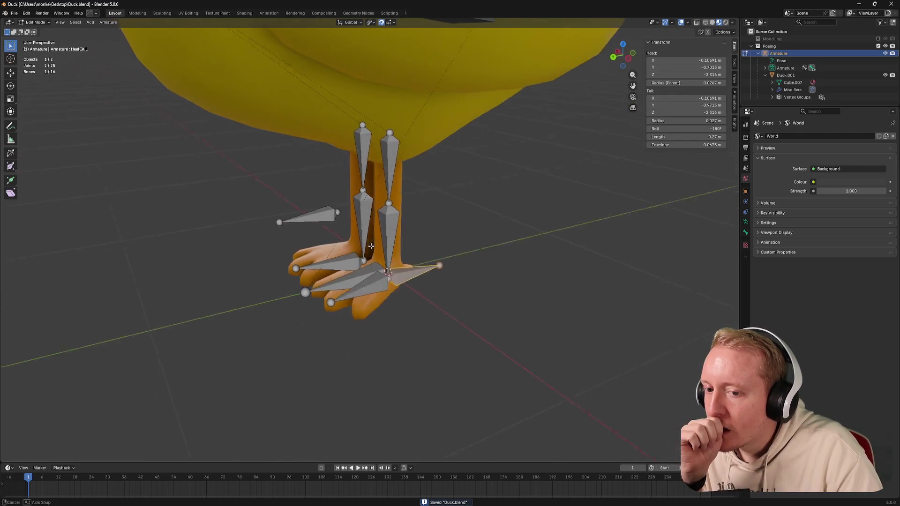
{"action": "left_click", "coordinate": [323, 212]}
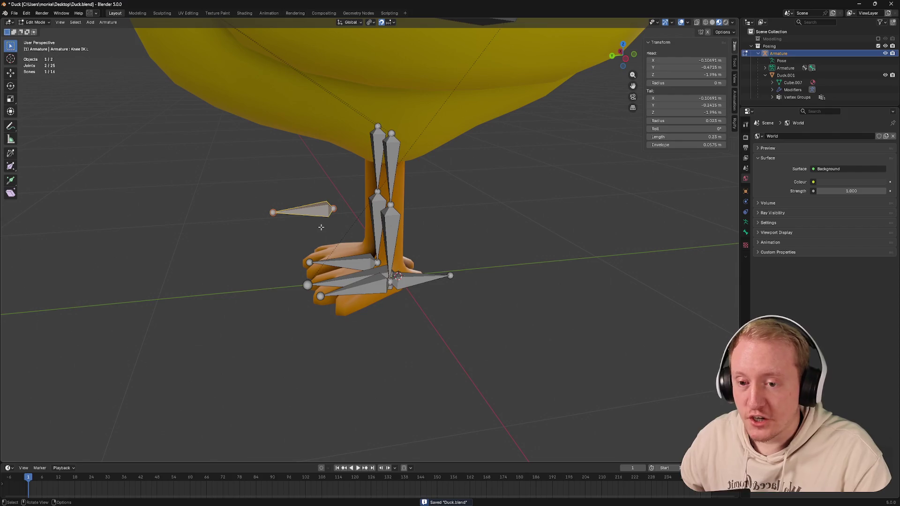
{"action": "middle_click_drag", "start_coordinate": [320, 225], "coordinate": [295, 217]}
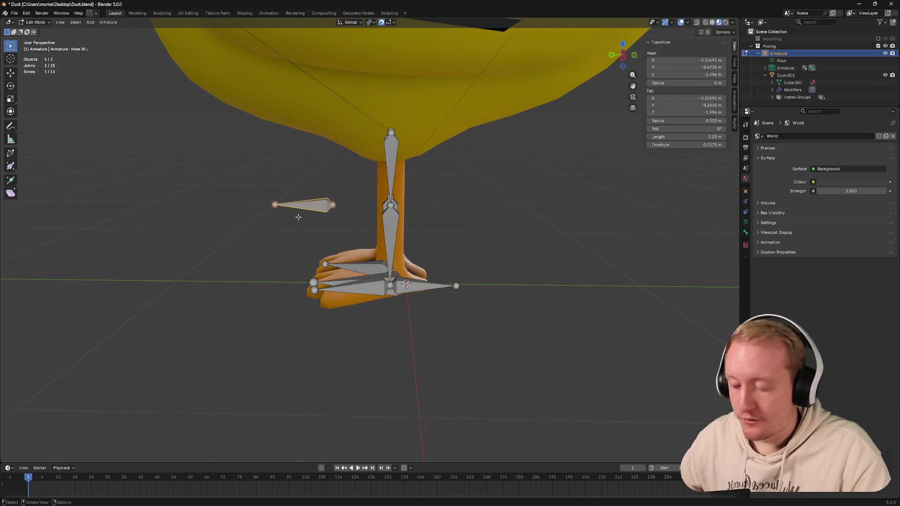
{"action": "key", "text": "x"}
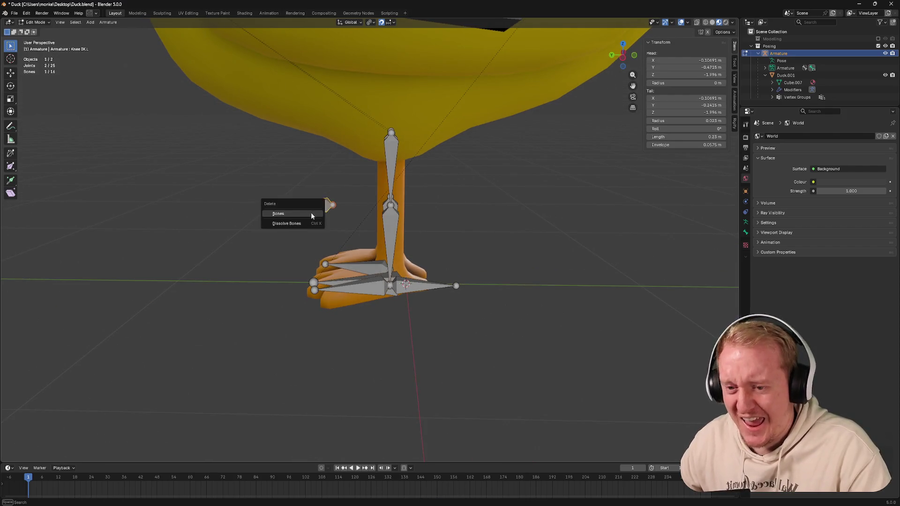
{"action": "left_click", "coordinate": [295, 214]}
{"action": "left_click", "coordinate": [392, 172]}
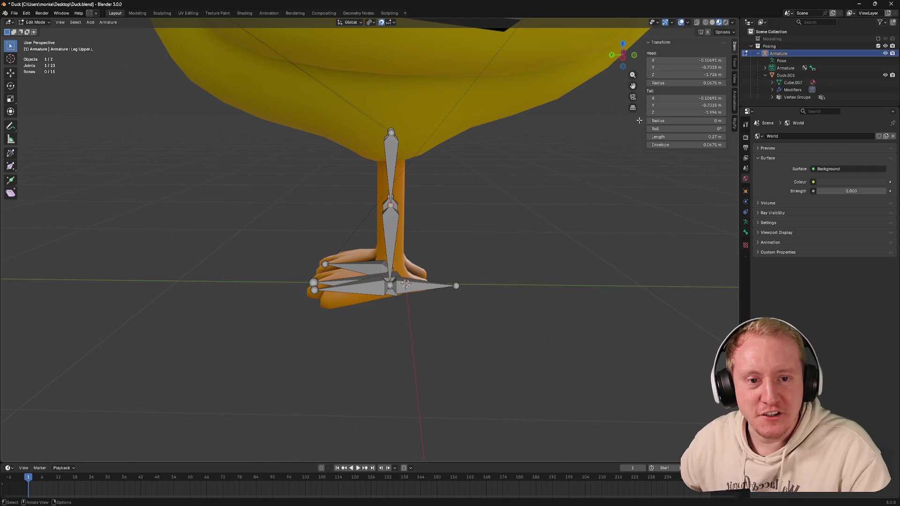
{"action": "left_click", "coordinate": [622, 57]}
{"action": "scroll", "coordinate": [366, 183], "scroll_direction": "up", "scroll_amount": 1}
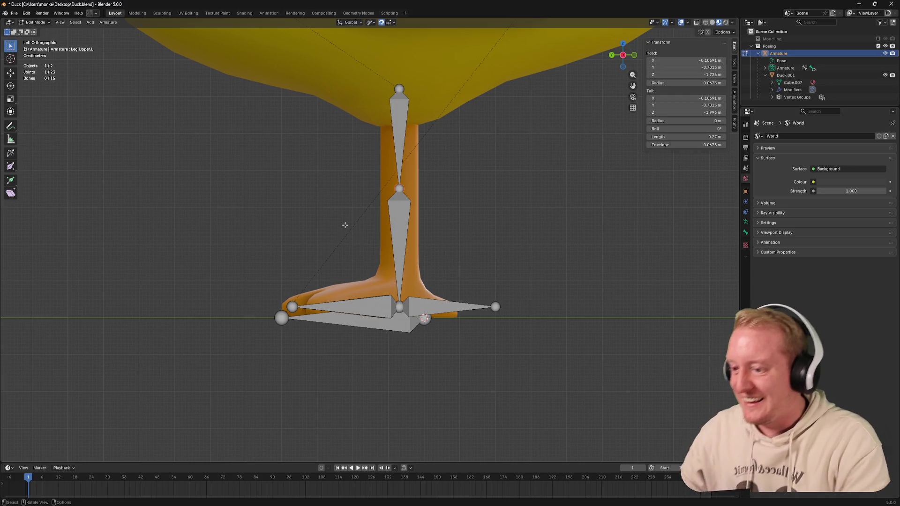
{"action": "scroll", "coordinate": [344, 226], "scroll_direction": "down", "scroll_amount": 3}
{"action": "mouse_move", "coordinate": [321, 171]}
{"action": "middle_mouse_down"}
{"action": "mouse_move", "coordinate": [362, 271]}
{"action": "mouse_move", "coordinate": [399, 274]}
{"action": "mouse_move", "coordinate": [419, 200]}
{"action": "mouse_move", "coordinate": [367, 122]}
{"action": "mouse_move", "coordinate": [394, 141]}
{"action": "mouse_move", "coordinate": [408, 128]}
{"action": "mouse_move", "coordinate": [422, 134]}
{"action": "middle_mouse_up"}
{"action": "scroll", "coordinate": [404, 261], "scroll_direction": "up", "scroll_amount": 4}
{"action": "scroll", "coordinate": [394, 176], "scroll_direction": "down", "scroll_amount": 3}
{"action": "scroll", "coordinate": [368, 123], "scroll_direction": "up", "scroll_amount": 4}
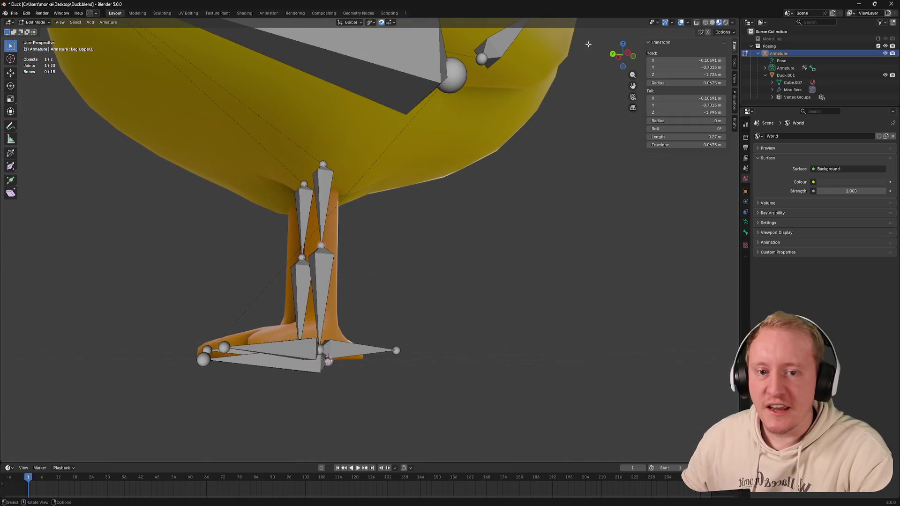
{"action": "left_click", "coordinate": [614, 55]}
Step: Delete the extra foot-tip bone, extrude a heel bone backward from the foot joint, and save
{"action": "key", "text": "ctrl+s"}
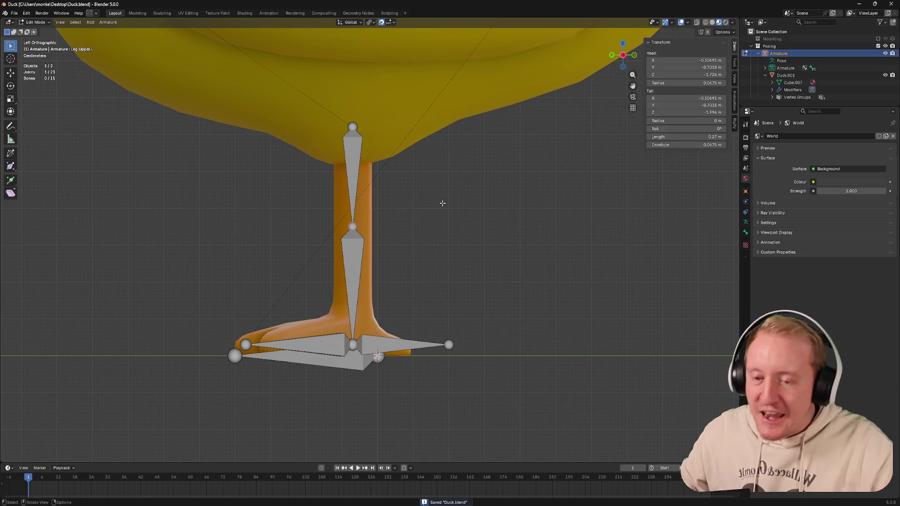
{"action": "left_click", "coordinate": [394, 346]}
{"action": "key", "text": "r"}
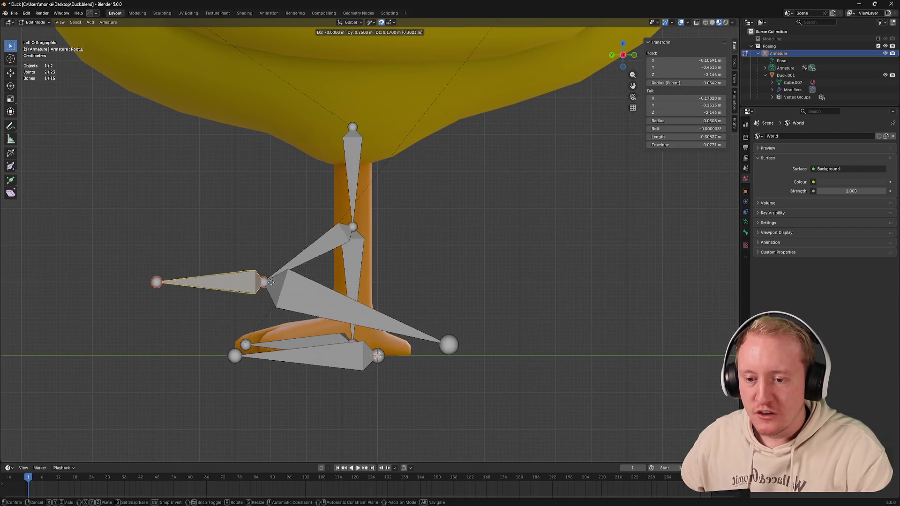
{"action": "key", "text": "Escape"}
{"action": "key", "text": "x"}
{"action": "left_click", "coordinate": [397, 346]}
{"action": "left_click", "coordinate": [323, 341]}
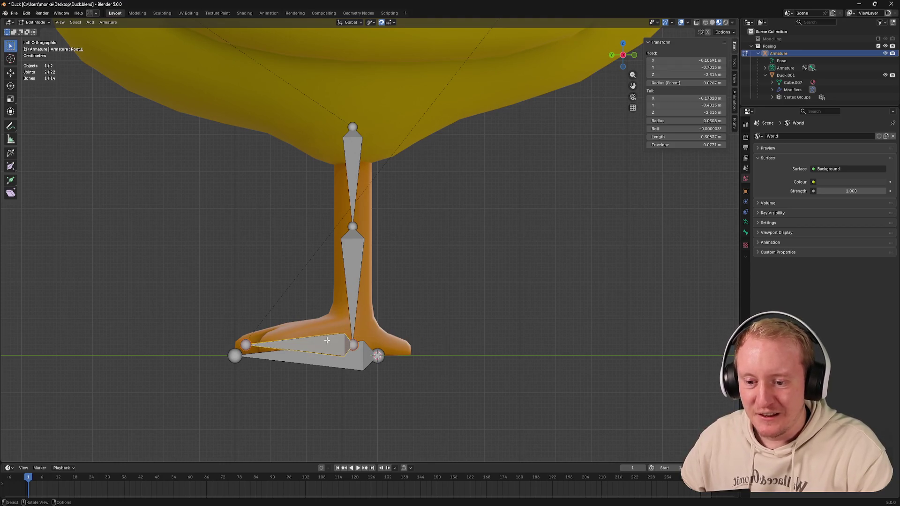
{"action": "key", "text": "e"}
{"action": "key", "text": "ctrl+s"}
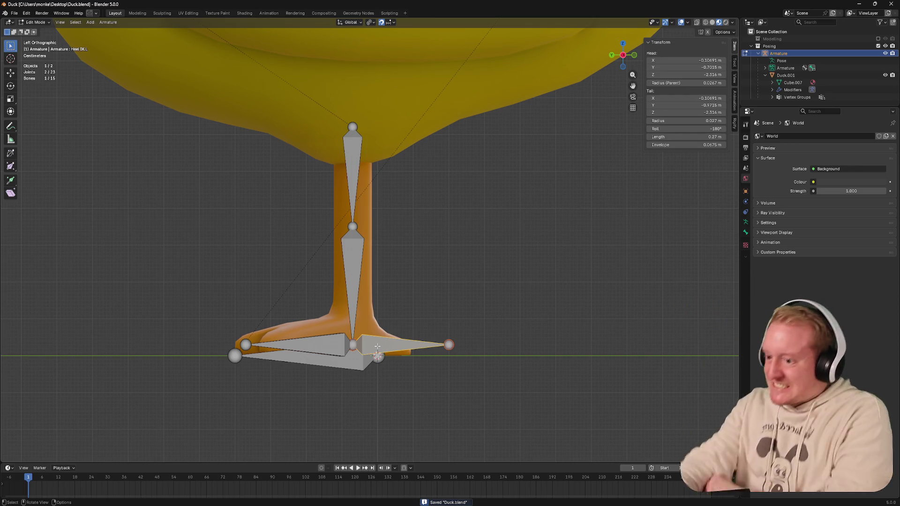
Step: Delete the duck's lower leg bone, leaving the upper leg bone above the foot
{"action": "left_click", "coordinate": [352, 267]}
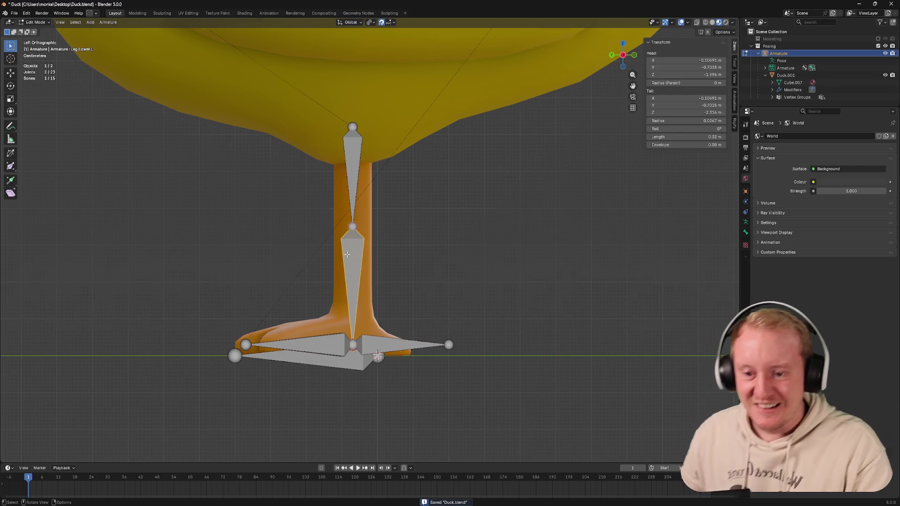
{"action": "middle_click_drag", "start_coordinate": [351, 267], "coordinate": [330, 246]}
{"action": "key", "text": "x"}
{"action": "left_click", "coordinate": [330, 242]}
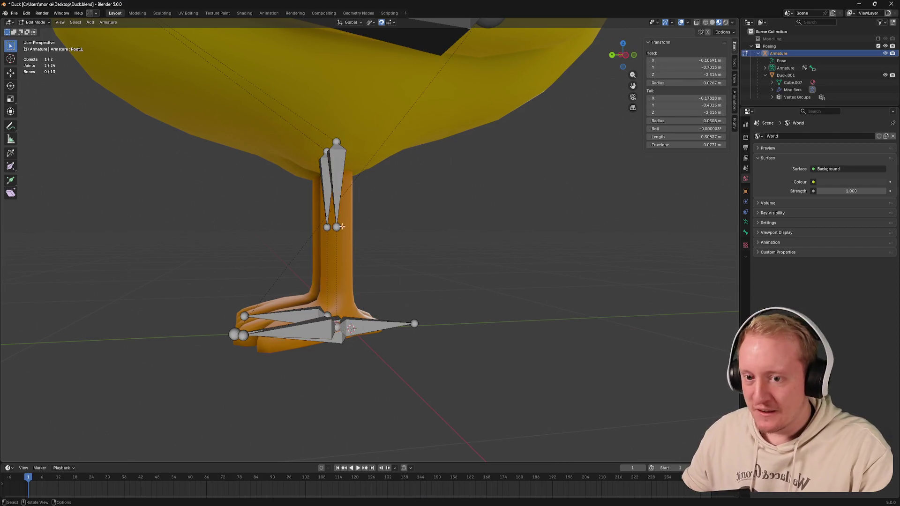
Step: Clear the foot bone's parent and parent it to the upper leg bone as Connected
{"action": "left_click", "coordinate": [336, 217]}
{"action": "left_click", "coordinate": [298, 329], "text": "shift"}
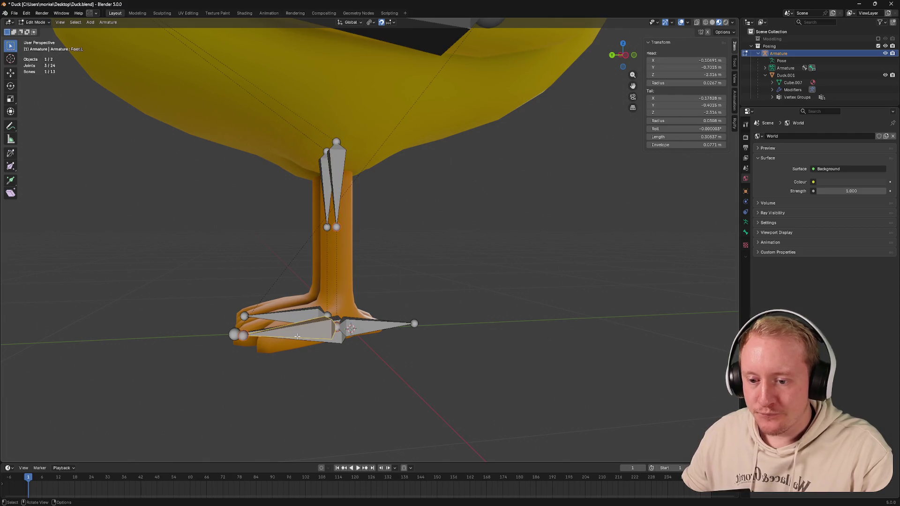
{"action": "key", "text": "alt+p"}
{"action": "key", "text": "ctrl+p"}
{"action": "left_click", "coordinate": [297, 336]}
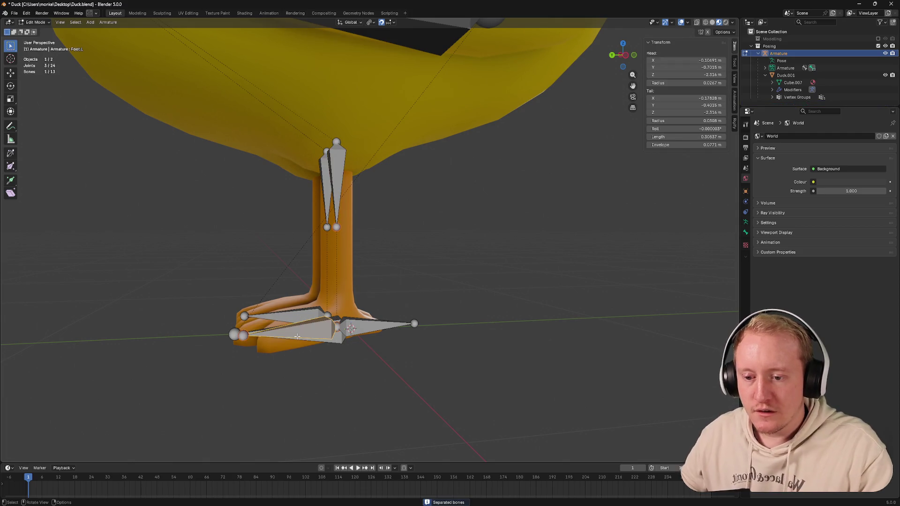
Step: Try other parent relationships between foot, root and upper leg bones, undoing each distortion
{"action": "left_click", "coordinate": [306, 329]}
{"action": "key", "text": "ctrl+p"}
{"action": "left_click", "coordinate": [278, 325]}
{"action": "key", "text": "ctrl+z"}
{"action": "left_click", "coordinate": [314, 323]}
{"action": "left_click", "coordinate": [342, 189], "text": "shift"}
{"action": "key", "text": "ctrl+p"}
{"action": "left_click", "coordinate": [394, 201]}
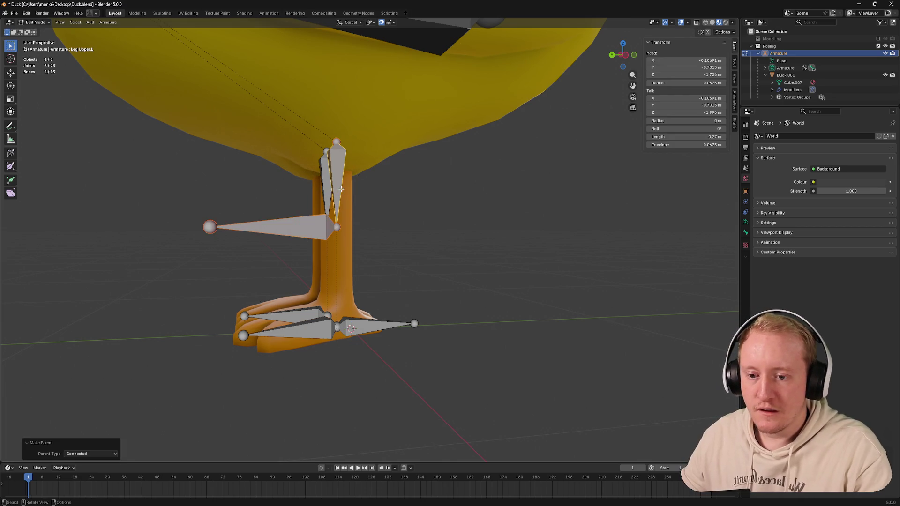
{"action": "key", "text": "ctrl+z"}
Step: Cancel a further parenting attempt in side view and start extruding from the selected bones
{"action": "left_click", "coordinate": [341, 244]}
{"action": "left_click", "coordinate": [625, 57]}
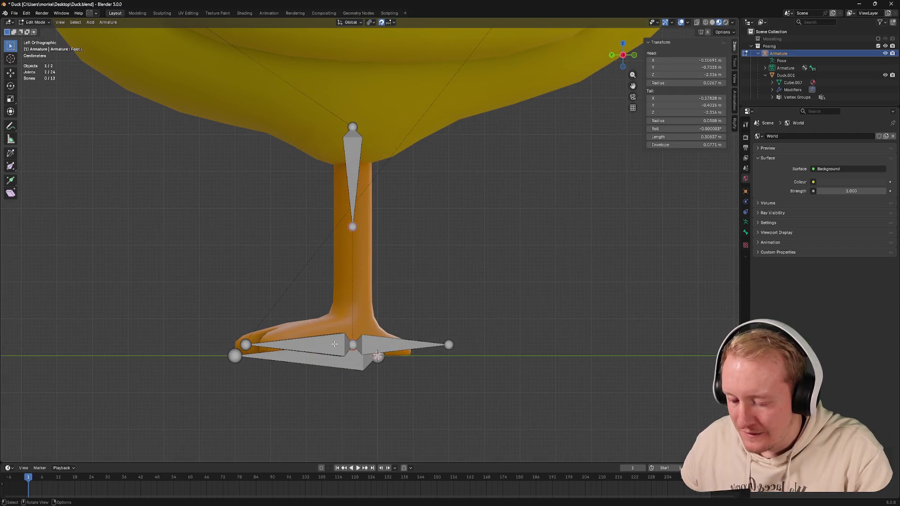
{"action": "key", "text": "ctrl+p"}
{"action": "key", "text": "Escape"}
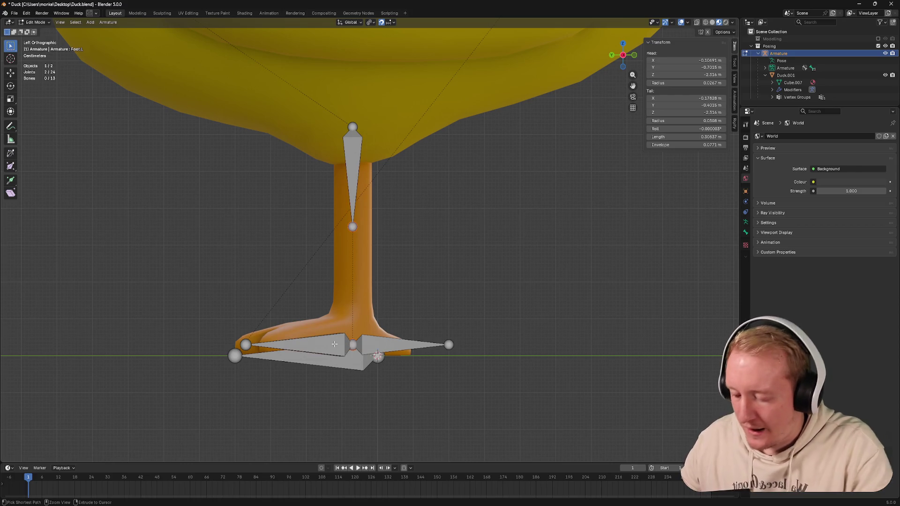
{"action": "key", "text": "e"}
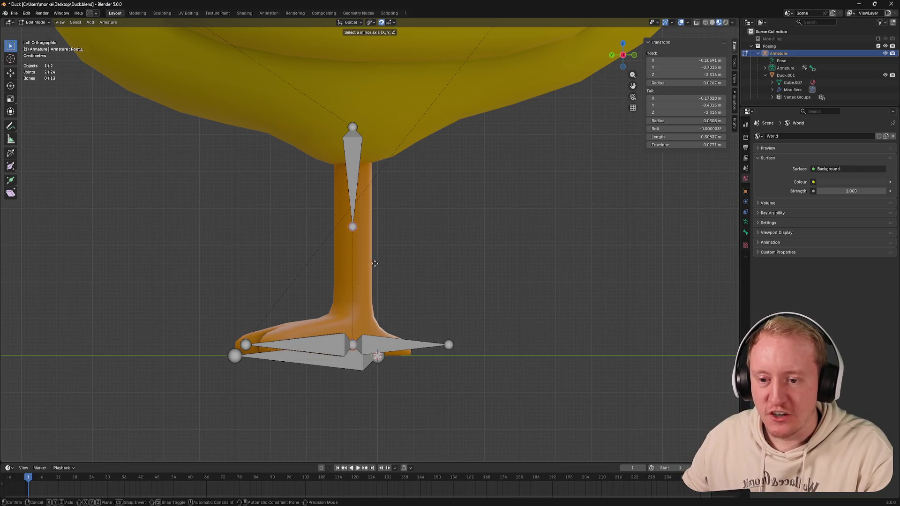
{"action": "middle_click_drag", "start_coordinate": [375, 264], "coordinate": [408, 270]}
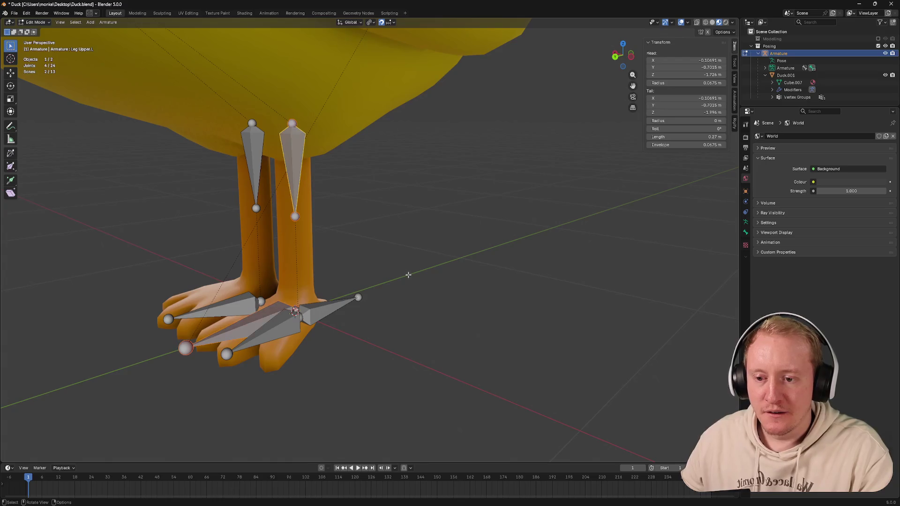
{"action": "key", "text": "ctrl+s"}
{"action": "mouse_move", "coordinate": [405, 275]}
{"action": "middle_mouse_down"}
{"action": "mouse_move", "coordinate": [376, 322]}
{"action": "mouse_move", "coordinate": [394, 320]}
{"action": "mouse_move", "coordinate": [359, 321]}
{"action": "middle_mouse_up"}
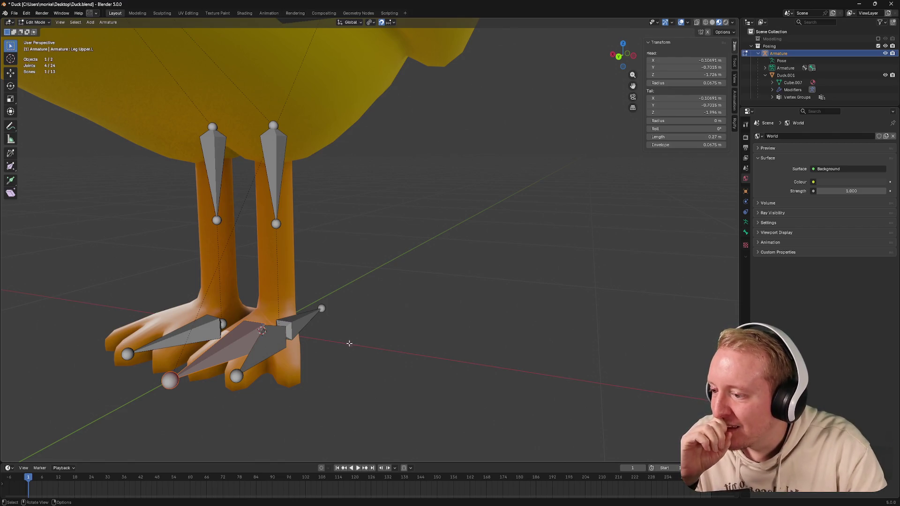
{"action": "middle_click_drag", "start_coordinate": [351, 346], "coordinate": [346, 347]}
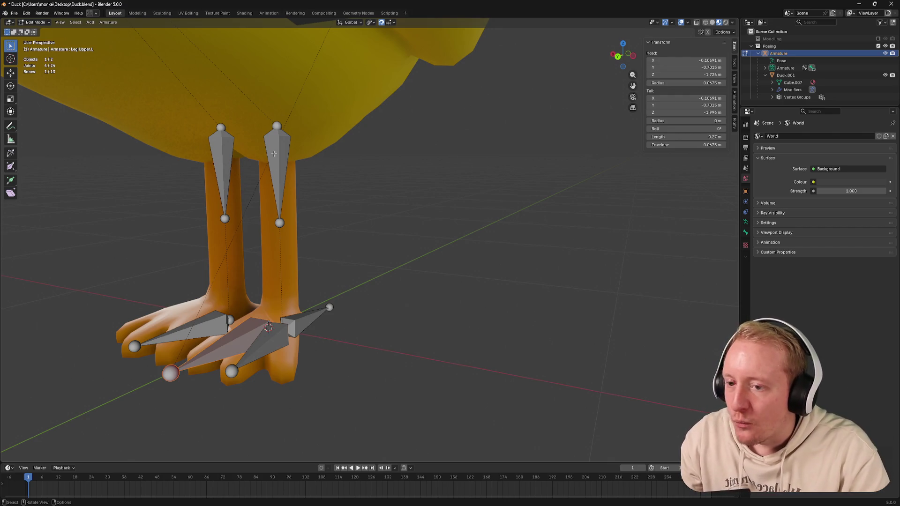
{"action": "left_click", "coordinate": [277, 127], "text": "shift"}
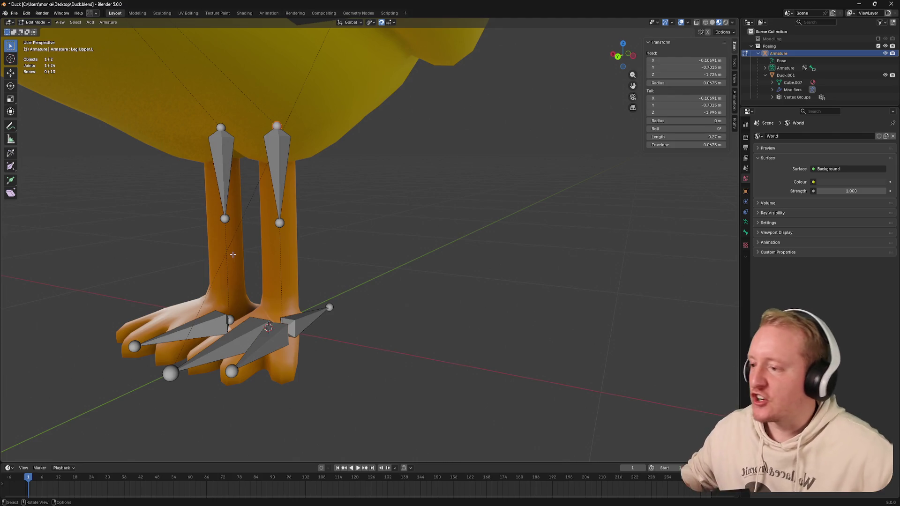
{"action": "left_click", "coordinate": [275, 175]}
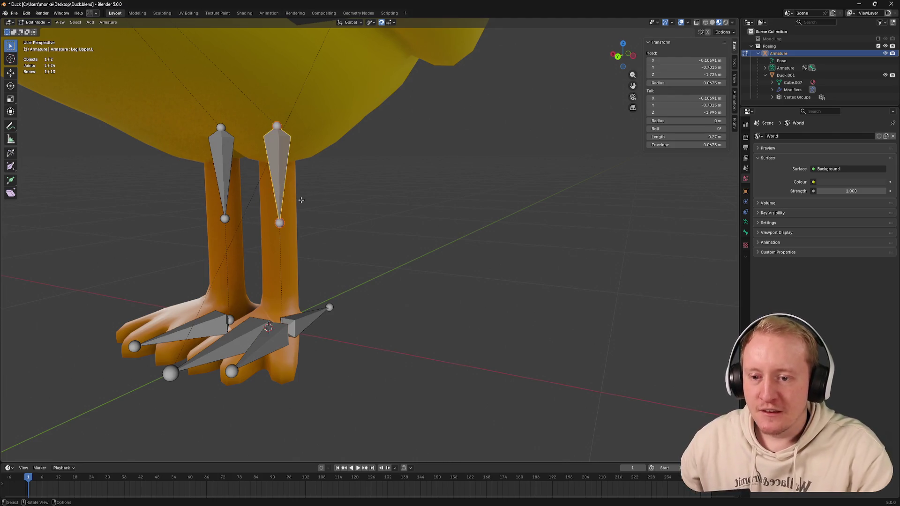
{"action": "middle_click_drag", "start_coordinate": [241, 242], "coordinate": [338, 233]}
{"action": "key", "text": "KP_3"}
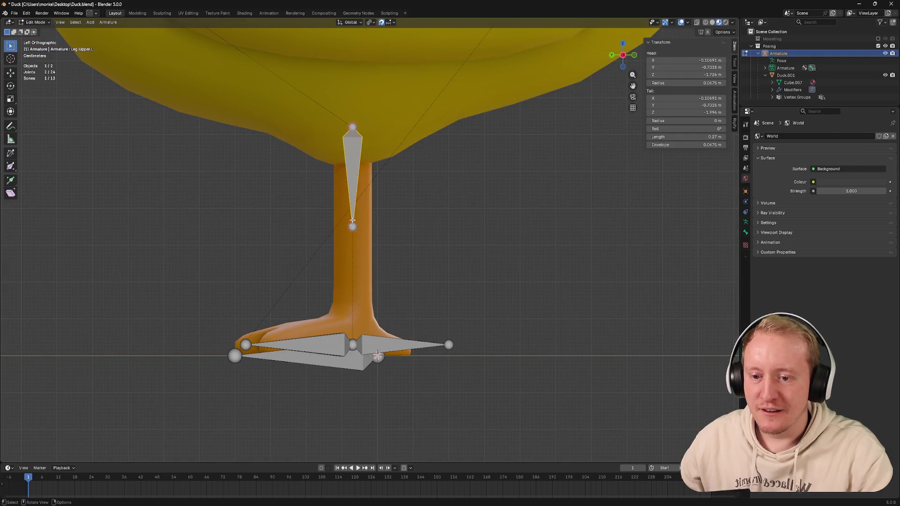
{"action": "middle_click_drag", "start_coordinate": [353, 226], "coordinate": [422, 211]}
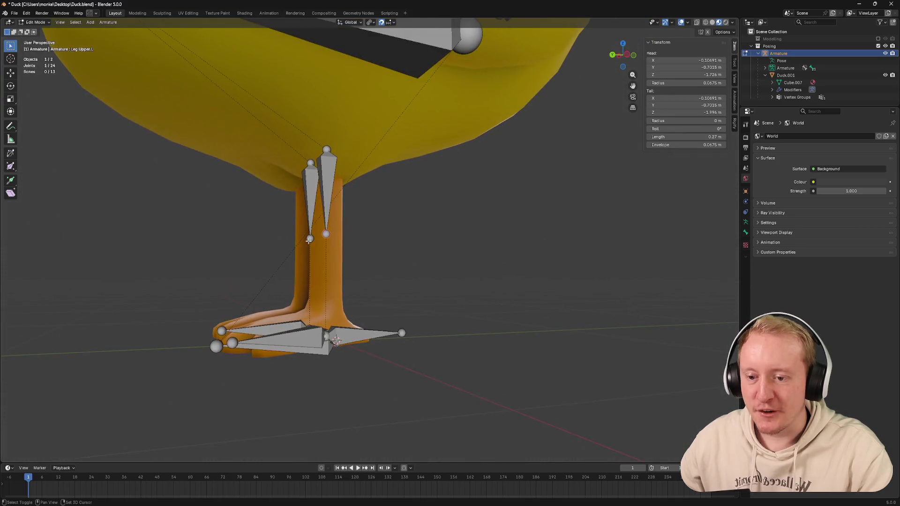
{"action": "left_click", "coordinate": [628, 54]}
{"action": "scroll", "coordinate": [391, 186], "scroll_direction": "up", "scroll_amount": 4}
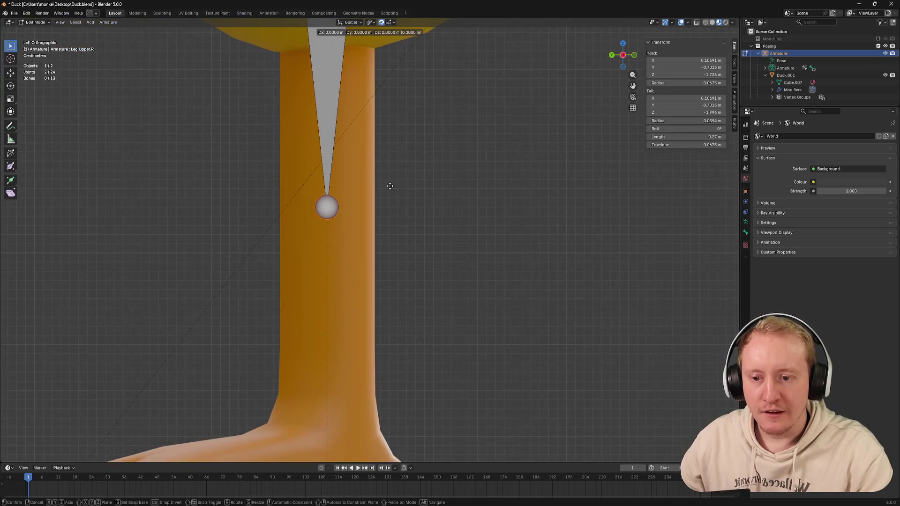
{"action": "scroll", "coordinate": [391, 186], "scroll_direction": "down", "scroll_amount": 5}
{"action": "key", "text": "ctrl+alt+s"}
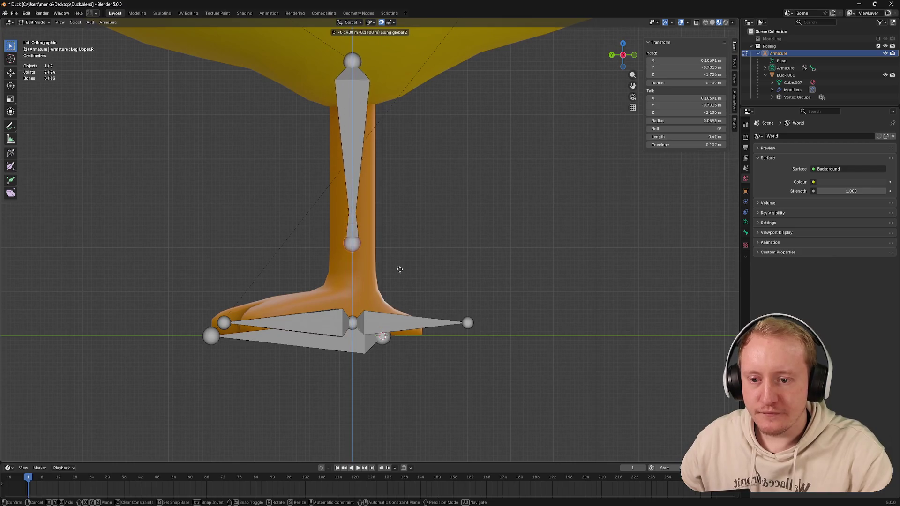
{"action": "left_click", "coordinate": [393, 340]}
{"action": "middle_click_drag", "start_coordinate": [392, 331], "coordinate": [391, 269]}
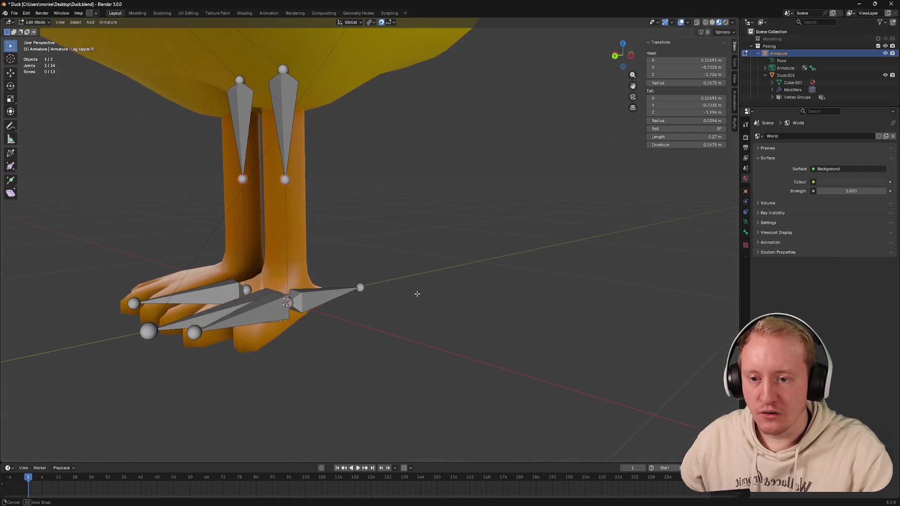
{"action": "key", "text": "g"}
{"action": "key", "text": "z"}
{"action": "right_click", "coordinate": [336, 294]}
{"action": "key", "text": "g"}
{"action": "right_click", "coordinate": [310, 280]}
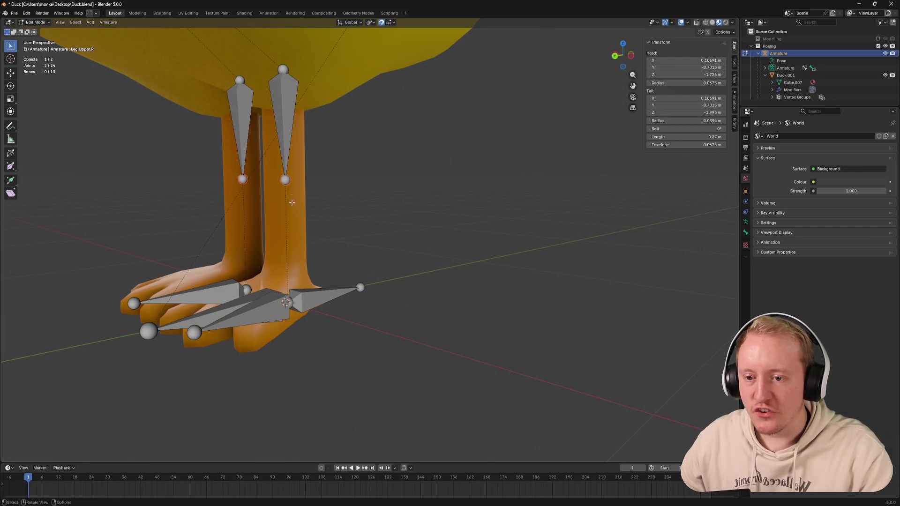
{"action": "middle_click_drag", "start_coordinate": [289, 175], "coordinate": [280, 174]}
{"action": "left_click", "coordinate": [293, 108]}
{"action": "key", "text": "shift+d"}
{"action": "right_click", "coordinate": [420, 117]}
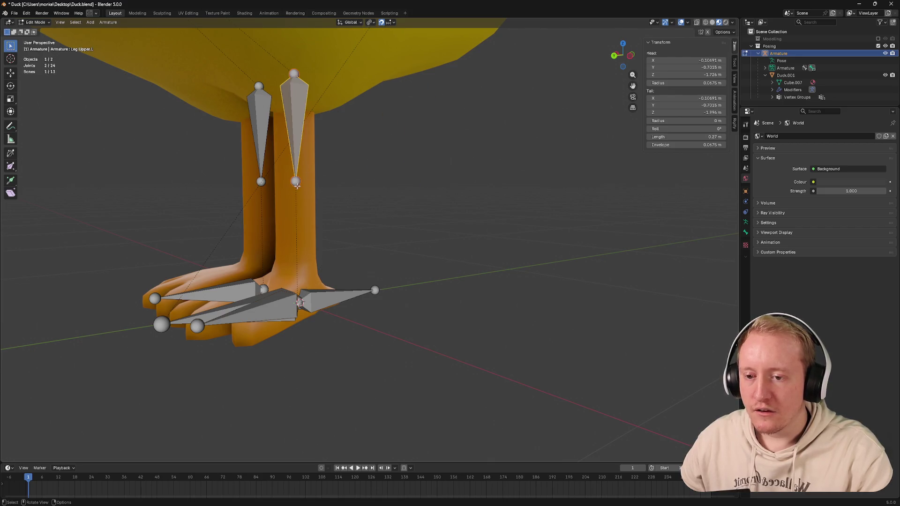
{"action": "middle_click_drag", "start_coordinate": [297, 182], "coordinate": [282, 162]}
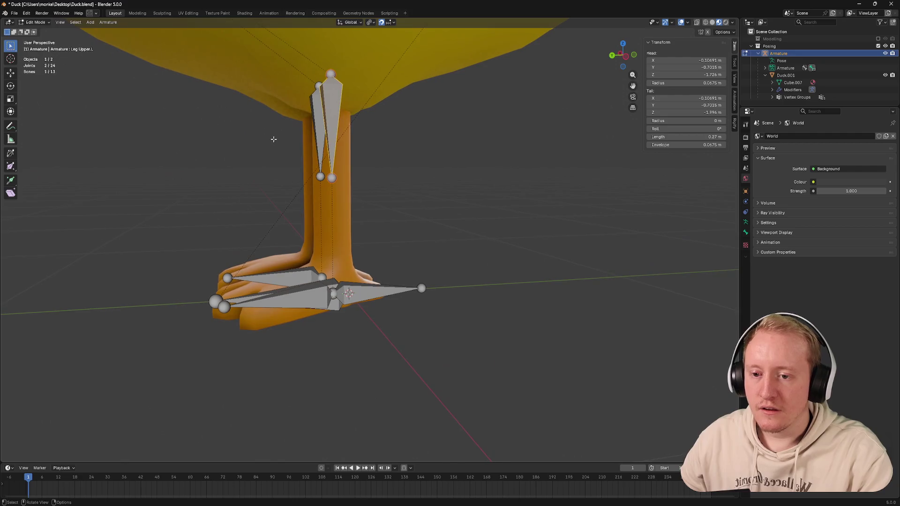
{"action": "key", "text": "g"}
{"action": "key", "text": "shift+d"}
{"action": "left_click", "coordinate": [373, 176]}
{"action": "key", "text": "x"}
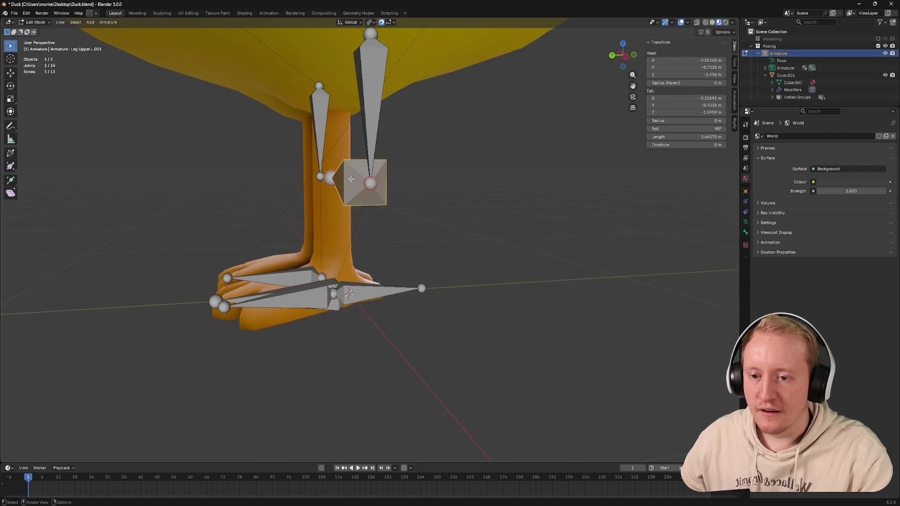
{"action": "left_click", "coordinate": [352, 182]}
{"action": "key", "text": "g"}
{"action": "left_click", "coordinate": [331, 127]}
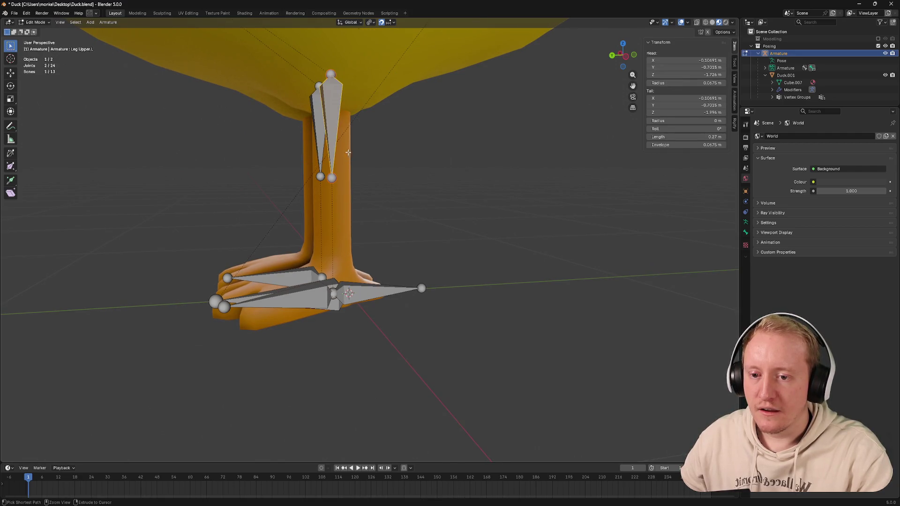
{"action": "left_click", "coordinate": [615, 66]}
{"action": "left_click", "coordinate": [245, 182]}
{"action": "key", "text": "e"}
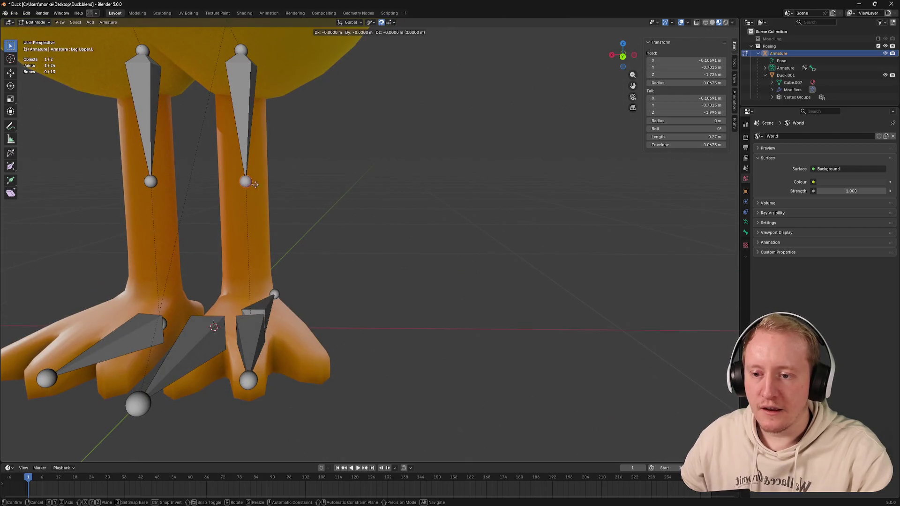
{"action": "right_click", "coordinate": [288, 181]}
{"action": "key", "text": "e"}
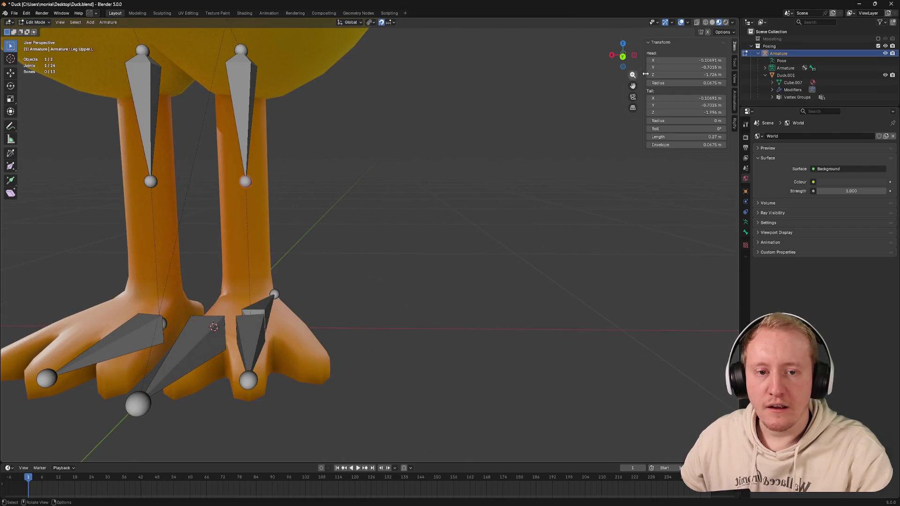
{"action": "key", "text": "ctrl+KP_1"}
{"action": "key", "text": "e"}
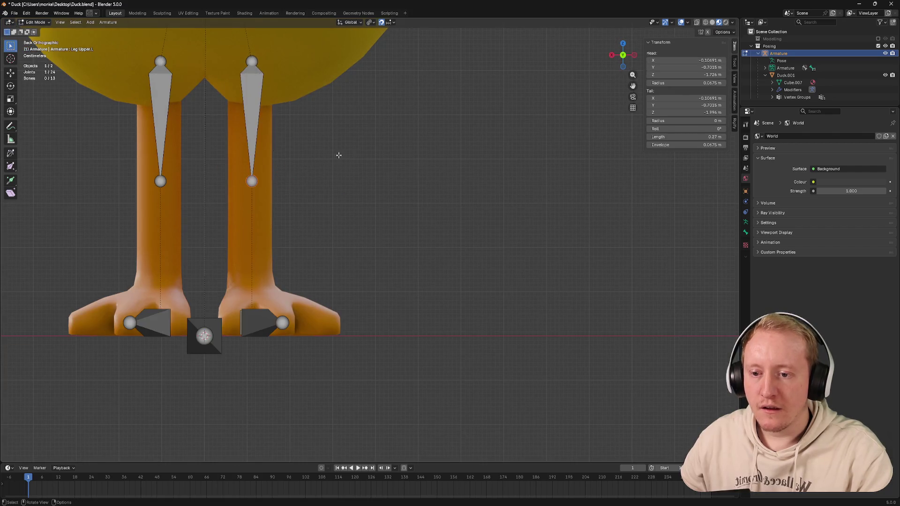
{"action": "scroll", "coordinate": [353, 155], "scroll_direction": "down", "scroll_amount": 3}
{"action": "key", "text": "e"}
Step: Delete the stray extra bone at the right knee
{"action": "left_click", "coordinate": [337, 185]}
{"action": "key", "text": "ctrl+z"}
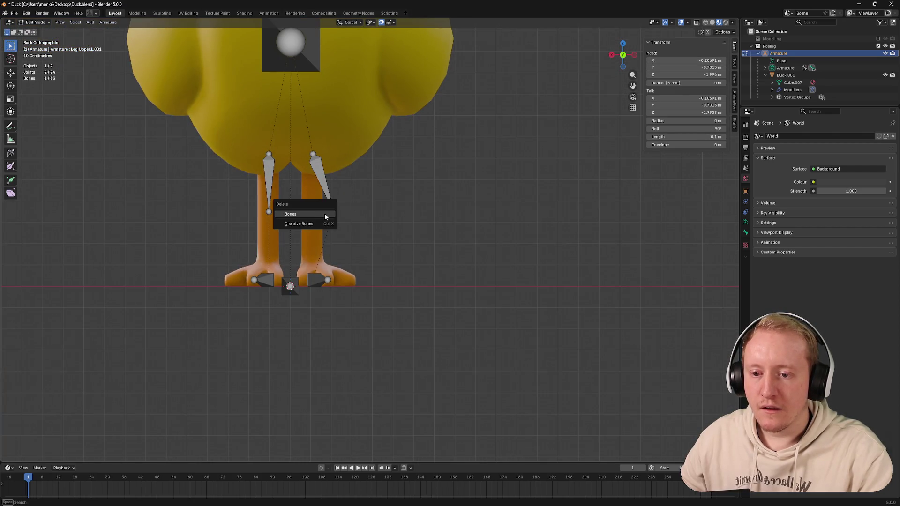
{"action": "key", "text": "alt+a"}
Step: Move the selection sideways along X, cancel a left-knee tweak, and save Duck.blend
{"action": "key", "text": "g"}
{"action": "key", "text": "x"}
{"action": "left_click", "coordinate": [318, 213]}
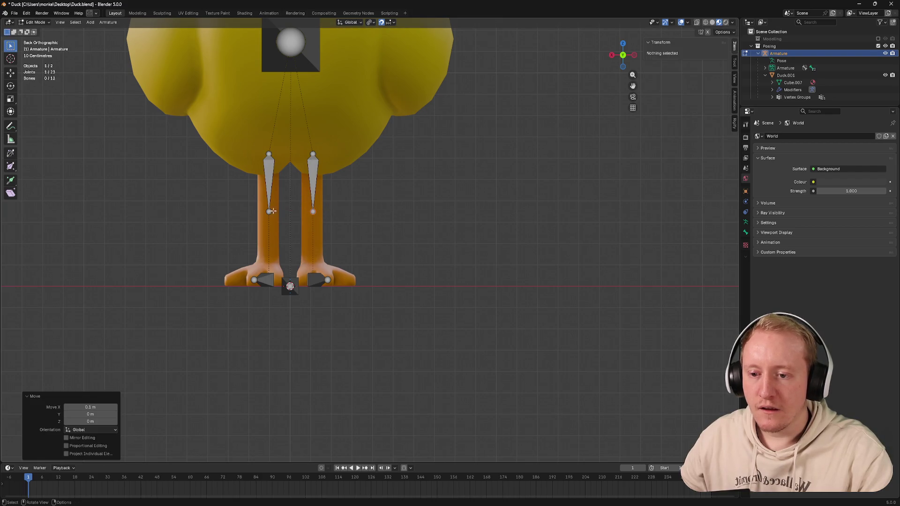
{"action": "key", "text": "g"}
{"action": "key", "text": "Escape"}
{"action": "scroll", "coordinate": [331, 205], "scroll_direction": "up", "scroll_amount": 2}
{"action": "scroll", "coordinate": [331, 206], "scroll_direction": "up", "scroll_amount": 2}
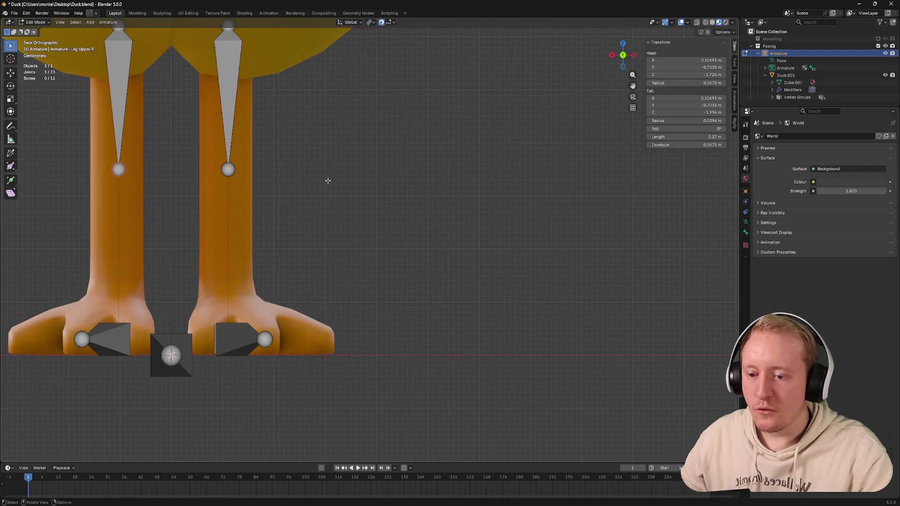
{"action": "key", "text": "ctrl+s"}
{"action": "scroll", "coordinate": [317, 155], "scroll_direction": "down", "scroll_amount": 1}
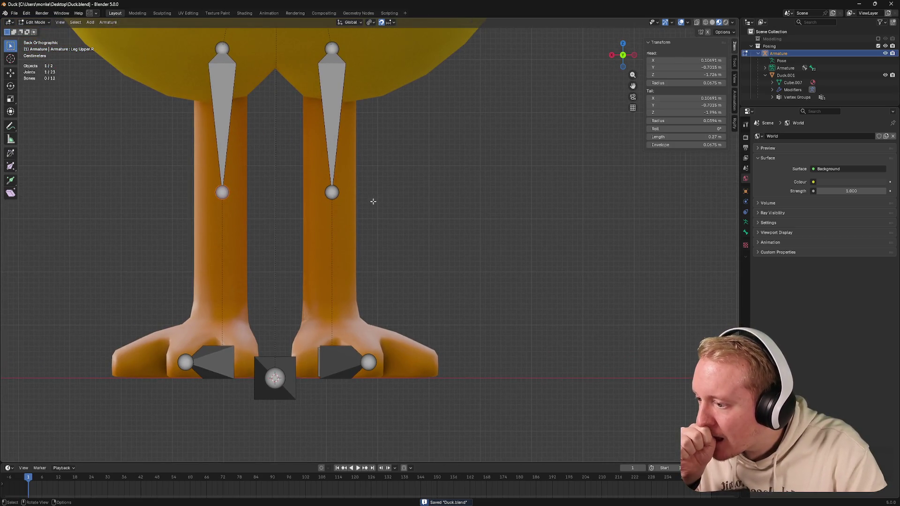
{"action": "scroll", "coordinate": [373, 202], "scroll_direction": "down", "scroll_amount": 2}
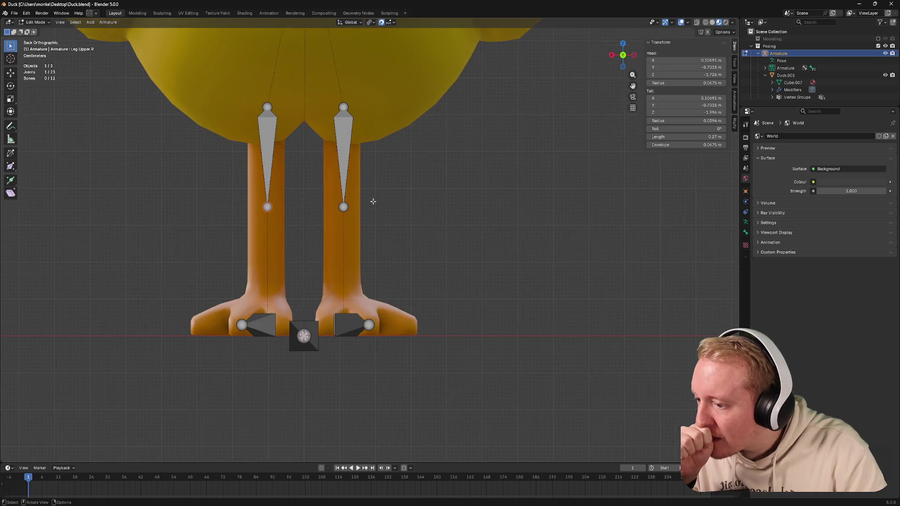
{"action": "scroll", "coordinate": [373, 202], "scroll_direction": "up", "scroll_amount": 1}
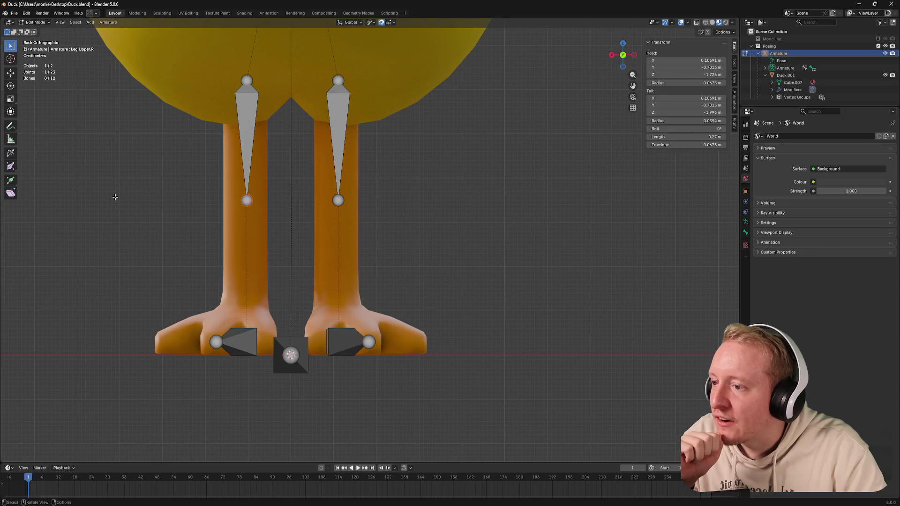
{"action": "scroll", "coordinate": [110, 197], "scroll_direction": "down", "scroll_amount": 2}
{"action": "scroll", "coordinate": [211, 197], "scroll_direction": "down", "scroll_amount": 1}
{"action": "scroll", "coordinate": [317, 197], "scroll_direction": "down", "scroll_amount": 1}
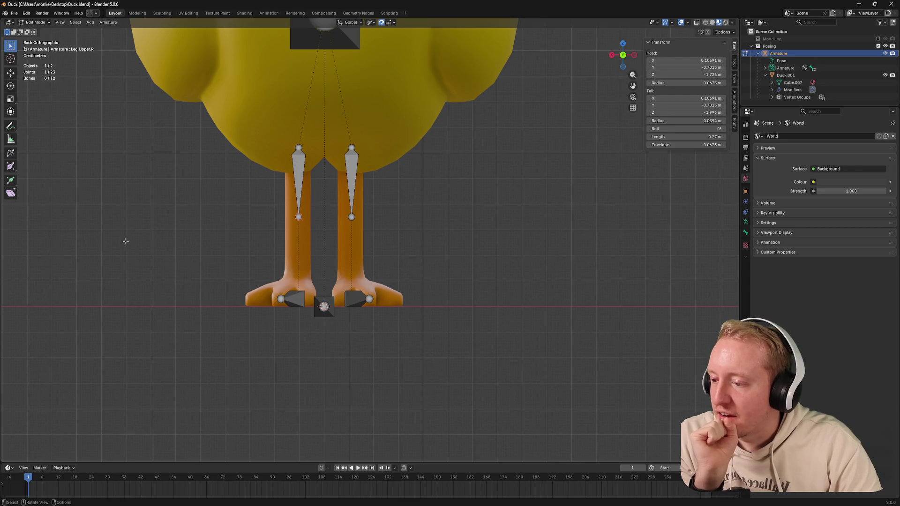
{"action": "scroll", "coordinate": [121, 245], "scroll_direction": "down", "scroll_amount": 3}
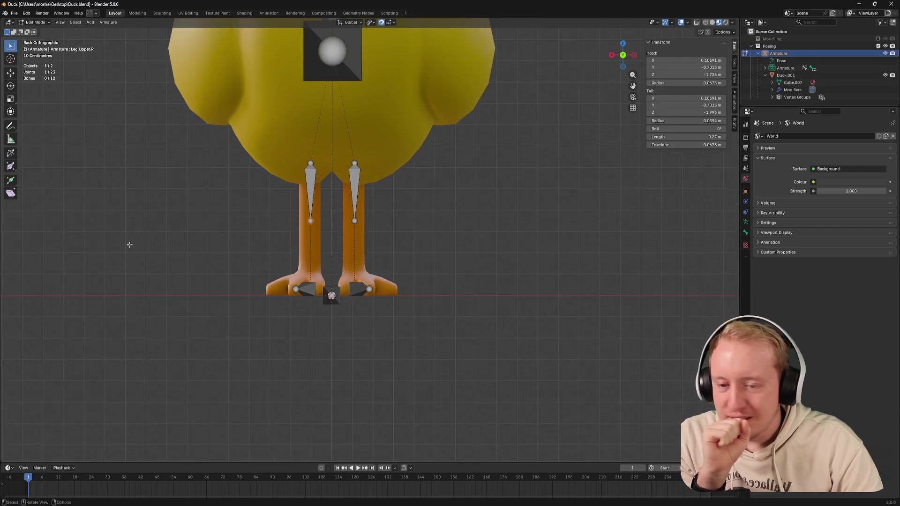
{"action": "middle_click_drag", "start_coordinate": [211, 239], "coordinate": [422, 177]}
Step: Move both upper leg bones' tail joints straight down along Z to the feet
{"action": "left_click", "coordinate": [631, 57]}
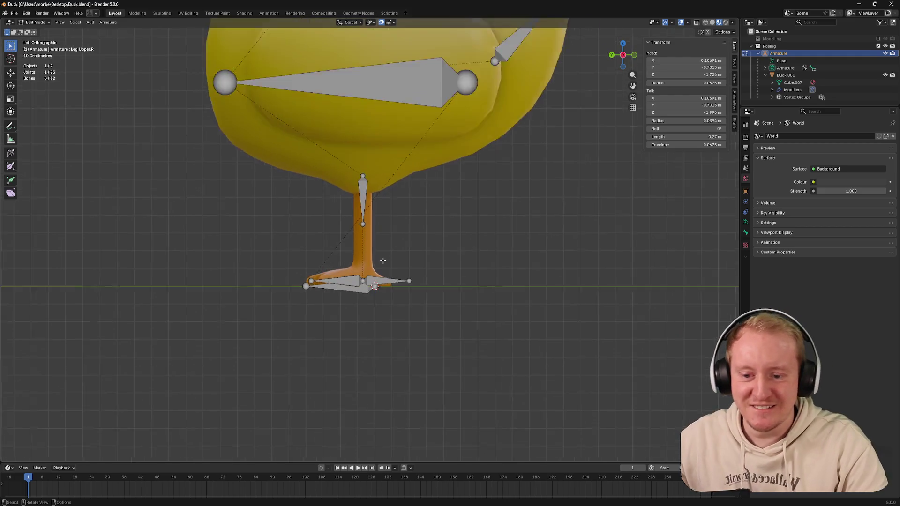
{"action": "scroll", "coordinate": [380, 259], "scroll_direction": "up", "scroll_amount": 4}
{"action": "middle_click_drag", "start_coordinate": [380, 259], "coordinate": [320, 213]}
{"action": "left_click", "coordinate": [321, 213]}
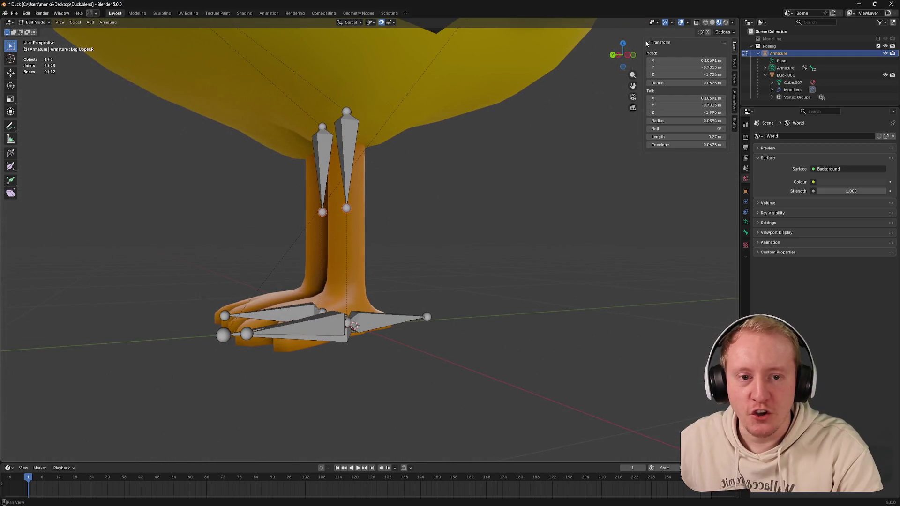
{"action": "key", "text": "ctrl+KP_3"}
{"action": "key", "text": "g"}
{"action": "key", "text": "z"}
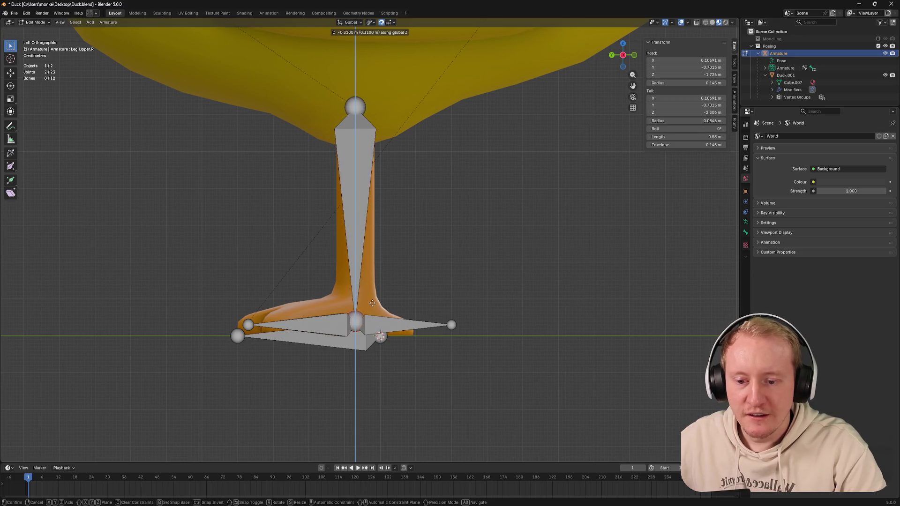
{"action": "left_click", "coordinate": [371, 306]}
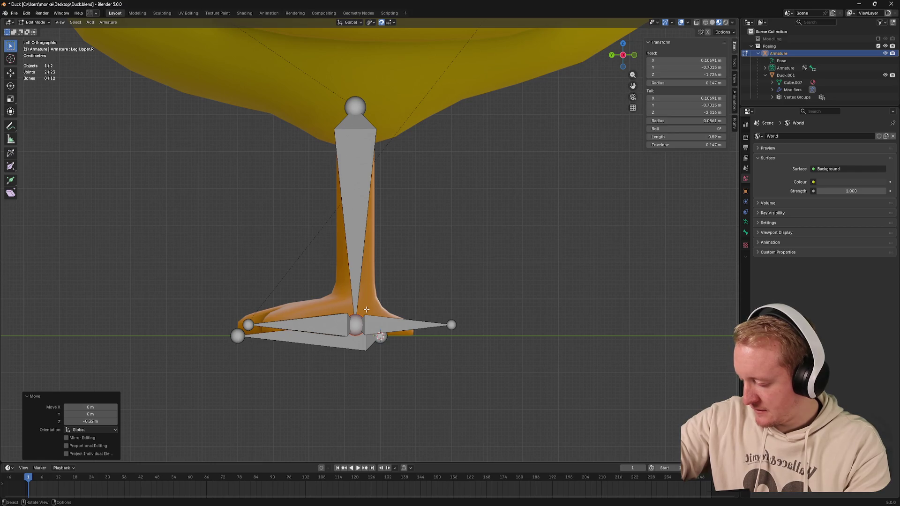
{"action": "middle_click_drag", "start_coordinate": [366, 309], "coordinate": [404, 292]}
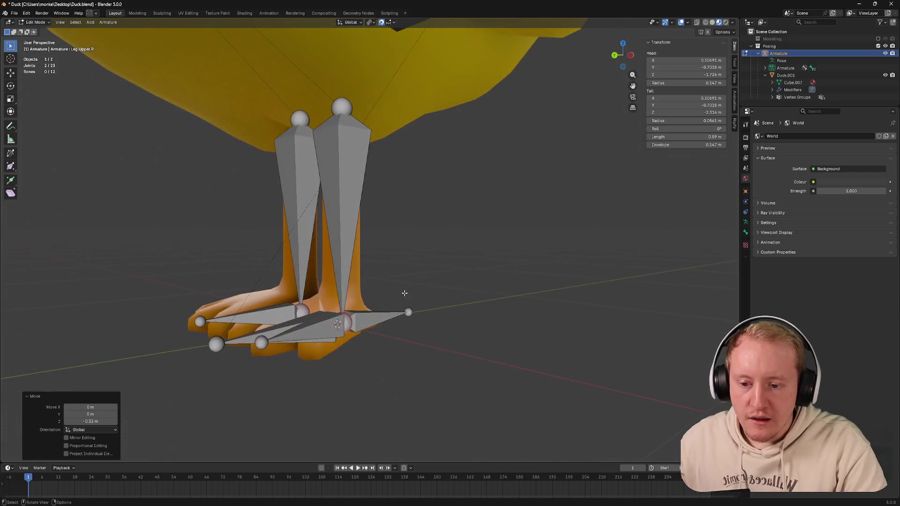
{"action": "left_click", "coordinate": [320, 326], "text": "shift"}
Step: Parent the first foot bone to its upper leg bone as a Connected child
{"action": "key", "text": "ctrl+p"}
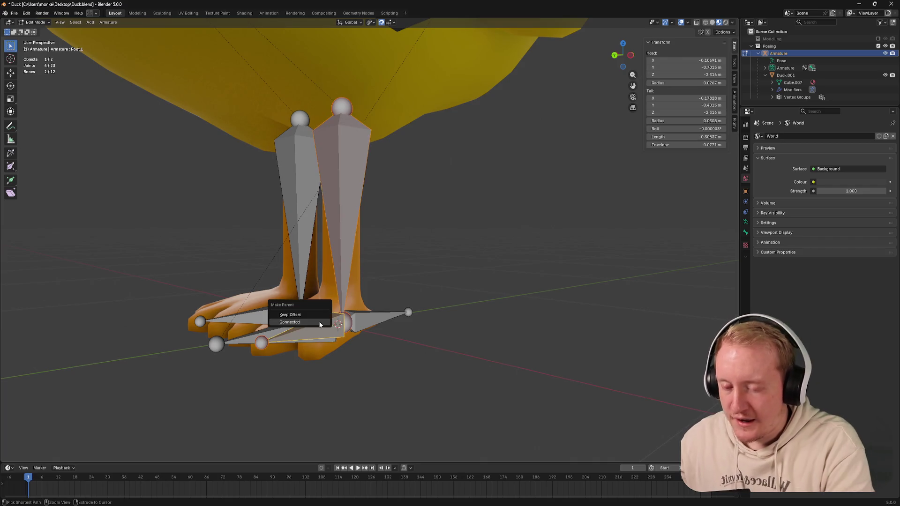
{"action": "left_click", "coordinate": [320, 325]}
{"action": "key", "text": "ctrl+z"}
{"action": "left_click", "coordinate": [305, 325]}
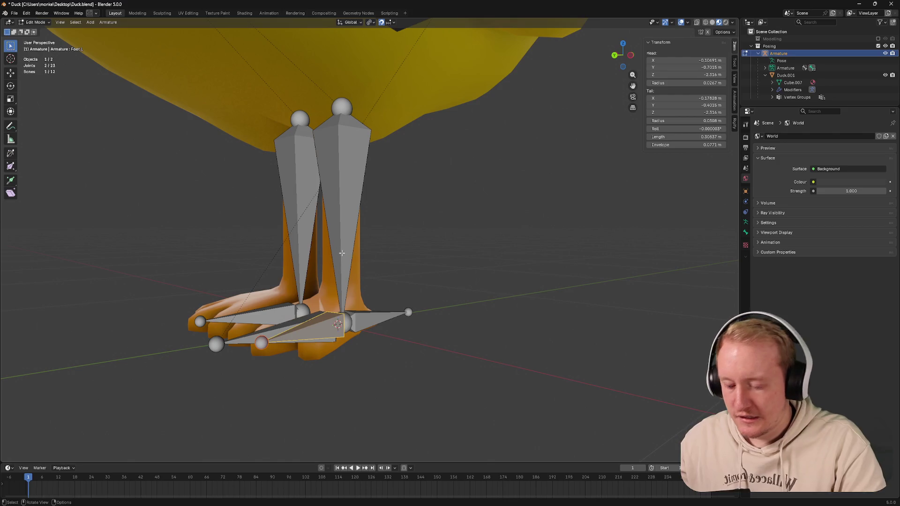
{"action": "left_click", "coordinate": [344, 219], "text": "shift"}
{"action": "key", "text": "ctrl+p"}
{"action": "left_click", "coordinate": [345, 212]}
Step: Parent the other foot bone to its upper leg bone as Connected
{"action": "left_click", "coordinate": [281, 297]}
{"action": "left_click", "coordinate": [297, 251], "text": "shift"}
{"action": "key", "text": "ctrl+p"}
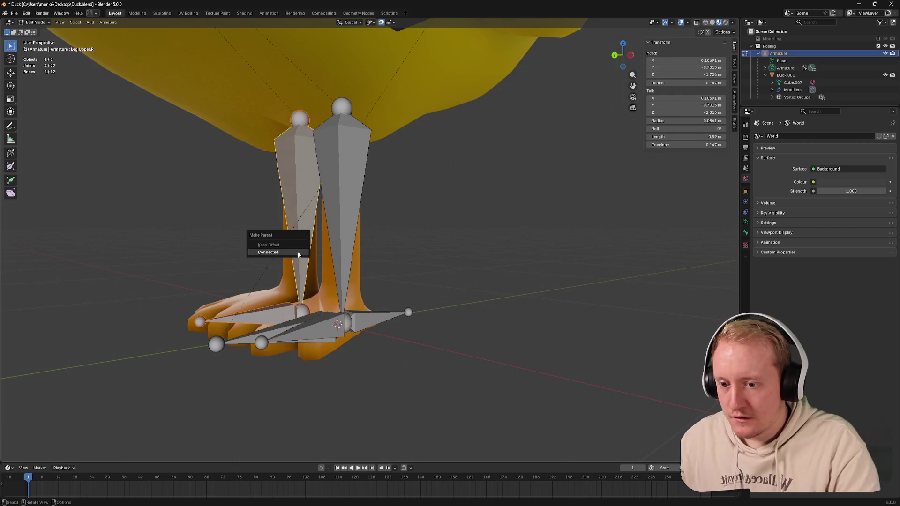
{"action": "left_click", "coordinate": [267, 243]}
Step: Inspect both connected legs front-on and select the upper leg bone
{"action": "mouse_move", "coordinate": [298, 259]}
{"action": "middle_mouse_down"}
{"action": "mouse_move", "coordinate": [426, 328]}
{"action": "mouse_move", "coordinate": [479, 278]}
{"action": "middle_mouse_up"}
{"action": "left_click", "coordinate": [337, 282]}
{"action": "middle_click_drag", "start_coordinate": [380, 282], "coordinate": [405, 264]}
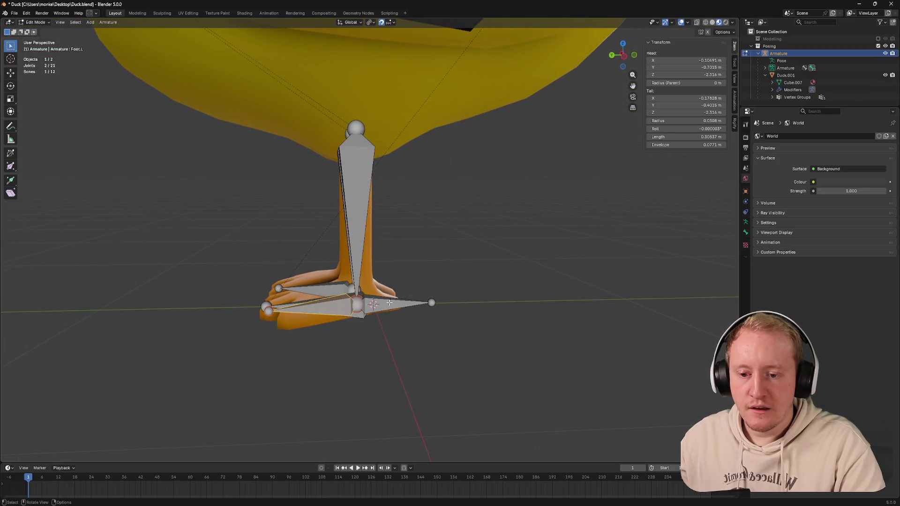
{"action": "left_click", "coordinate": [361, 245]}
{"action": "left_click", "coordinate": [386, 301]}
{"action": "middle_click_drag", "start_coordinate": [386, 301], "coordinate": [357, 267]}
{"action": "left_click", "coordinate": [357, 267]}
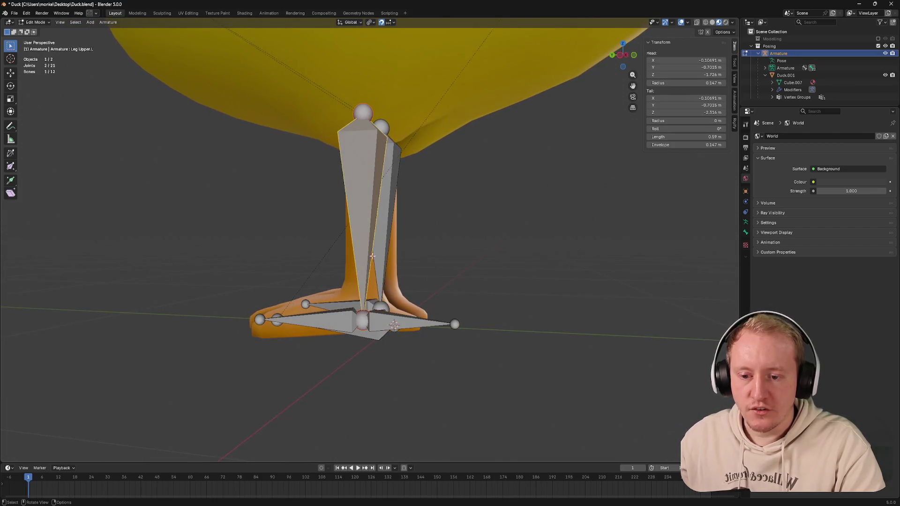
Step: Test-rotate the upper leg in Pose Mode, cancel it, and inspect the heel bone
{"action": "key", "text": "ctrl+Tab"}
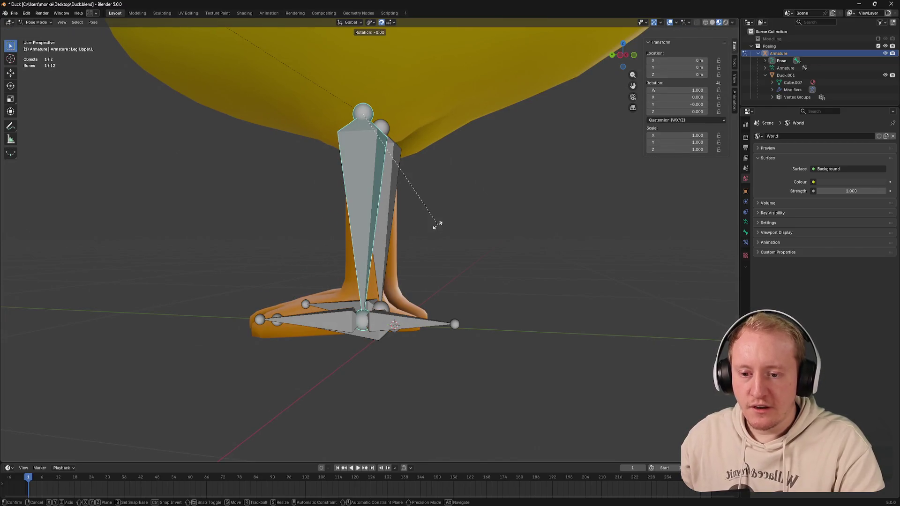
{"action": "key", "text": "r"}
{"action": "key", "text": "Escape"}
{"action": "left_click", "coordinate": [393, 326]}
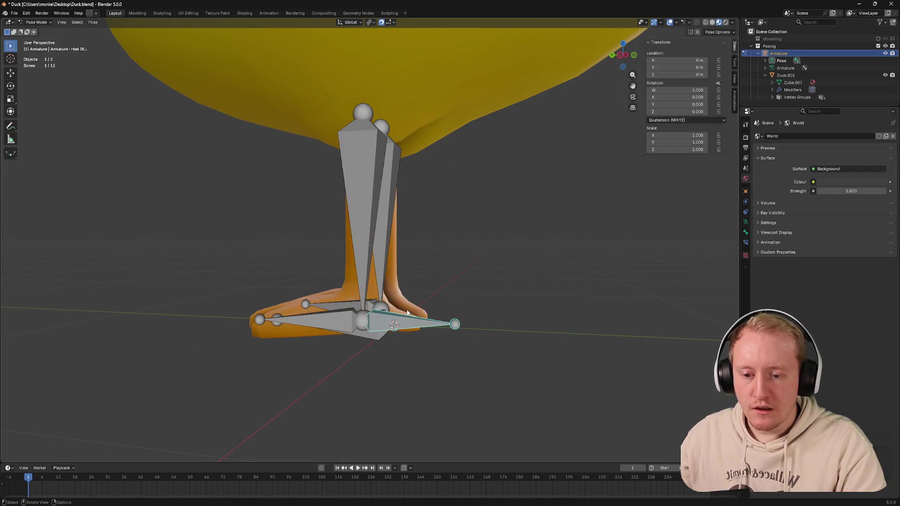
{"action": "key", "text": "ctrl+Tab"}
{"action": "middle_click_drag", "start_coordinate": [403, 320], "coordinate": [382, 310]}
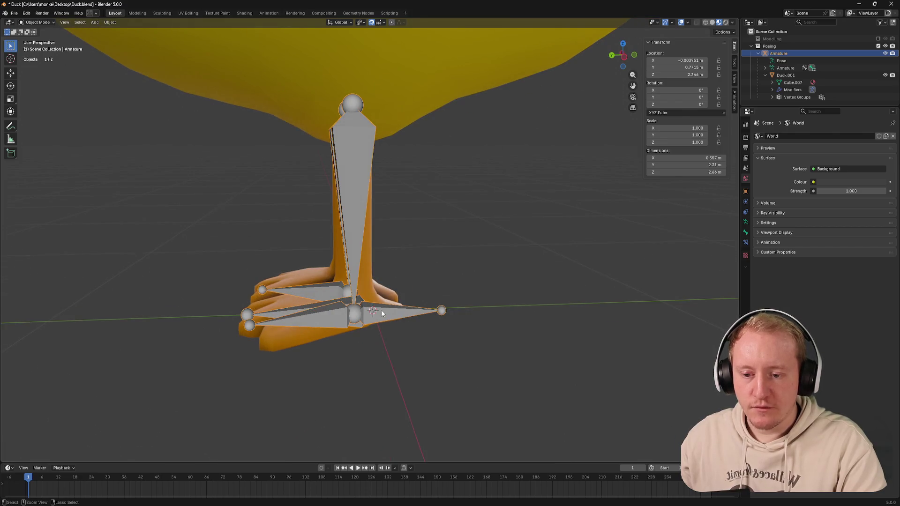
{"action": "key", "text": "ctrl+Tab"}
{"action": "key", "text": "ctrl+Tab"}
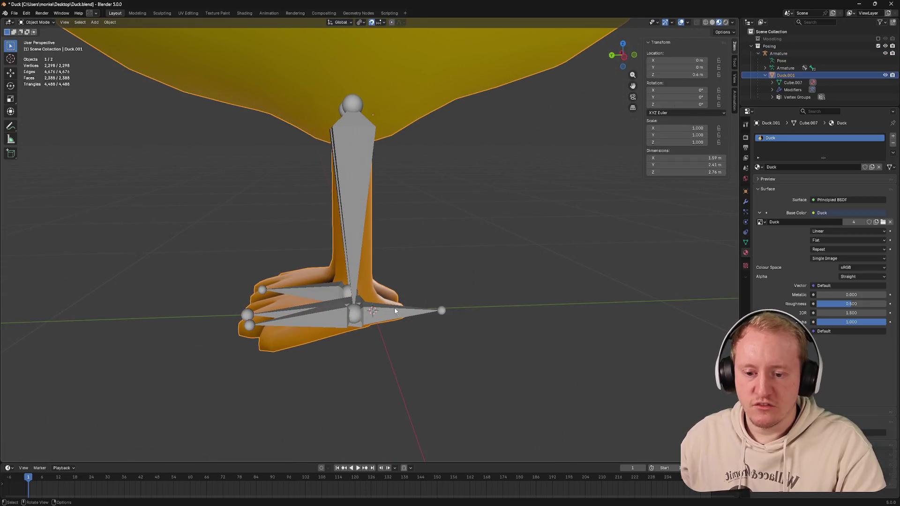
Step: Delete the spare heel bone in Edit Mode and save Duck.blend
{"action": "key", "text": "Tab"}
{"action": "left_click", "coordinate": [439, 311]}
{"action": "key", "text": "x"}
{"action": "left_click", "coordinate": [389, 316]}
{"action": "key", "text": "ctrl+s"}
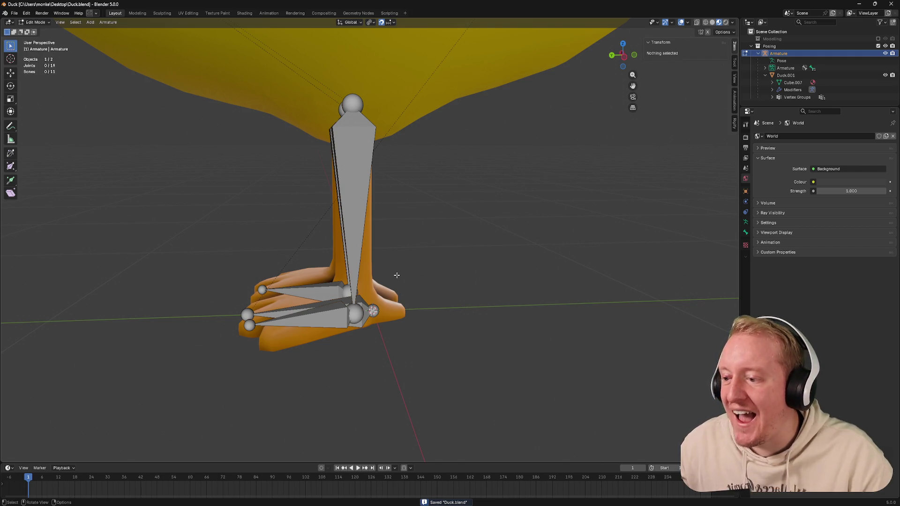
{"action": "key", "text": "Tab"}
{"action": "key", "text": "ctrl+s"}
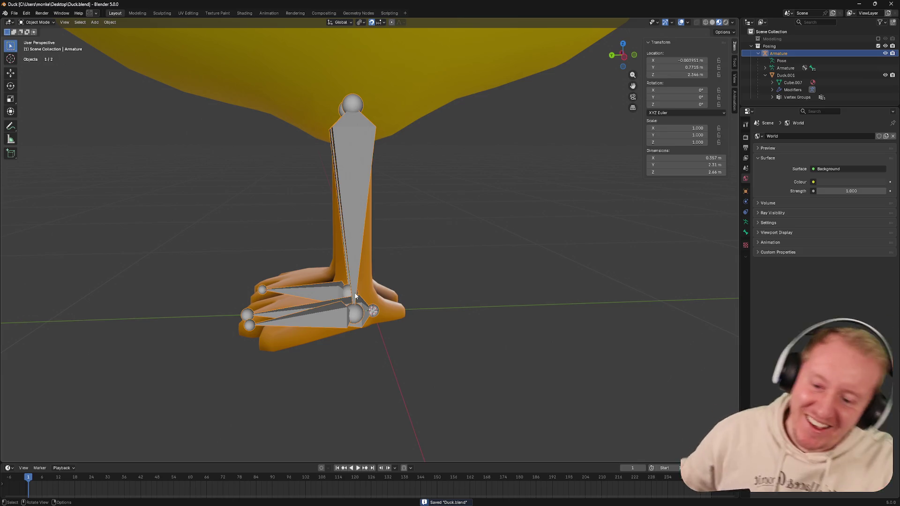
Step: Test-rotate the upper leg bone about the X axis in Pose Mode, then cancel
{"action": "mouse_move", "coordinate": [419, 280]}
{"action": "middle_mouse_down"}
{"action": "mouse_move", "coordinate": [447, 285]}
{"action": "mouse_move", "coordinate": [397, 264]}
{"action": "middle_mouse_up"}
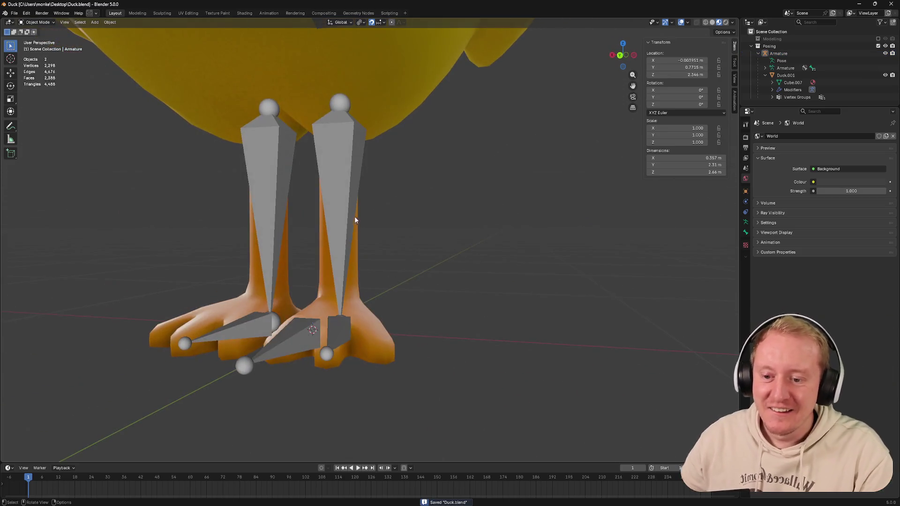
{"action": "left_click", "coordinate": [356, 218]}
{"action": "mouse_move", "coordinate": [386, 222]}
{"action": "middle_mouse_down"}
{"action": "mouse_move", "coordinate": [358, 224]}
{"action": "mouse_move", "coordinate": [409, 209]}
{"action": "middle_mouse_up"}
{"action": "key", "text": "ctrl+Tab"}
{"action": "left_click", "coordinate": [346, 214]}
{"action": "key", "text": "r"}
{"action": "key", "text": "z"}
{"action": "key", "text": "x"}
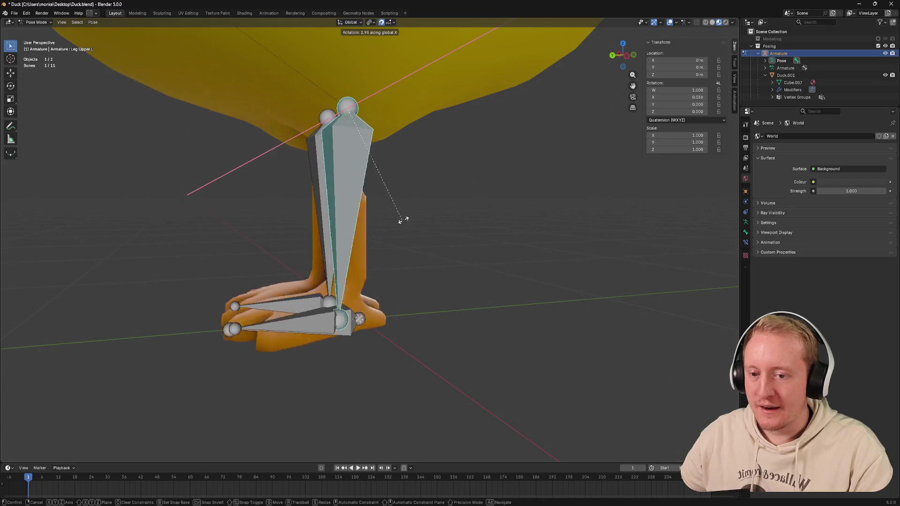
{"action": "right_click", "coordinate": [356, 217]}
Step: Check the feet bones, return to Object Mode and select the duck mesh
{"action": "middle_click_drag", "start_coordinate": [356, 214], "coordinate": [545, 209]}
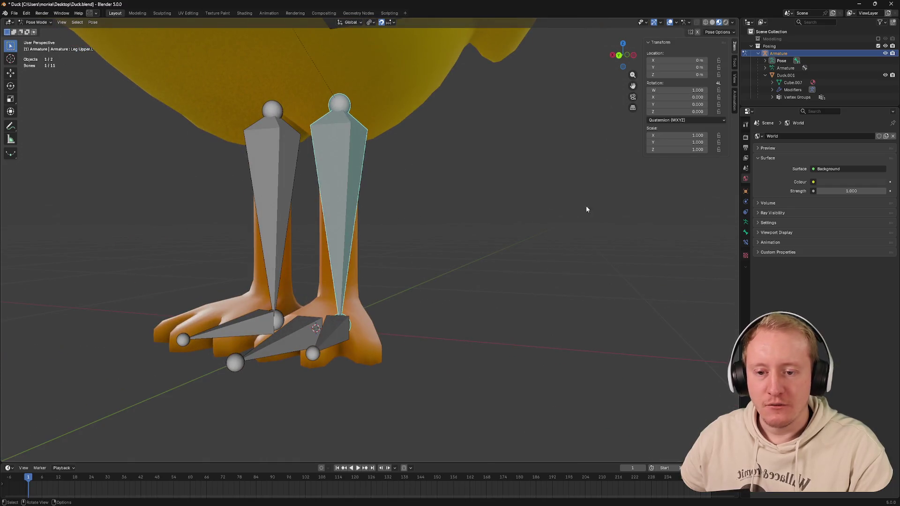
{"action": "key", "text": "Tab"}
{"action": "middle_click_drag", "start_coordinate": [492, 191], "coordinate": [366, 181]}
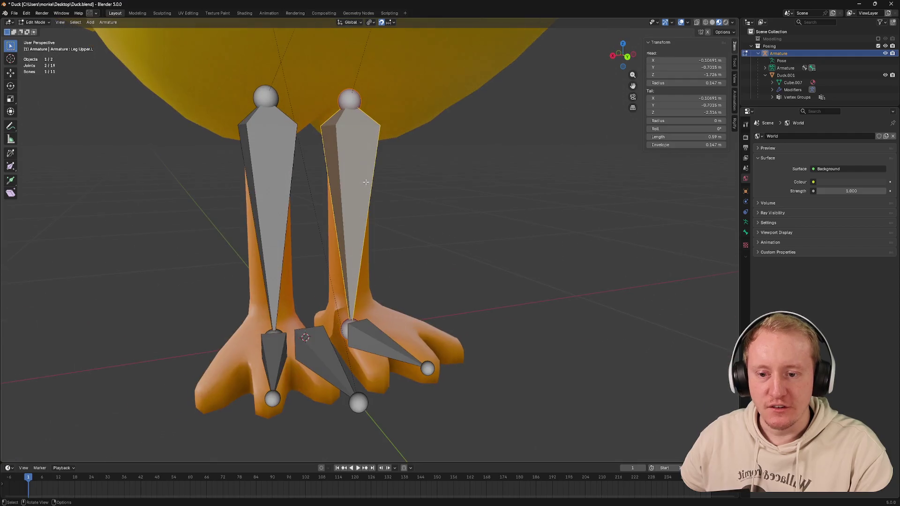
{"action": "key", "text": "Tab"}
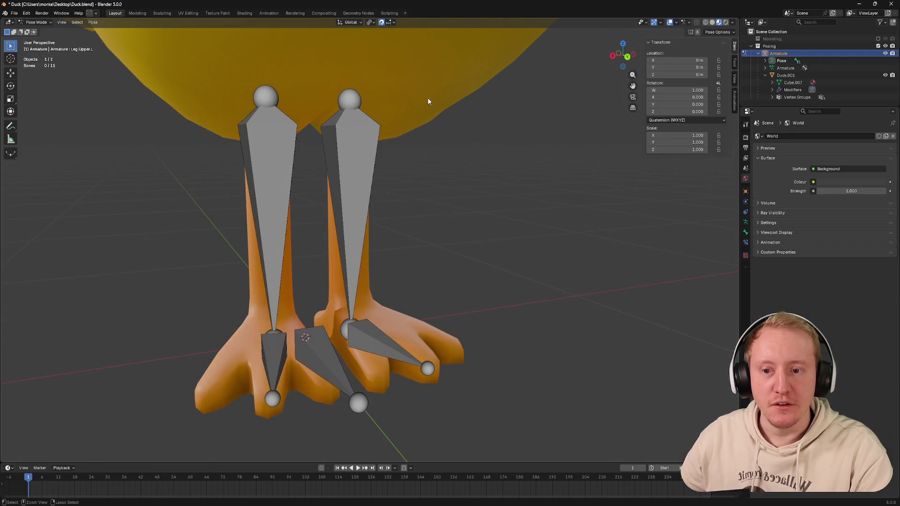
{"action": "key", "text": "ctrl+Tab"}
{"action": "left_click", "coordinate": [369, 254]}
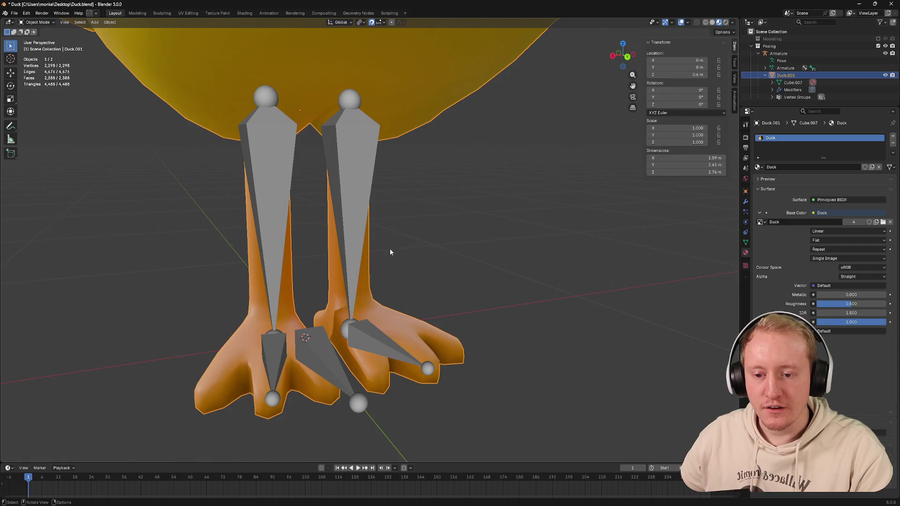
{"action": "key", "text": "ctrl+Tab"}
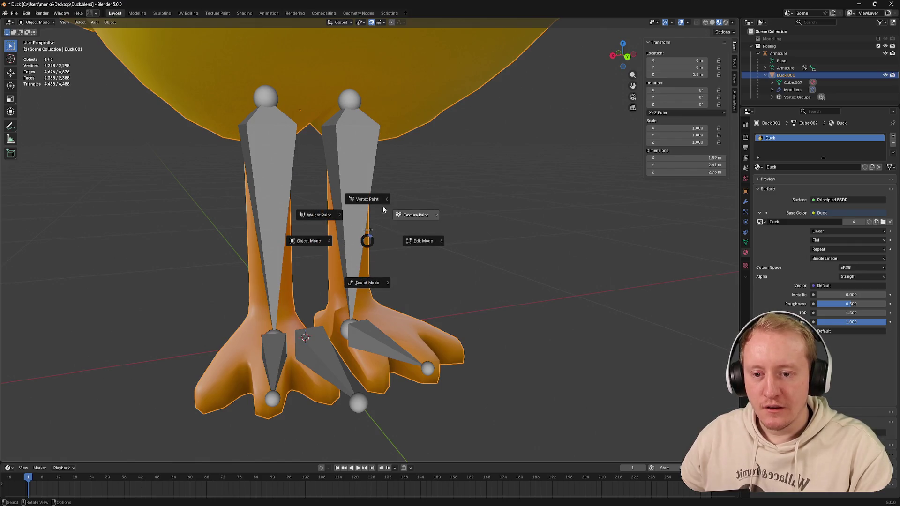
Step: Enter Edit Mode on the duck mesh, save, and view the legs from behind in X-ray
{"action": "left_click", "coordinate": [423, 241]}
{"action": "middle_click_drag", "start_coordinate": [422, 241], "coordinate": [358, 225]}
{"action": "scroll", "coordinate": [358, 224], "scroll_direction": "down", "scroll_amount": 2}
{"action": "key", "text": "ctrl+s"}
{"action": "mouse_move", "coordinate": [422, 226]}
{"action": "middle_mouse_down"}
{"action": "mouse_move", "coordinate": [581, 216]}
{"action": "mouse_move", "coordinate": [417, 218]}
{"action": "middle_mouse_up"}
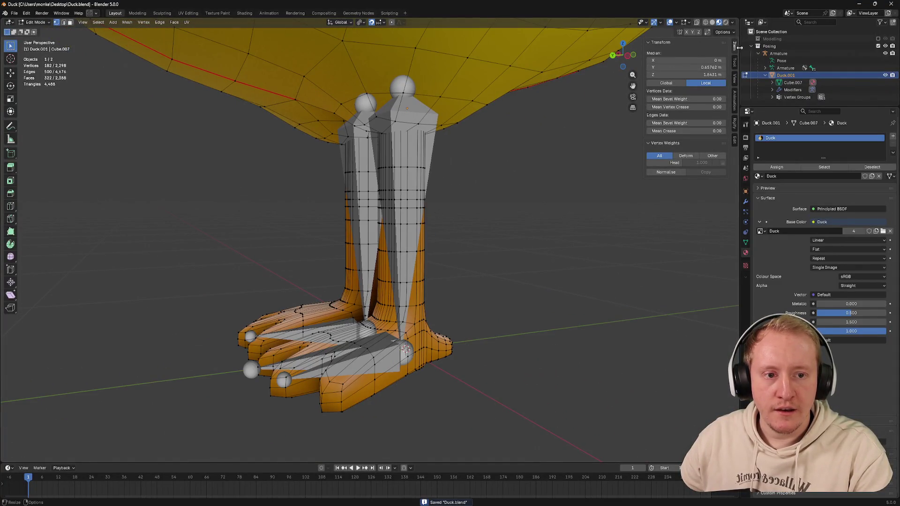
{"action": "left_click", "coordinate": [628, 56]}
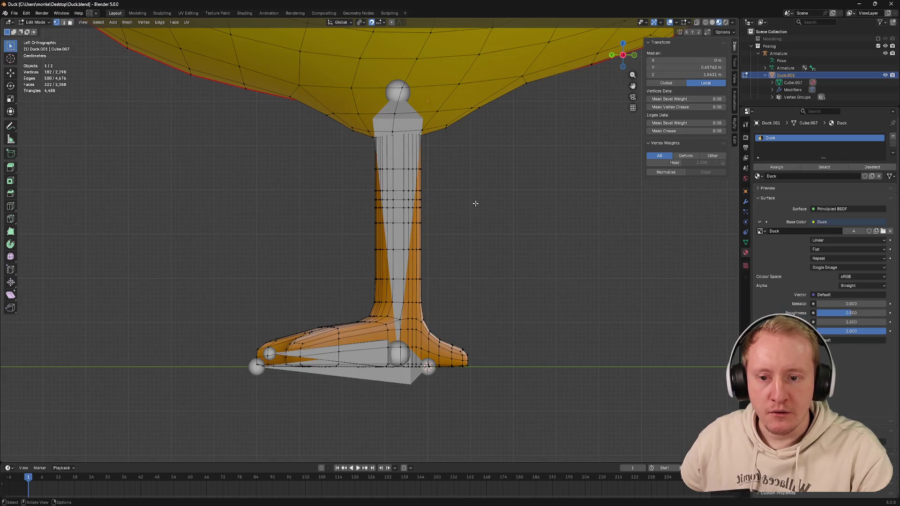
{"action": "mouse_move", "coordinate": [475, 204]}
{"action": "middle_mouse_down"}
{"action": "mouse_move", "coordinate": [454, 191]}
{"action": "mouse_move", "coordinate": [536, 202]}
{"action": "middle_mouse_up"}
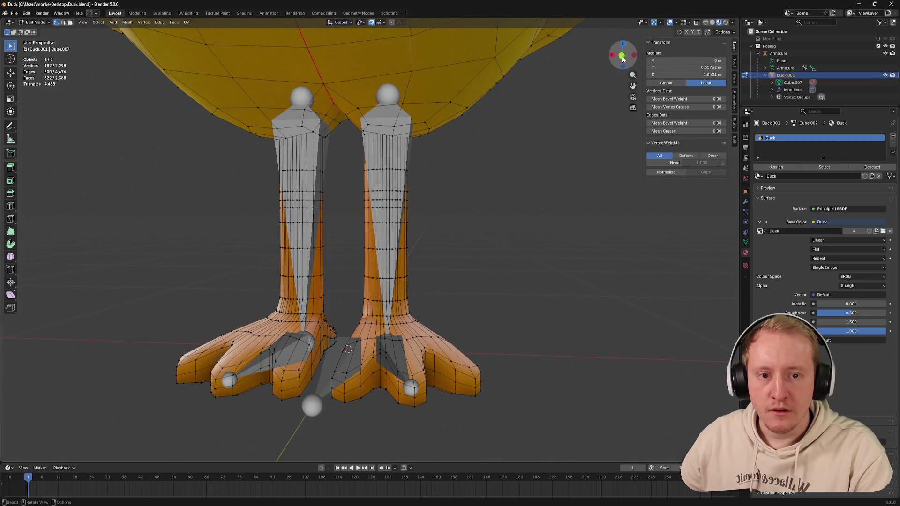
{"action": "left_click", "coordinate": [623, 57]}
{"action": "key", "text": "alt+z"}
Step: Select the right leg's linked vertices minus the foot, add the ankle loops, and show its vertex groups
{"action": "left_click", "coordinate": [357, 155]}
{"action": "key", "text": "ctrl+l"}
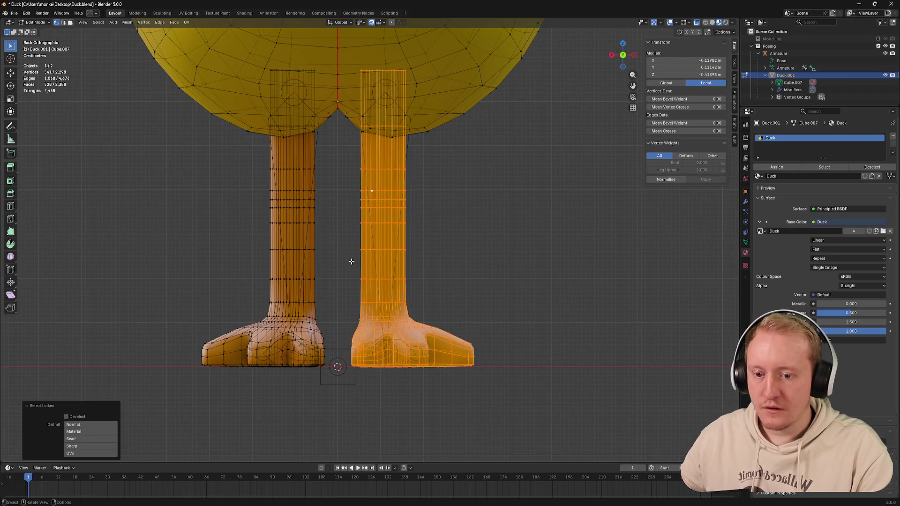
{"action": "left_click_drag", "start_coordinate": [342, 312], "coordinate": [500, 393], "text": "ctrl"}
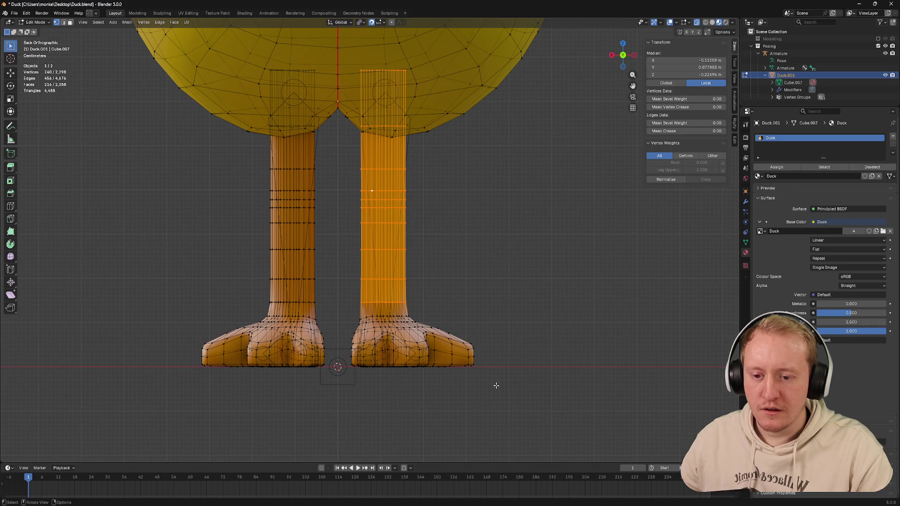
{"action": "left_click", "coordinate": [374, 317], "text": "alt+shift"}
{"action": "middle_click_drag", "start_coordinate": [375, 317], "coordinate": [343, 331]}
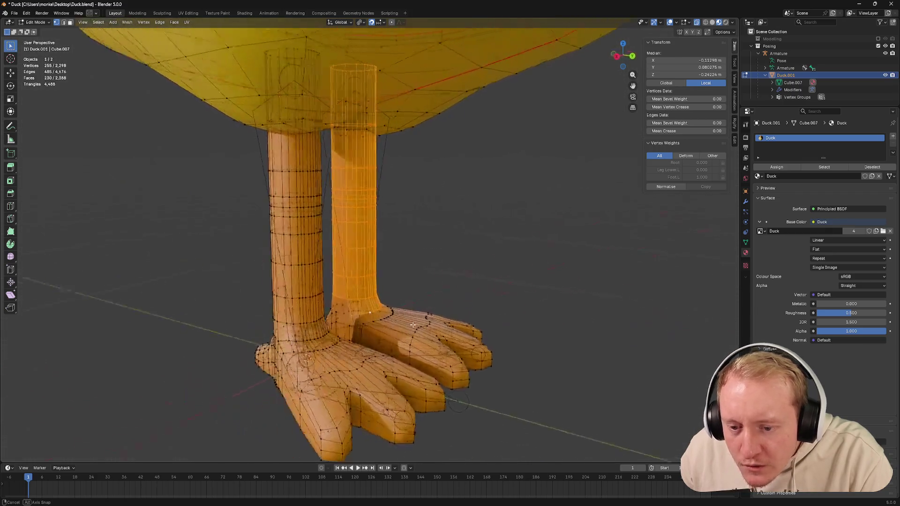
{"action": "left_click", "coordinate": [344, 330], "text": "alt+shift"}
{"action": "middle_click_drag", "start_coordinate": [344, 331], "coordinate": [668, 289]}
{"action": "key", "text": "alt+z"}
{"action": "left_click", "coordinate": [361, 329], "text": "shift"}
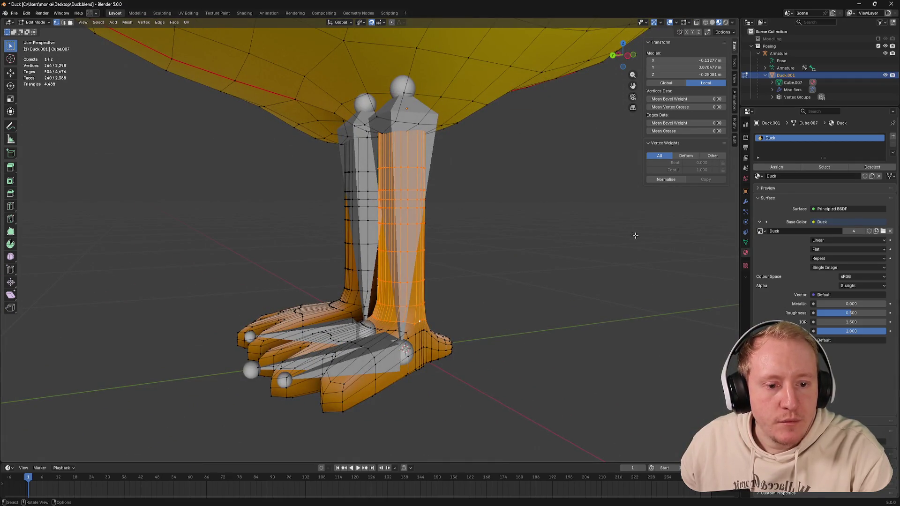
{"action": "left_click", "coordinate": [746, 245]}
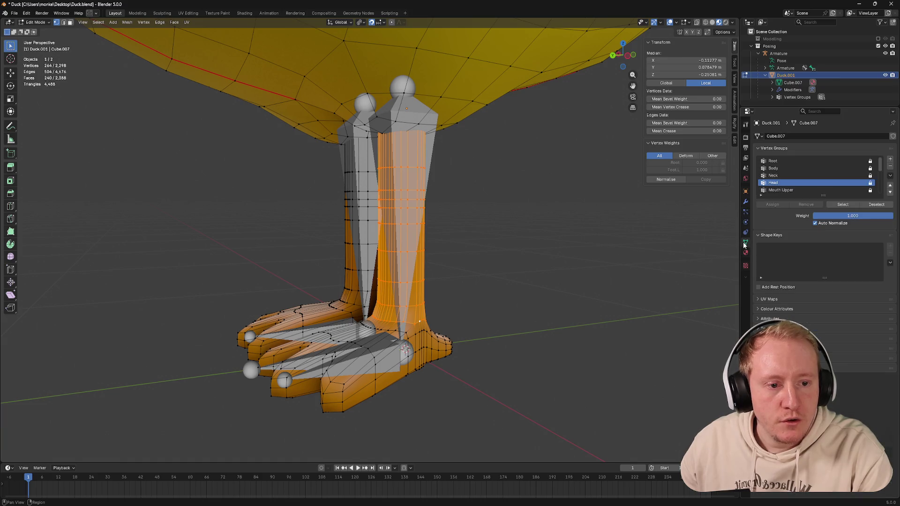
{"action": "scroll", "coordinate": [789, 184], "scroll_direction": "down", "scroll_amount": 4}
{"action": "scroll", "coordinate": [789, 184], "scroll_direction": "down", "scroll_amount": 3}
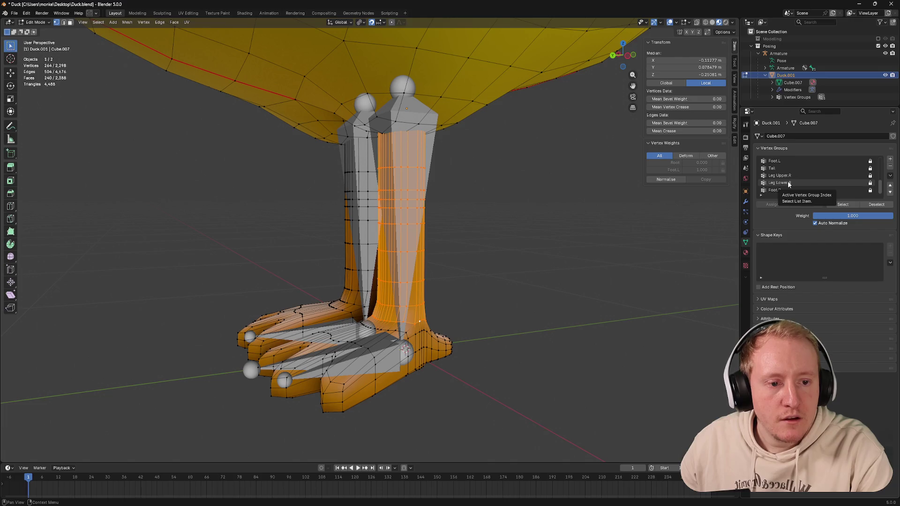
{"action": "scroll", "coordinate": [789, 185], "scroll_direction": "up", "scroll_amount": 1}
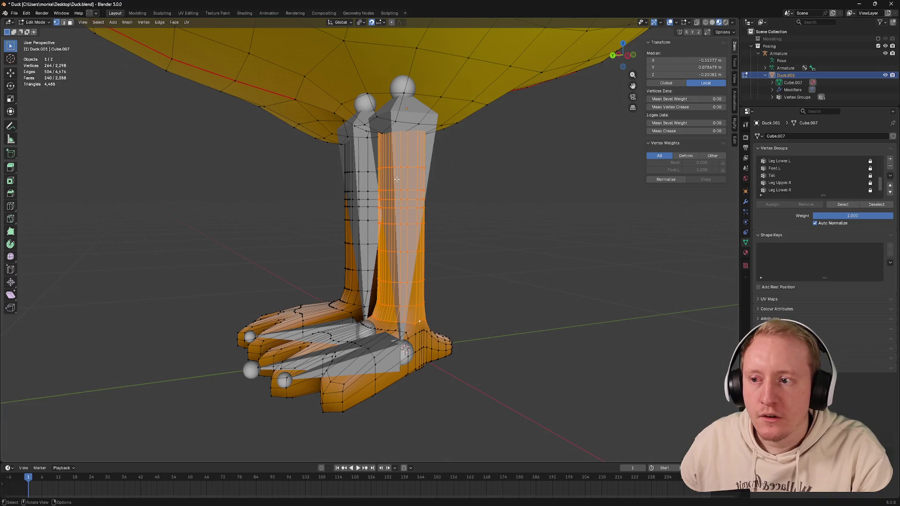
Step: Cycle through Object Mode and the armature back into editing the duck mesh
{"action": "key", "text": "ctrl+Tab"}
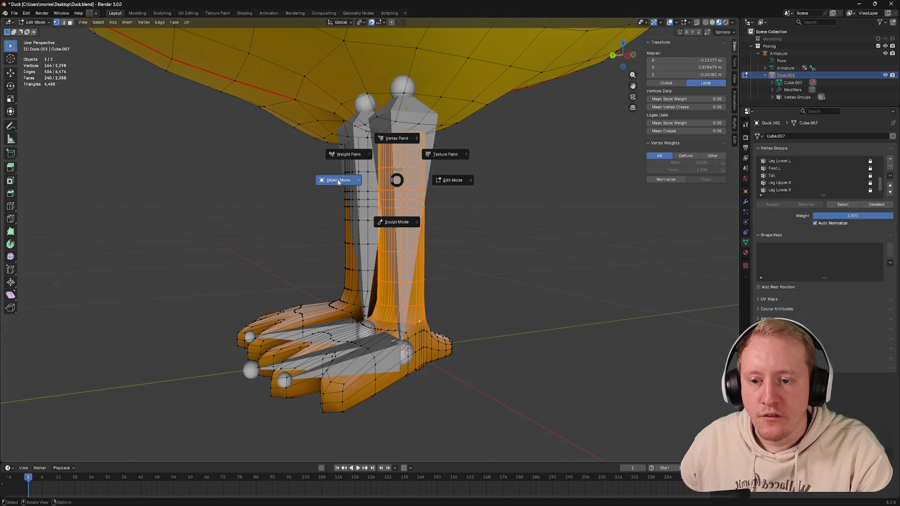
{"action": "left_click", "coordinate": [339, 181]}
{"action": "left_click", "coordinate": [417, 141]}
{"action": "key", "text": "ctrl+Tab"}
{"action": "key", "text": "ctrl+Tab"}
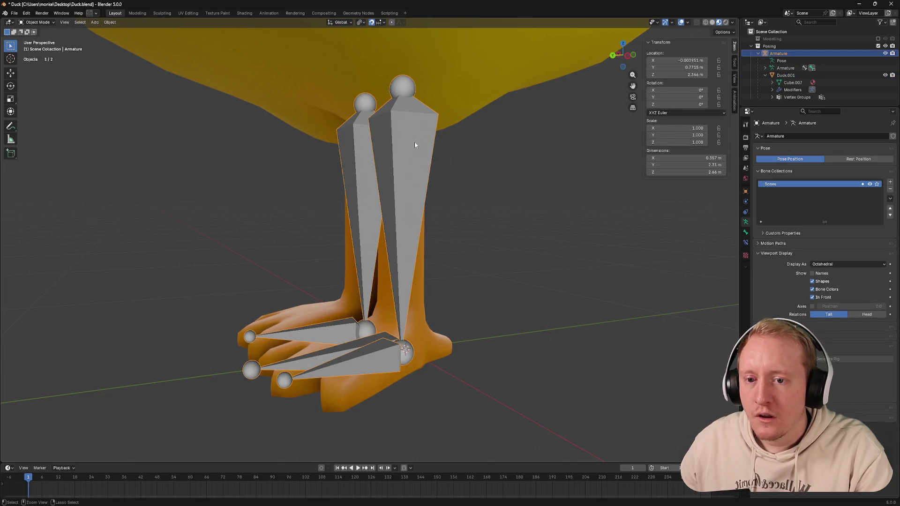
{"action": "left_click", "coordinate": [403, 66]}
{"action": "key", "text": "ctrl+Tab"}
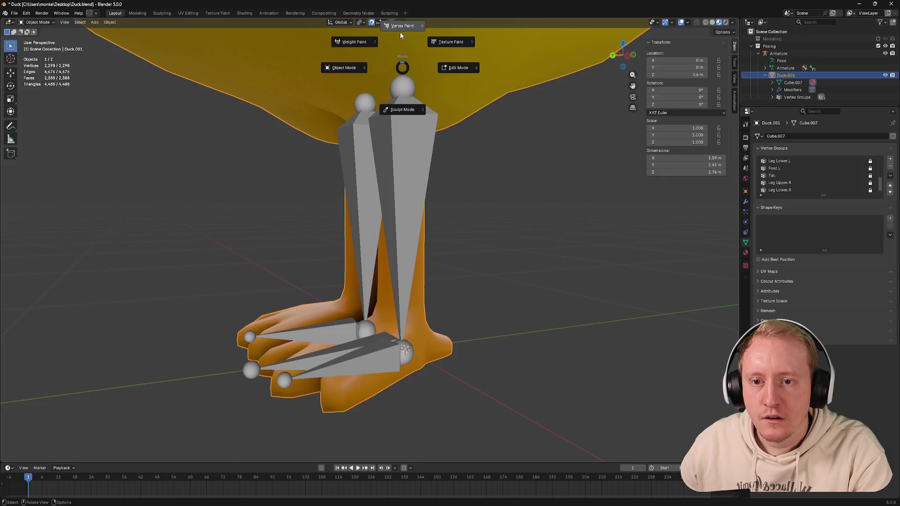
{"action": "left_click", "coordinate": [458, 68]}
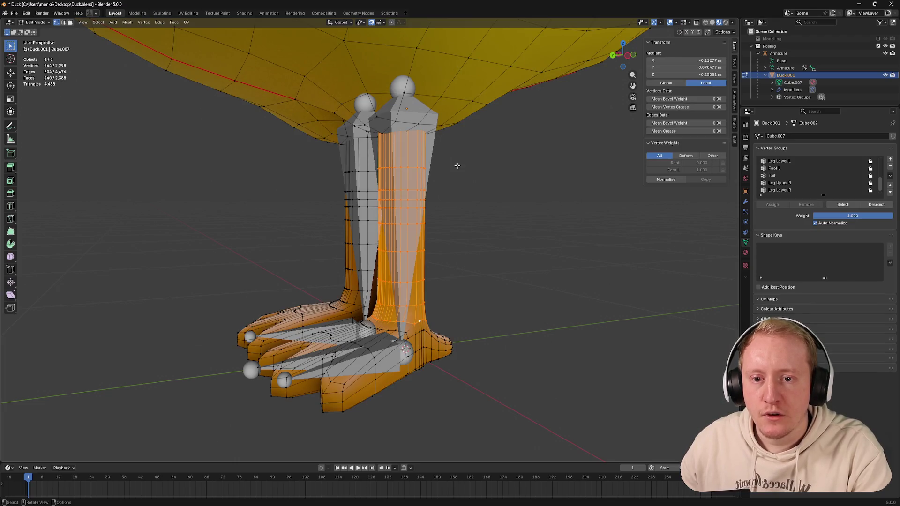
{"action": "middle_click_drag", "start_coordinate": [423, 211], "coordinate": [394, 211]}
{"action": "scroll", "coordinate": [808, 187], "scroll_direction": "up", "scroll_amount": 1}
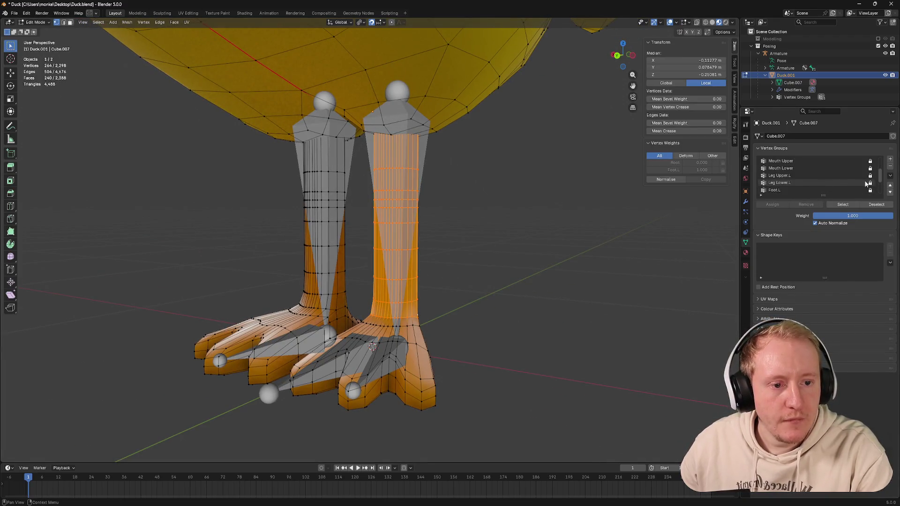
Step: Delete the Leg Lower.L vertex group, assign the selected vertices to Leg Upper.L, and activate Foot.L
{"action": "left_click", "coordinate": [781, 190]}
{"action": "middle_click_drag", "start_coordinate": [423, 211], "coordinate": [661, 202]}
{"action": "left_click", "coordinate": [835, 172]}
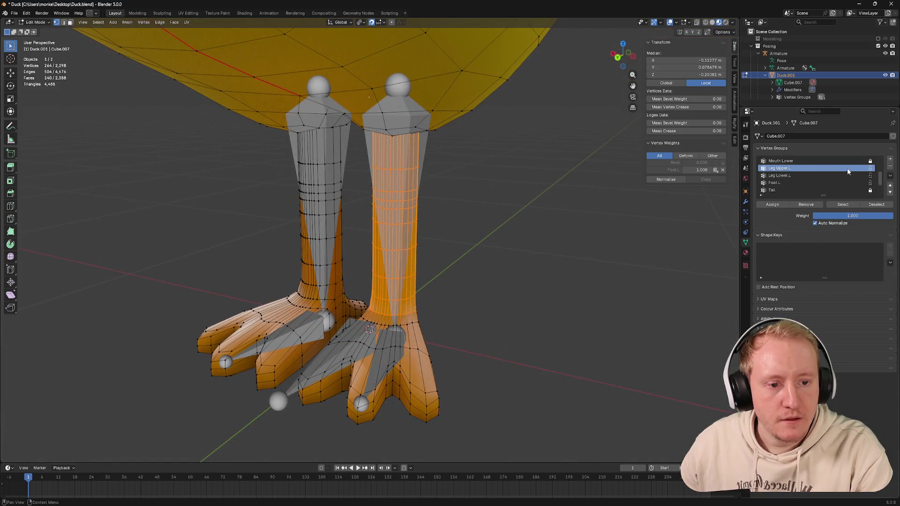
{"action": "left_click", "coordinate": [814, 176]}
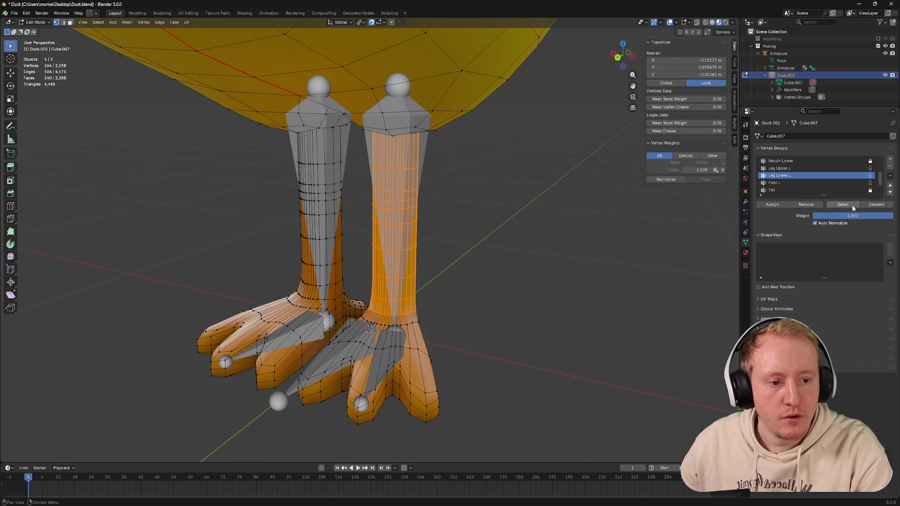
{"action": "left_click", "coordinate": [889, 169]}
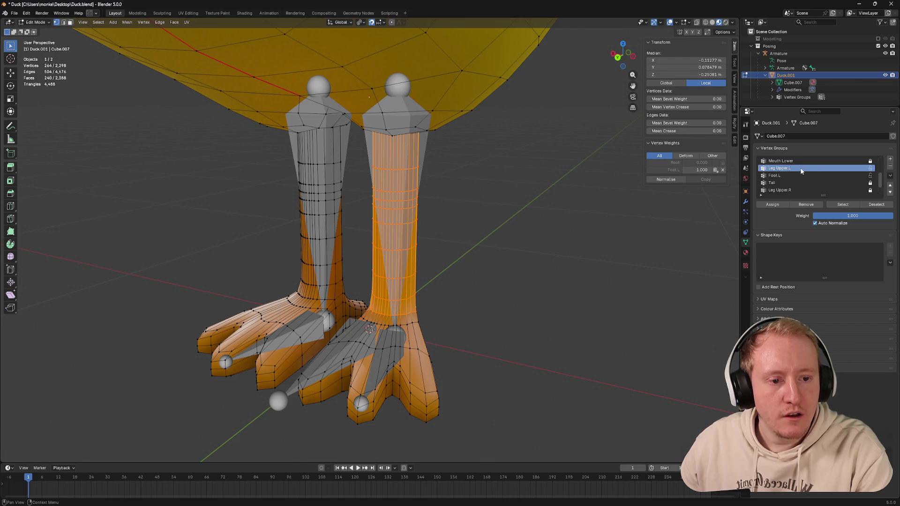
{"action": "left_click", "coordinate": [785, 205]}
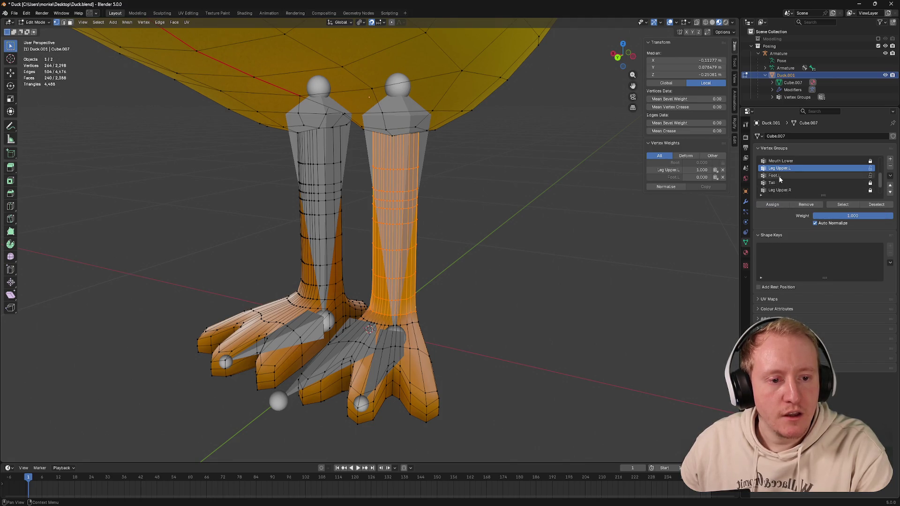
{"action": "left_click", "coordinate": [774, 175]}
Step: Switch the duck mesh into Weight Paint mode
{"action": "key", "text": "ctrl+Tab"}
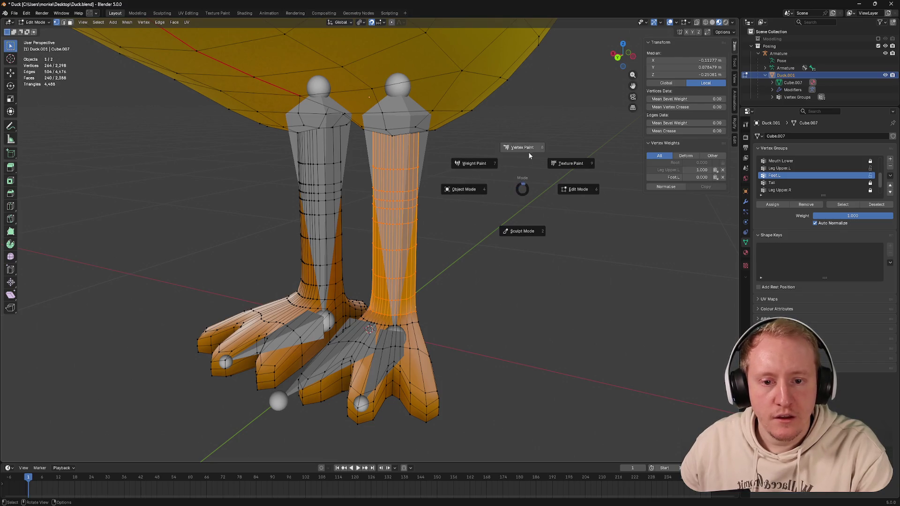
{"action": "left_click", "coordinate": [570, 163]}
{"action": "key", "text": "ctrl+Tab"}
{"action": "key", "text": "ctrl+Tab"}
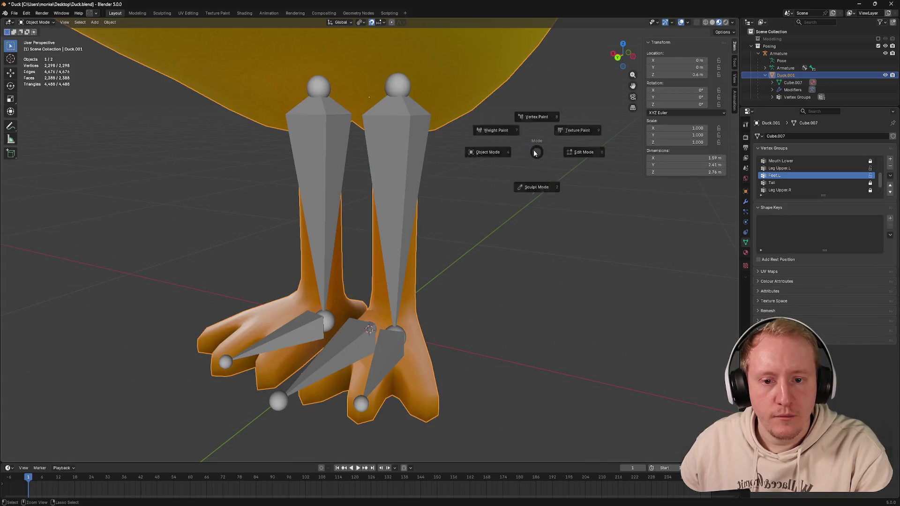
{"action": "left_click", "coordinate": [437, 103]}
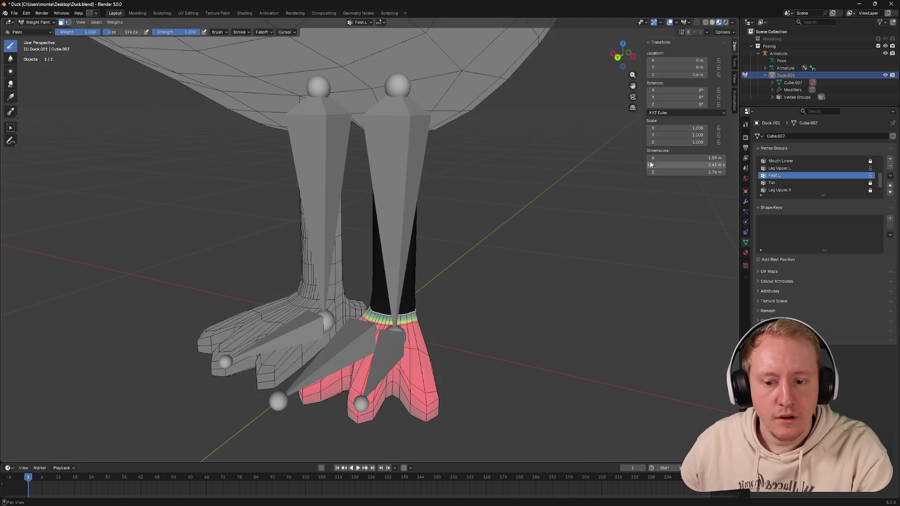
Step: Compare the Foot.L and Leg Upper.L weights on the left leg
{"action": "key", "text": "Up"}
{"action": "key", "text": "Down"}
{"action": "key", "text": "Up"}
{"action": "left_click", "coordinate": [780, 176]}
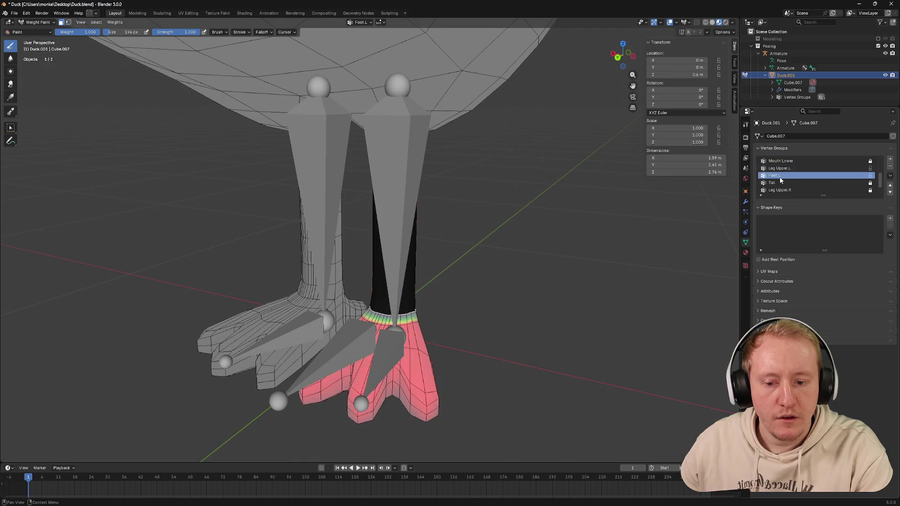
{"action": "left_click", "coordinate": [782, 169]}
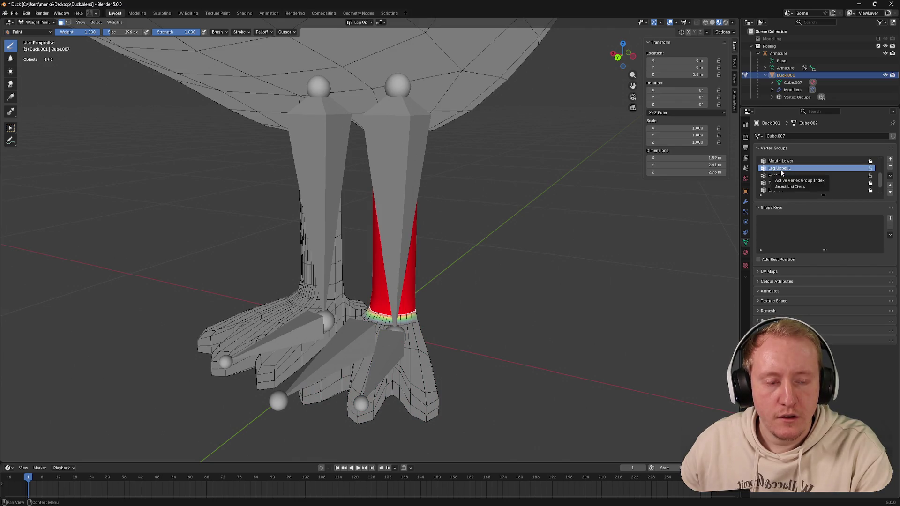
{"action": "scroll", "coordinate": [781, 172], "scroll_direction": "down", "scroll_amount": 2}
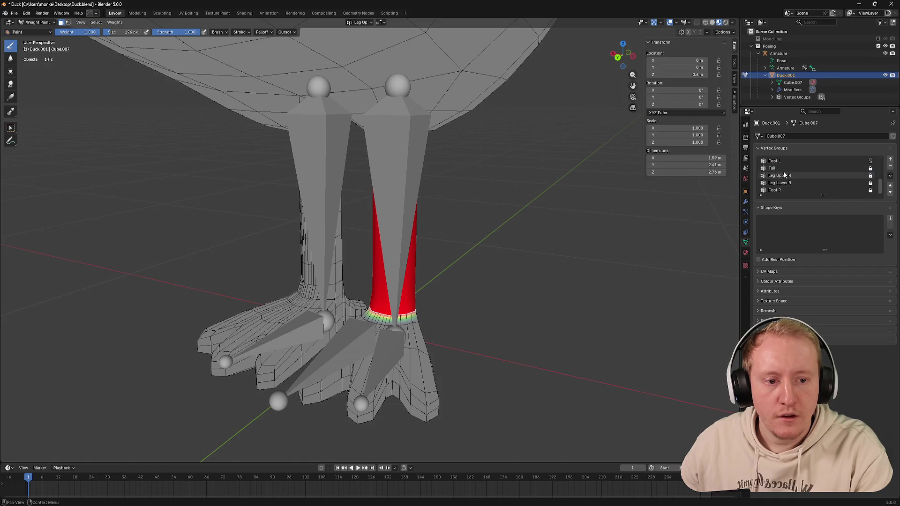
Step: Delete the Leg Lower.R vertex group and unlock Leg Upper.R
{"action": "left_click", "coordinate": [796, 181]}
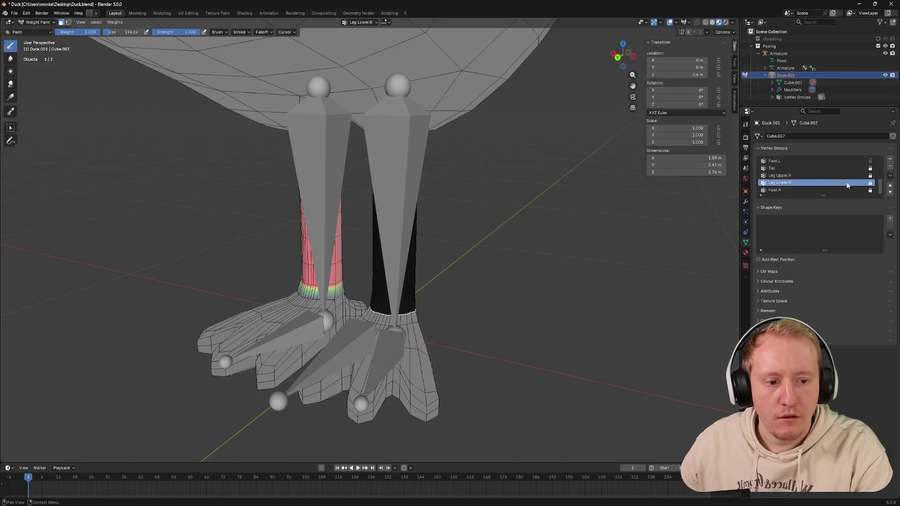
{"action": "left_click", "coordinate": [890, 169]}
{"action": "scroll", "coordinate": [846, 185], "scroll_direction": "down", "scroll_amount": 2}
{"action": "left_click", "coordinate": [847, 184]}
{"action": "left_click", "coordinate": [870, 184]}
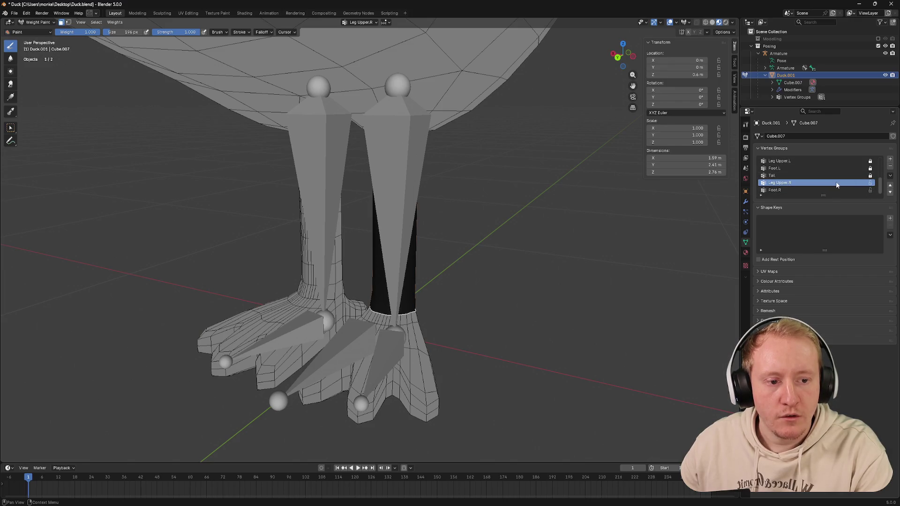
{"action": "left_click", "coordinate": [816, 168]}
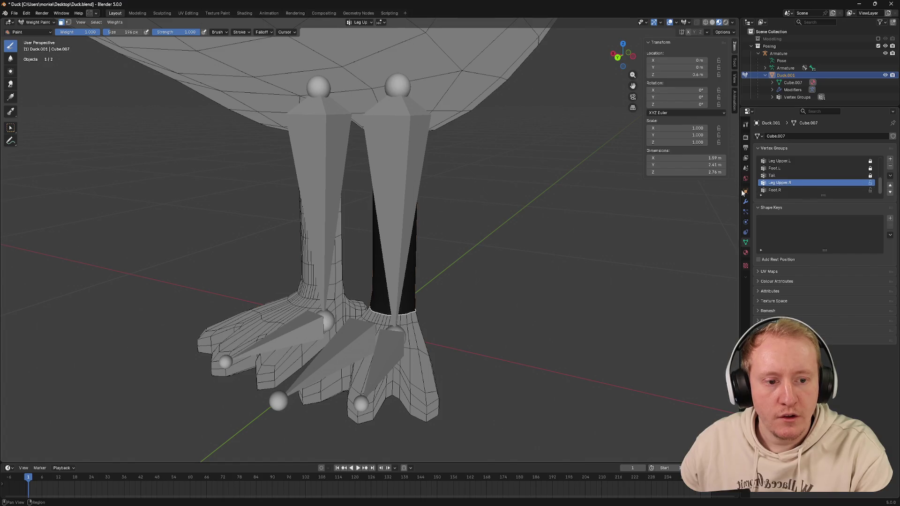
Step: Check the Foot.R weights from behind and return to Object Mode
{"action": "middle_click_drag", "start_coordinate": [492, 212], "coordinate": [600, 181]}
{"action": "left_click", "coordinate": [787, 190]}
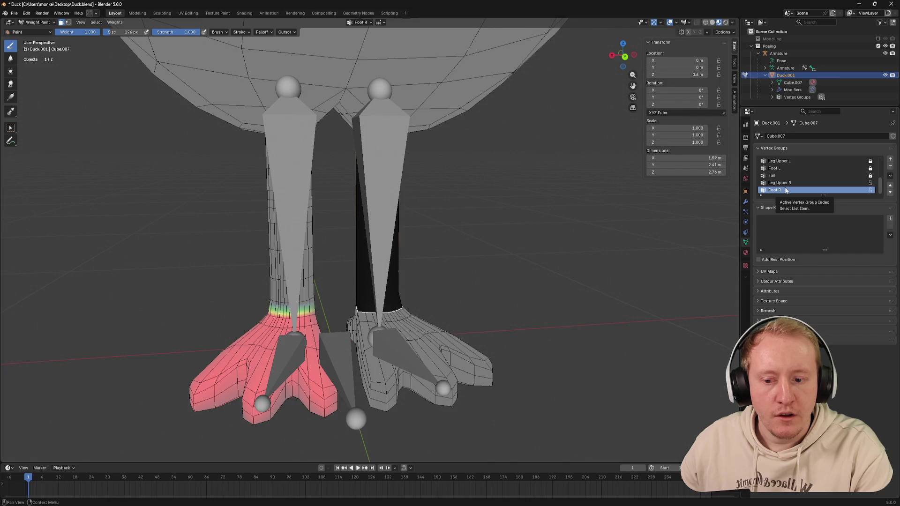
{"action": "left_click", "coordinate": [624, 56]}
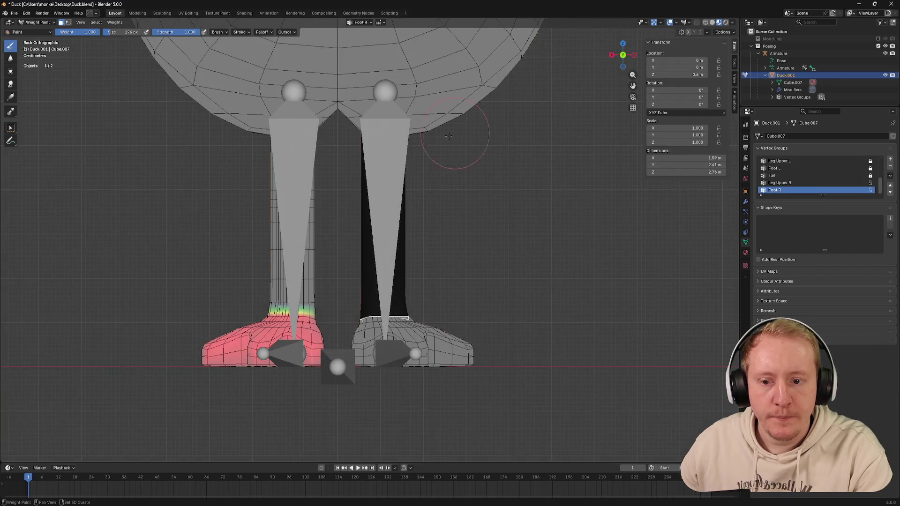
{"action": "middle_click_drag", "start_coordinate": [472, 126], "coordinate": [386, 128], "text": "shift"}
{"action": "key", "text": "ctrl+Tab"}
{"action": "left_click", "coordinate": [373, 163]}
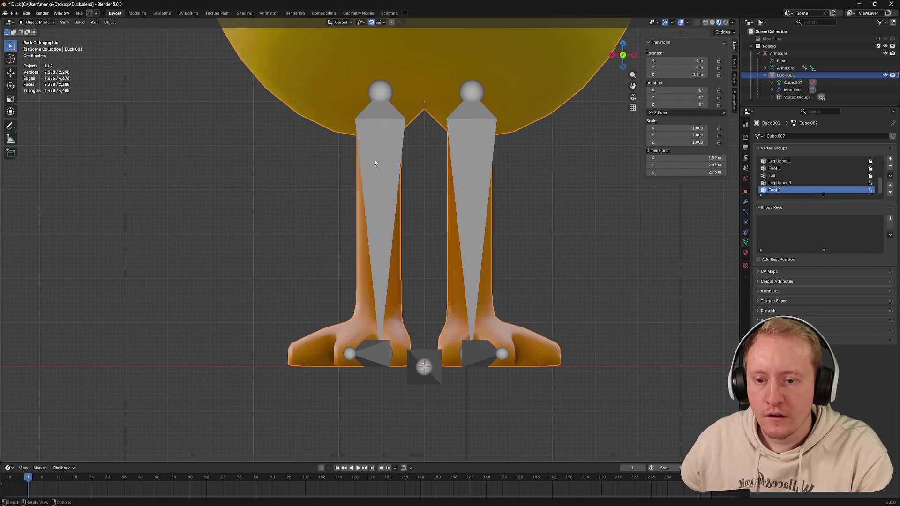
Step: Hide the armature, edit the duck mesh and select the right leg's vertices minus the foot
{"action": "key", "text": "h"}
{"action": "key", "text": "ctrl+Tab"}
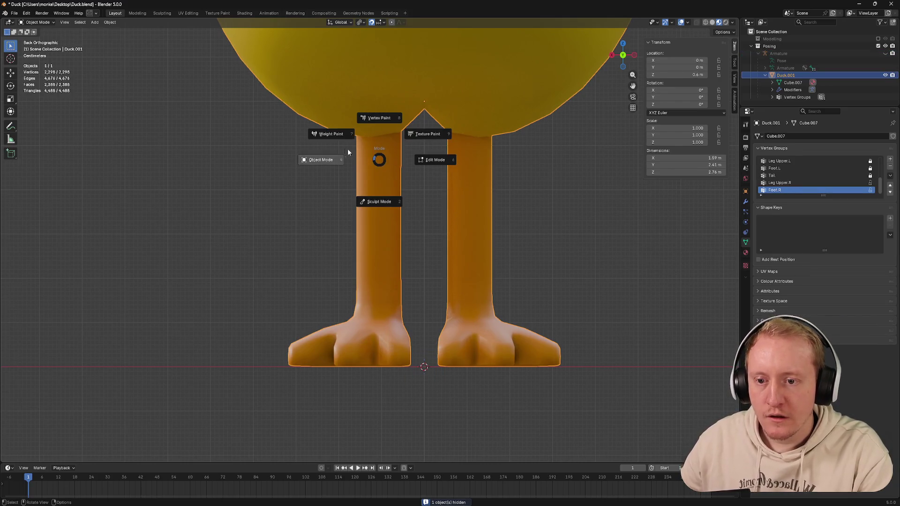
{"action": "left_click", "coordinate": [435, 159]}
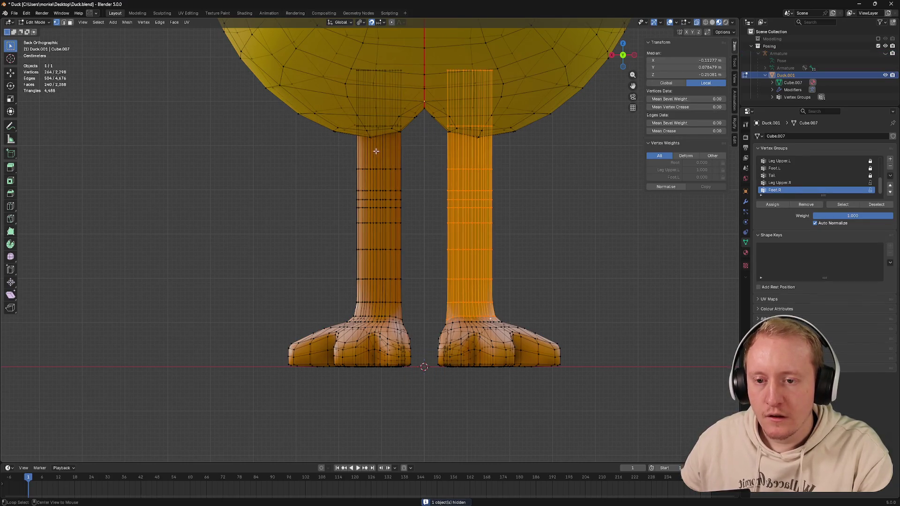
{"action": "left_click", "coordinate": [376, 158]}
{"action": "key", "text": "ctrl+l"}
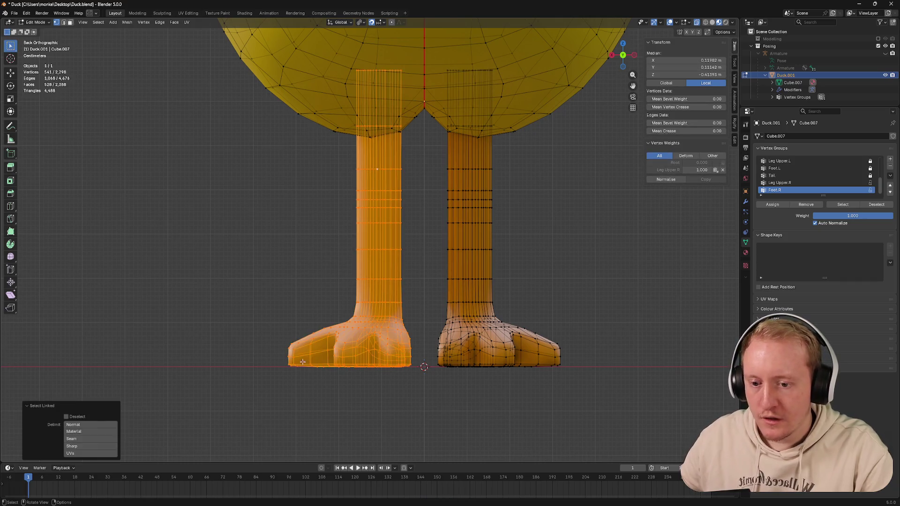
{"action": "left_click_drag", "start_coordinate": [256, 309], "coordinate": [428, 398], "text": "ctrl"}
Step: Refine the leg vertex selection and assign it to the Leg Upper.R group
{"action": "middle_click_drag", "start_coordinate": [422, 282], "coordinate": [352, 233]}
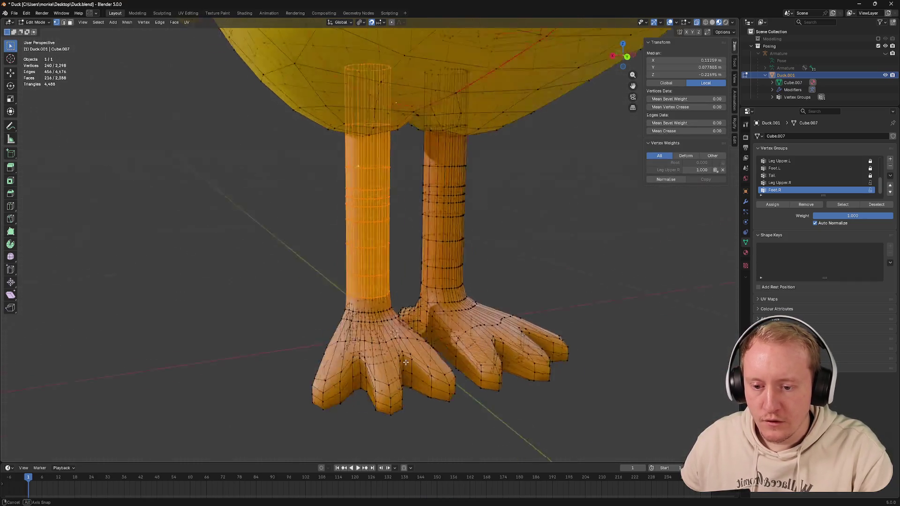
{"action": "middle_click_drag", "start_coordinate": [422, 246], "coordinate": [352, 246]}
{"action": "left_click", "coordinate": [345, 321], "text": "shift"}
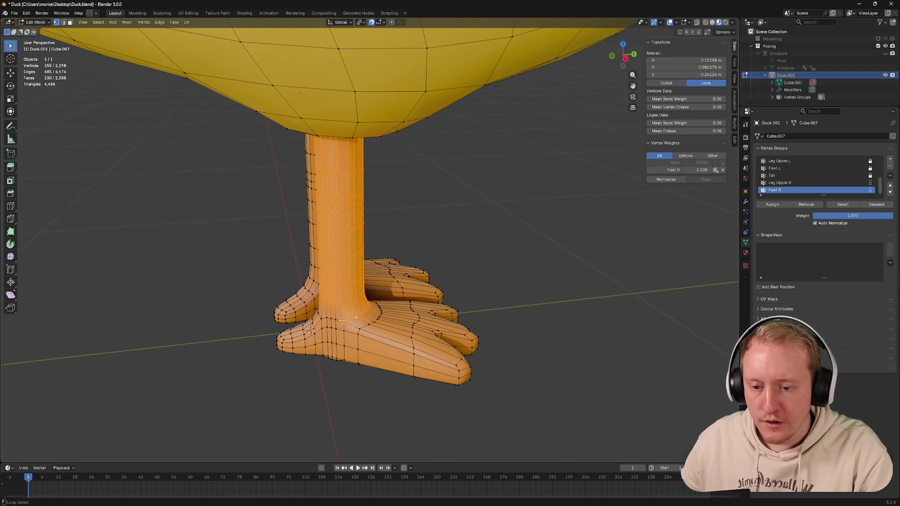
{"action": "left_click", "coordinate": [333, 318], "text": "shift"}
{"action": "mouse_move", "coordinate": [422, 281]}
{"action": "middle_mouse_down"}
{"action": "mouse_move", "coordinate": [366, 267]}
{"action": "mouse_move", "coordinate": [412, 315]}
{"action": "middle_mouse_up"}
{"action": "left_click", "coordinate": [410, 318], "text": "ctrl"}
{"action": "key", "text": "ctrl+Tab"}
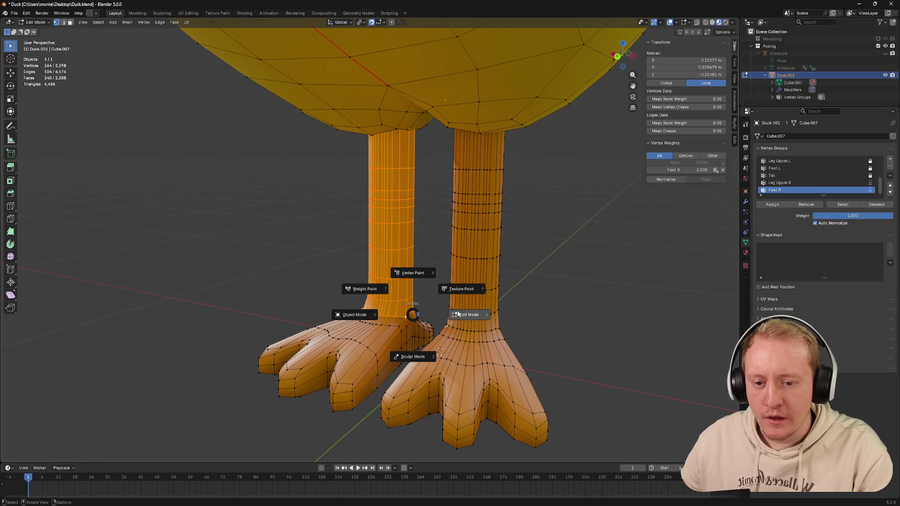
{"action": "key", "text": "Escape"}
{"action": "left_click", "coordinate": [782, 182]}
{"action": "left_click", "coordinate": [774, 205]}
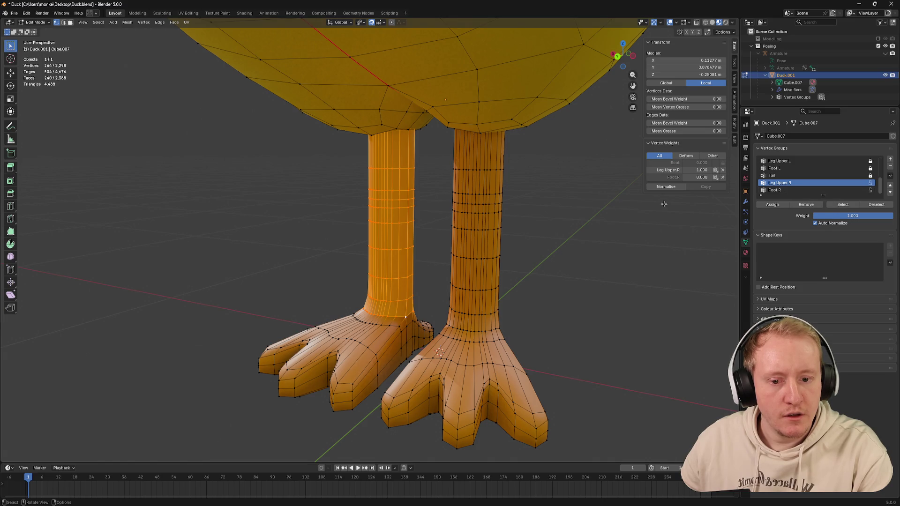
Step: Verify the Foot.R and Leg Upper.R weights in Weight Paint, then return to Object Mode
{"action": "key", "text": "ctrl+Tab"}
{"action": "left_click", "coordinate": [394, 162]}
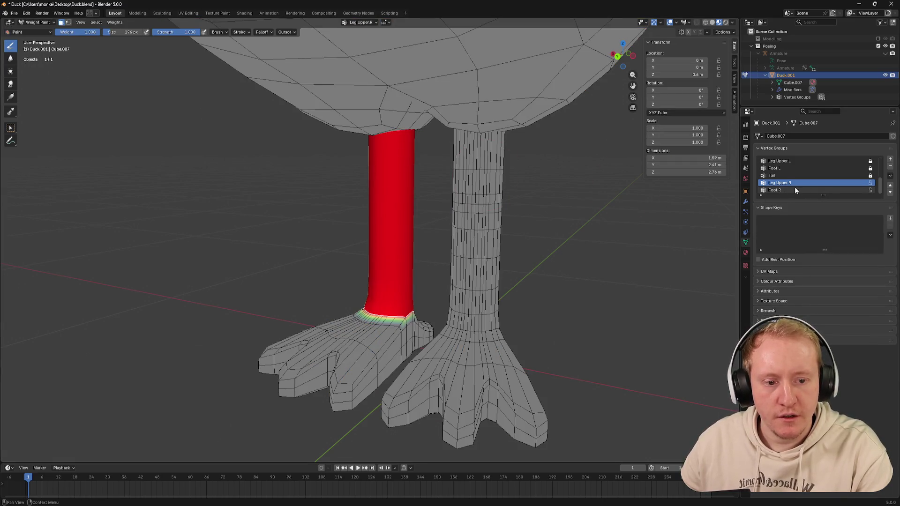
{"action": "left_click", "coordinate": [781, 191]}
{"action": "left_click", "coordinate": [780, 182]}
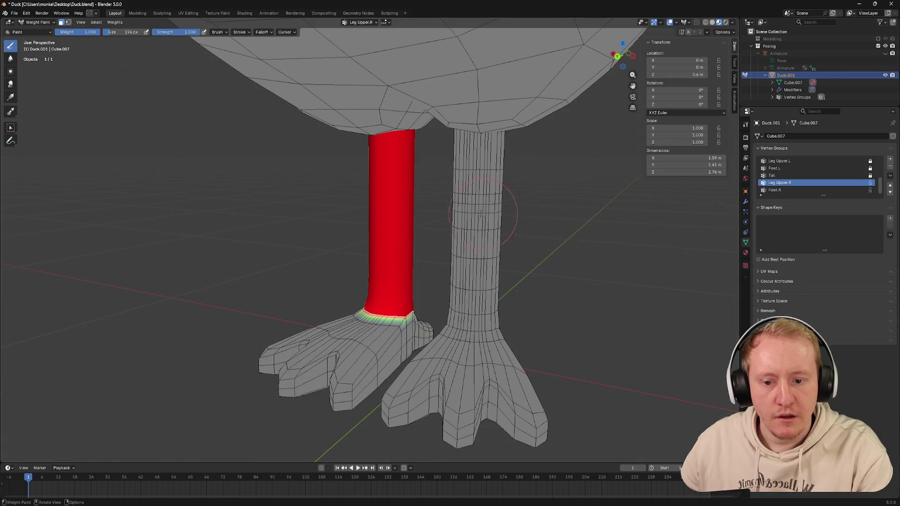
{"action": "key", "text": "ctrl+Tab"}
{"action": "left_click", "coordinate": [443, 216]}
{"action": "scroll", "coordinate": [466, 219], "scroll_direction": "down", "scroll_amount": 4}
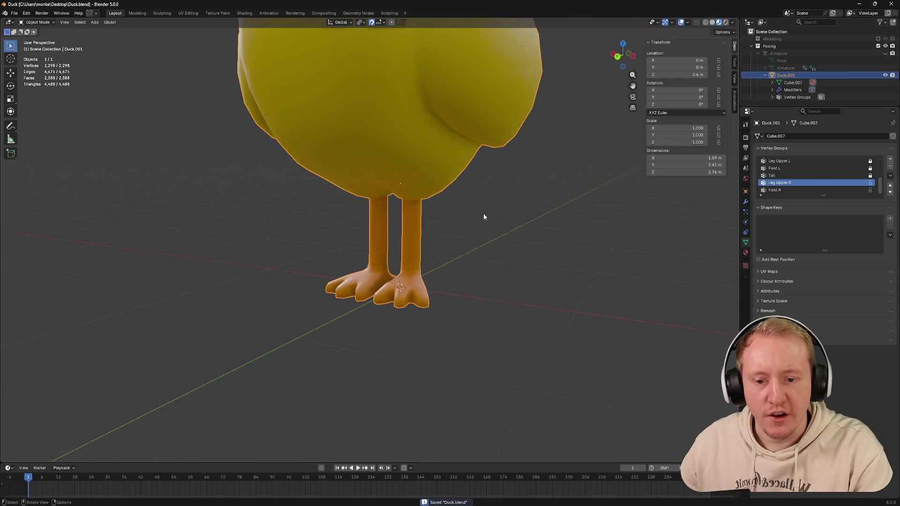
Step: Save Duck.blend, unhide the armature with Alt+H and enter Pose Mode on a leg bone
{"action": "mouse_move", "coordinate": [435, 215]}
{"action": "middle_mouse_down"}
{"action": "mouse_move", "coordinate": [440, 250]}
{"action": "mouse_move", "coordinate": [462, 241]}
{"action": "middle_mouse_up"}
{"action": "key", "text": "ctrl+s"}
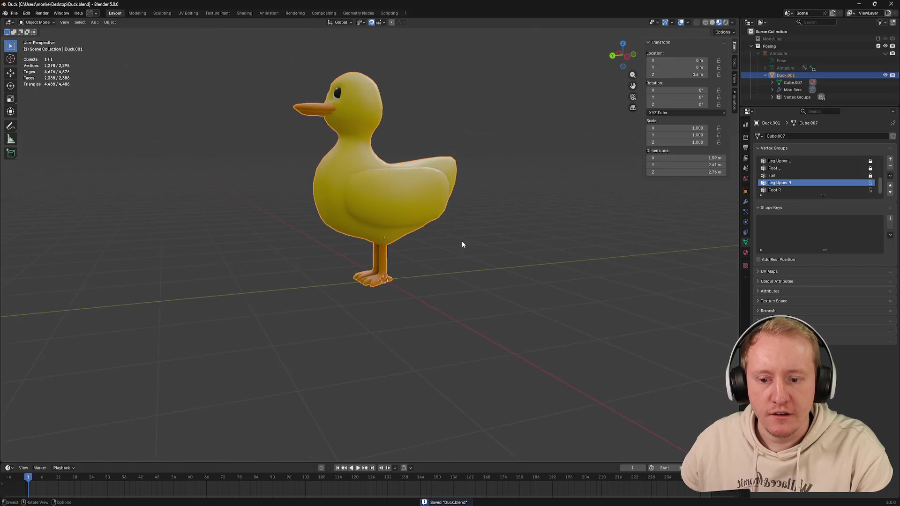
{"action": "scroll", "coordinate": [426, 257], "scroll_direction": "up", "scroll_amount": 5}
{"action": "key", "text": "alt+h"}
{"action": "left_click", "coordinate": [381, 250]}
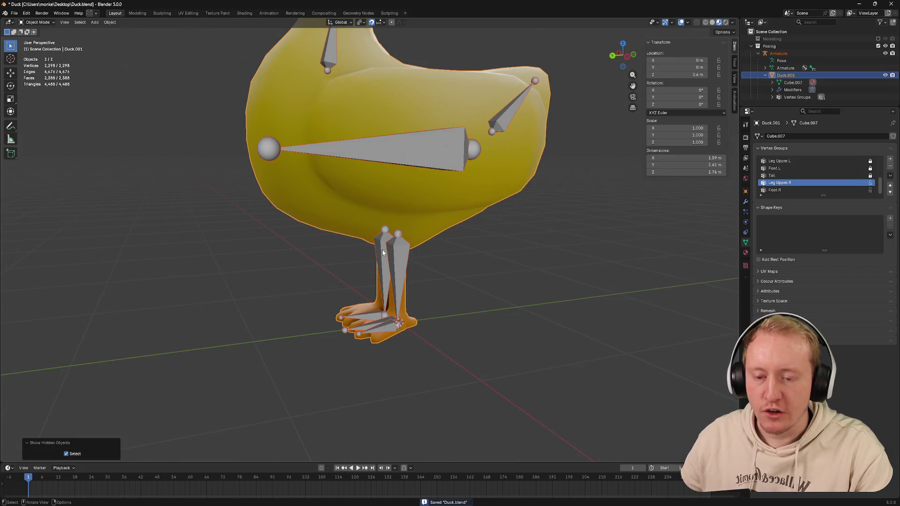
{"action": "left_click", "coordinate": [386, 252]}
Step: Test-rotate a leg bone, the Foot.L bone and the upper leg bone with R
{"action": "middle_click_drag", "start_coordinate": [455, 255], "coordinate": [441, 246]}
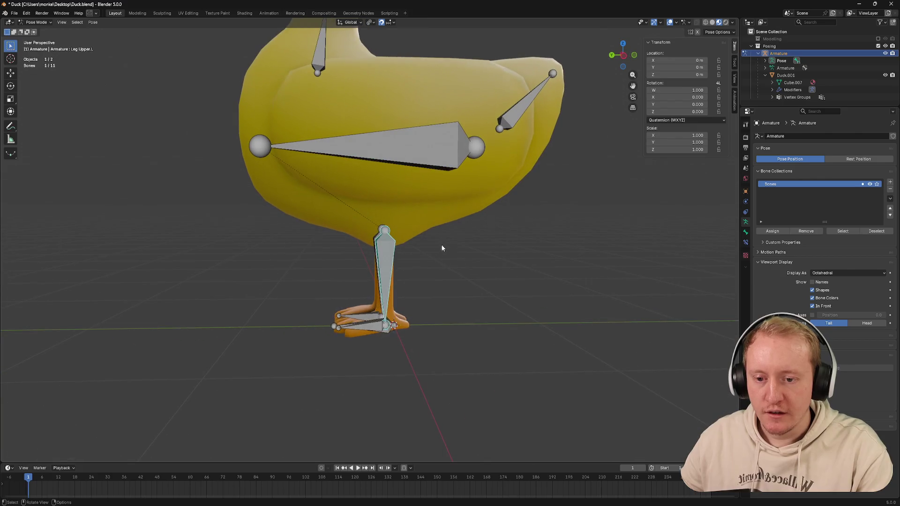
{"action": "key", "text": "r"}
{"action": "left_click", "coordinate": [419, 256]}
{"action": "left_click", "coordinate": [311, 300]}
{"action": "key", "text": "r"}
{"action": "left_click", "coordinate": [296, 311]}
{"action": "left_click", "coordinate": [377, 265]}
{"action": "key", "text": "r"}
{"action": "left_click", "coordinate": [366, 268]}
Step: Rotate the body bone to test-pose the duck's body
{"action": "middle_click_drag", "start_coordinate": [372, 266], "coordinate": [432, 233]}
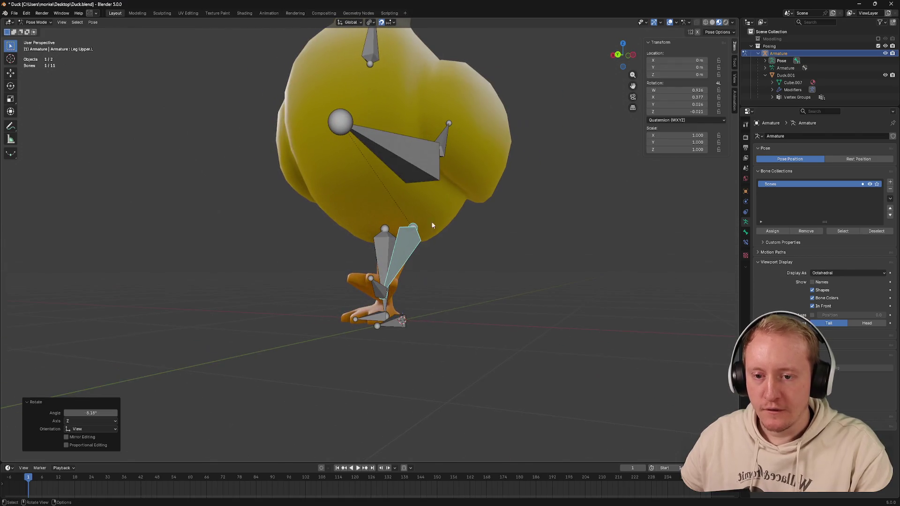
{"action": "left_click", "coordinate": [415, 156]}
{"action": "middle_click_drag", "start_coordinate": [414, 157], "coordinate": [422, 162]}
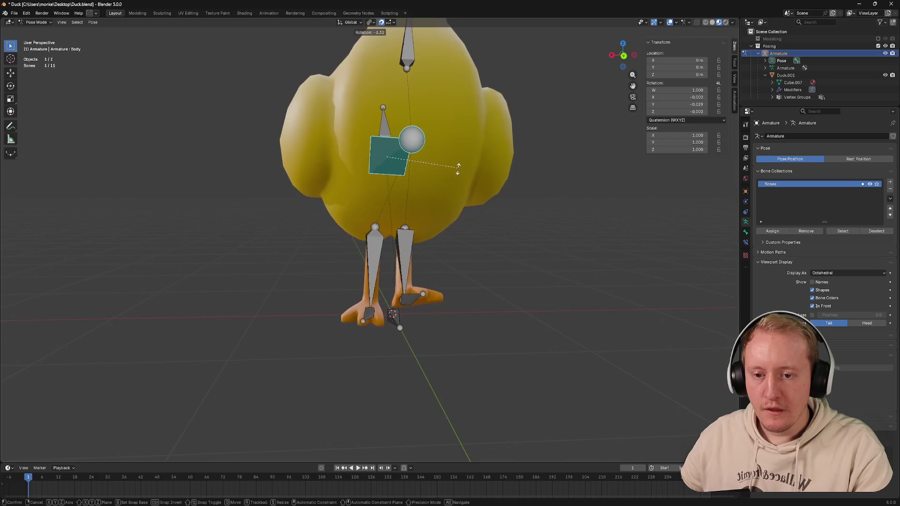
{"action": "key", "text": "r"}
{"action": "left_click", "coordinate": [457, 174]}
Step: Try free and Y-axis rotations of Leg Upper.L, cancelling each attempt
{"action": "left_click", "coordinate": [402, 247]}
{"action": "middle_click_drag", "start_coordinate": [411, 225], "coordinate": [422, 217]}
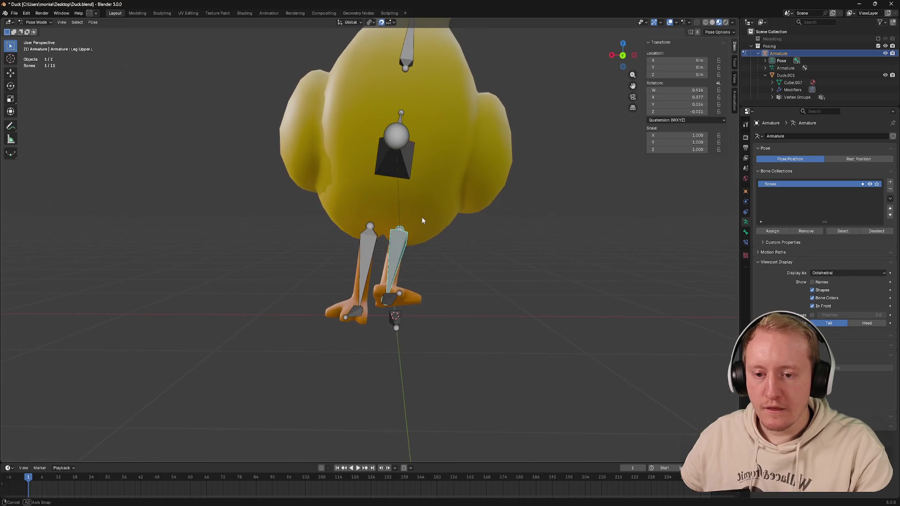
{"action": "key", "text": "r"}
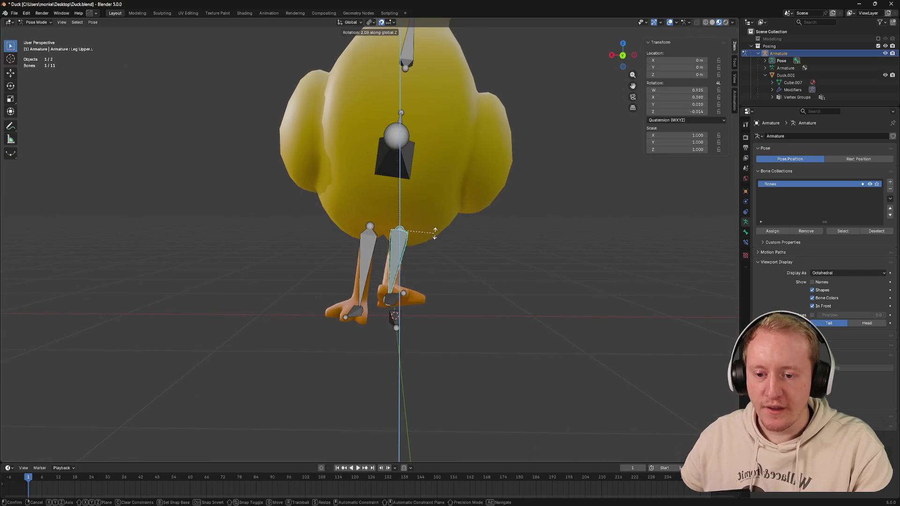
{"action": "right_click", "coordinate": [443, 225]}
{"action": "key", "text": "r"}
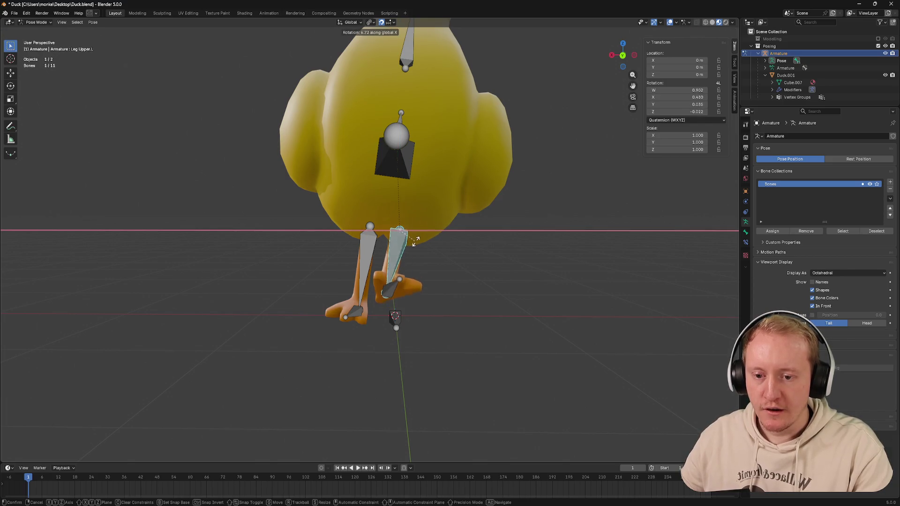
{"action": "key", "text": "y"}
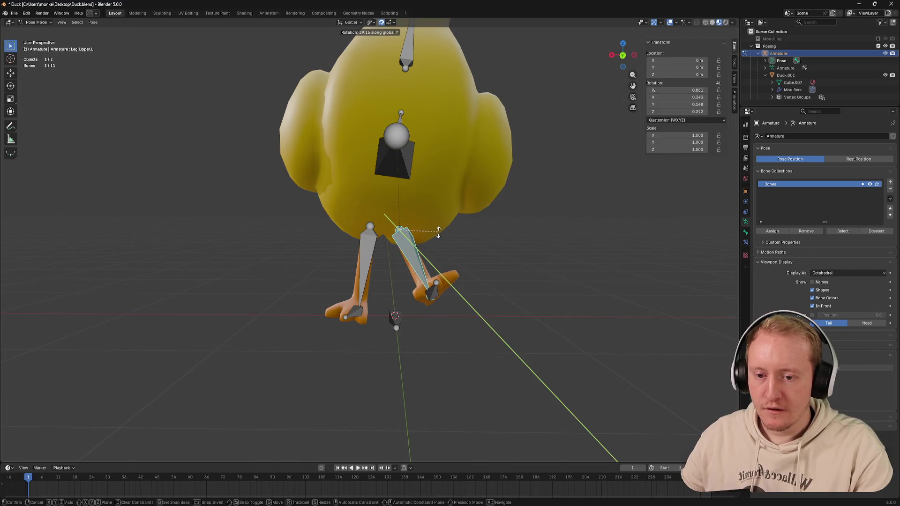
{"action": "right_click", "coordinate": [426, 229]}
{"action": "key", "text": "bracketleft"}
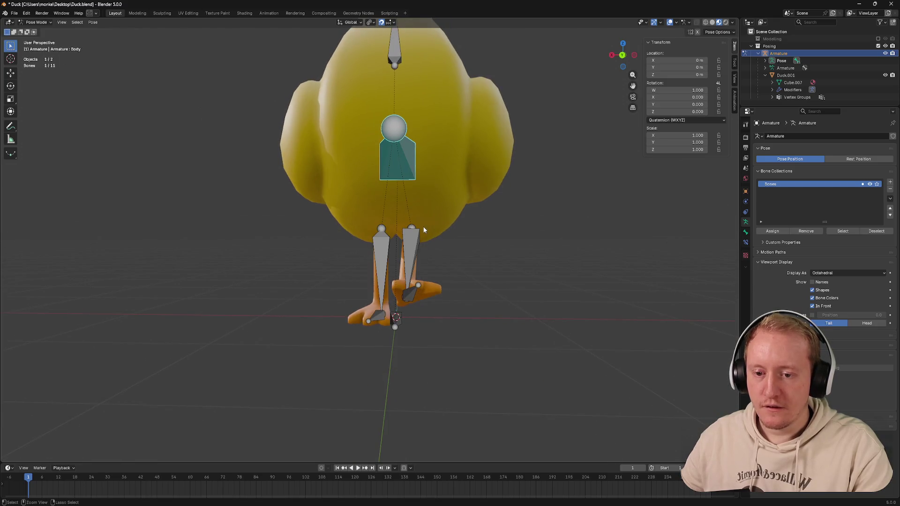
Step: Confirm an outward Y-axis rotation on Leg Upper.L, then cancel an X-axis rotation on Leg Upper.R
{"action": "left_click", "coordinate": [412, 229]}
{"action": "key", "text": "r"}
{"action": "key", "text": "x"}
{"action": "key", "text": "z"}
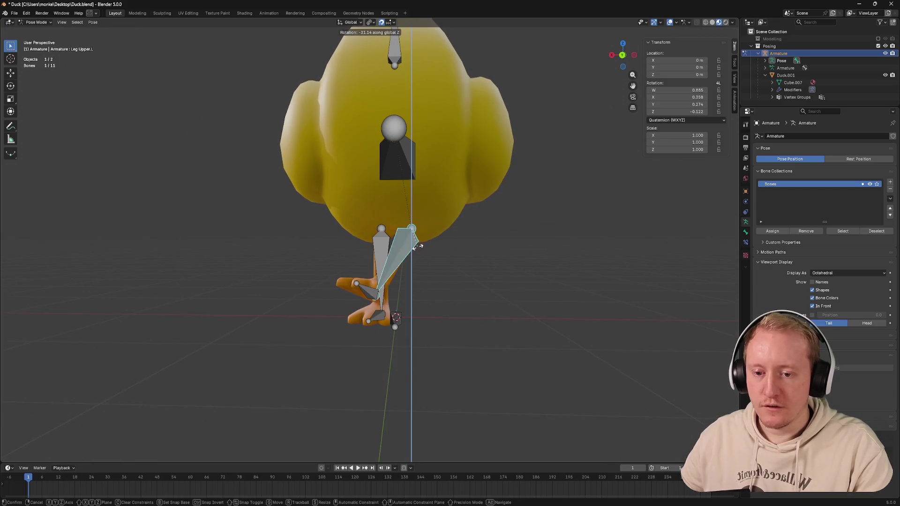
{"action": "key", "text": "y"}
{"action": "left_click", "coordinate": [416, 253]}
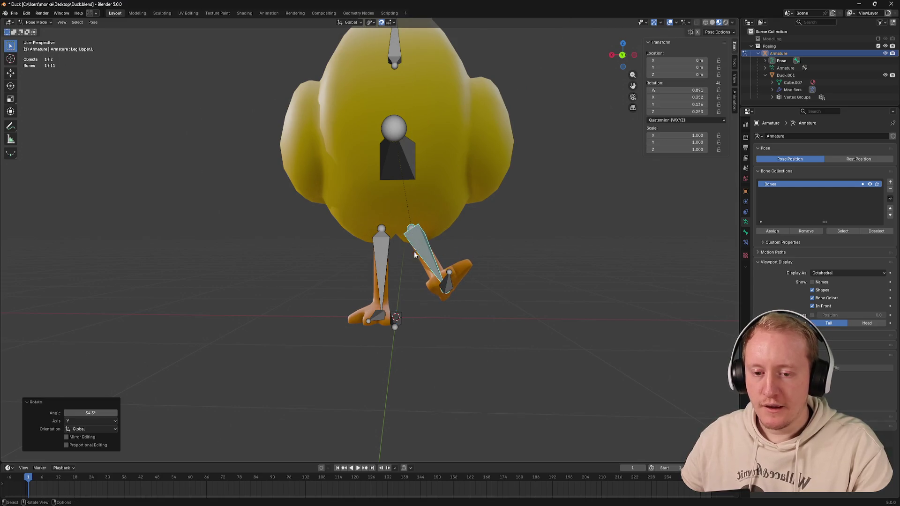
{"action": "left_click", "coordinate": [382, 253]}
{"action": "key", "text": "r"}
{"action": "key", "text": "x"}
{"action": "right_click", "coordinate": [404, 258]}
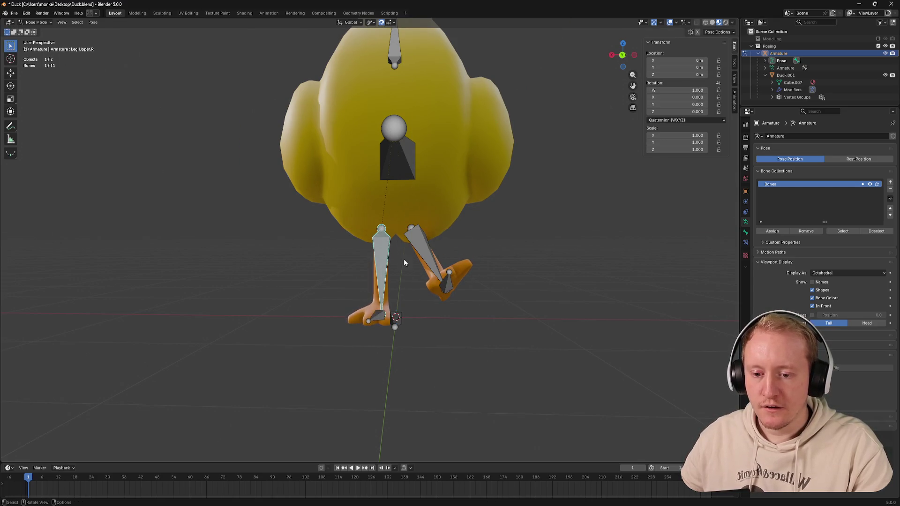
Step: Clear the leg rotations with Alt+R, select all bones, return to Edit Mode and save
{"action": "key", "text": "alt+r"}
{"action": "middle_click_drag", "start_coordinate": [451, 238], "coordinate": [394, 253]}
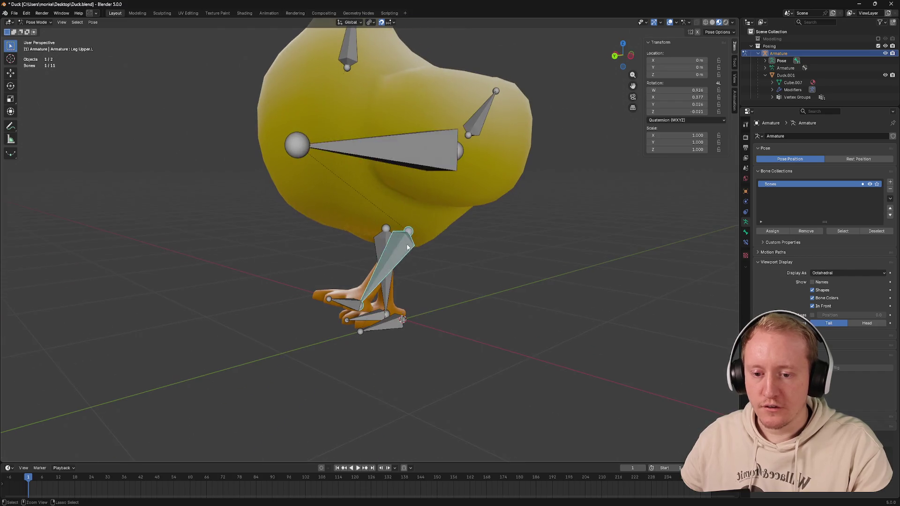
{"action": "left_click", "coordinate": [366, 313]}
{"action": "left_click", "coordinate": [418, 245]}
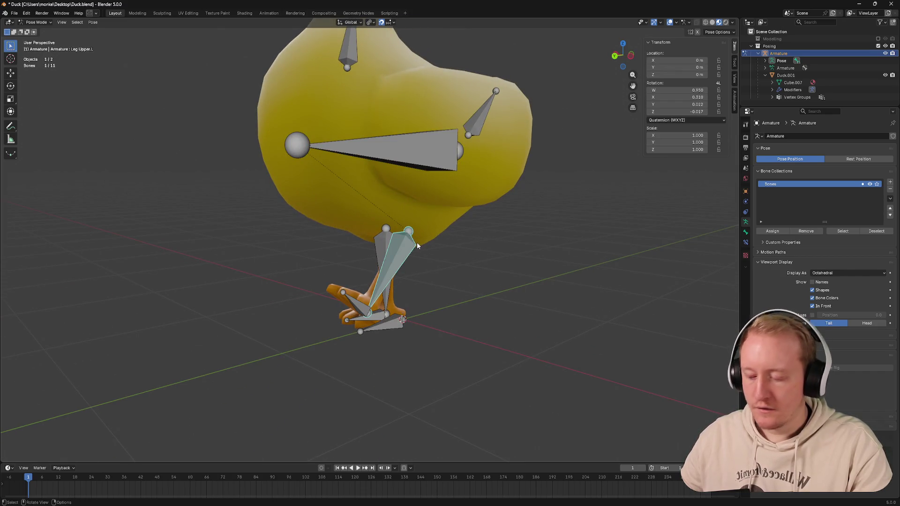
{"action": "key", "text": "alt+r"}
{"action": "left_click", "coordinate": [399, 319]}
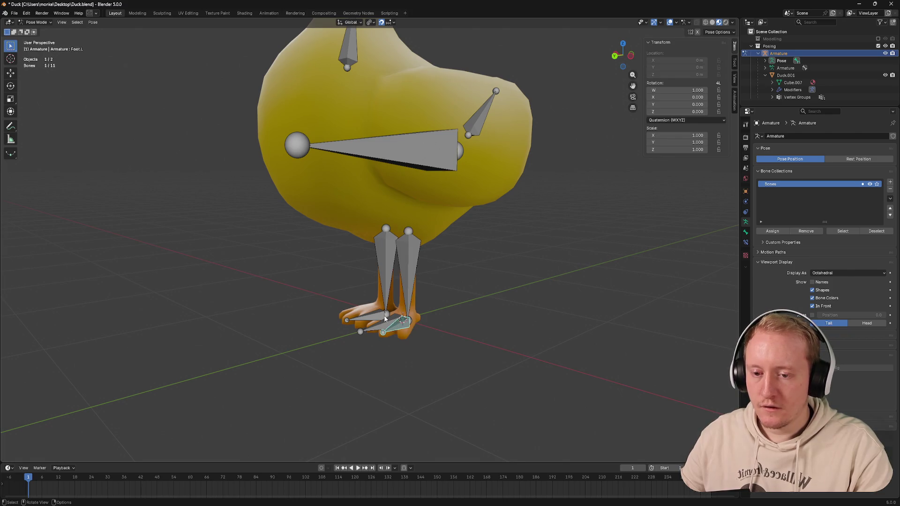
{"action": "key", "text": "a"}
{"action": "key", "text": "Tab"}
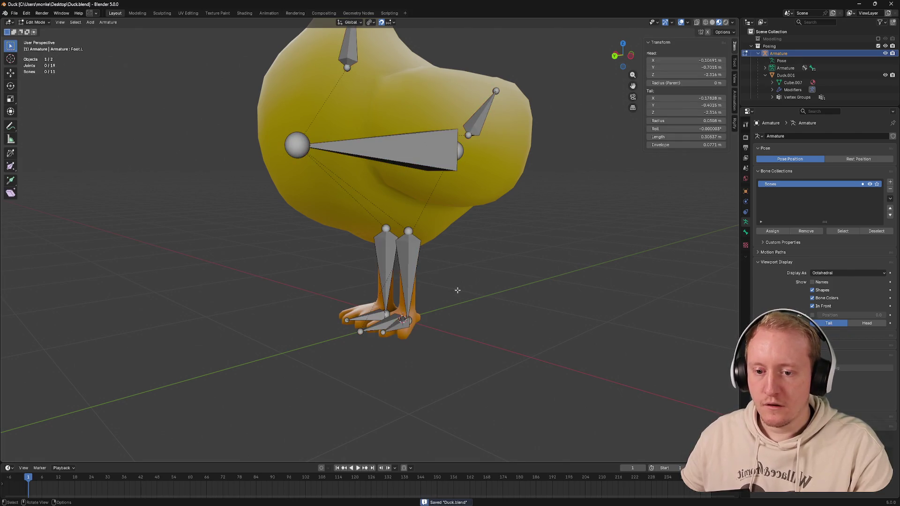
{"action": "key", "text": "ctrl+s"}
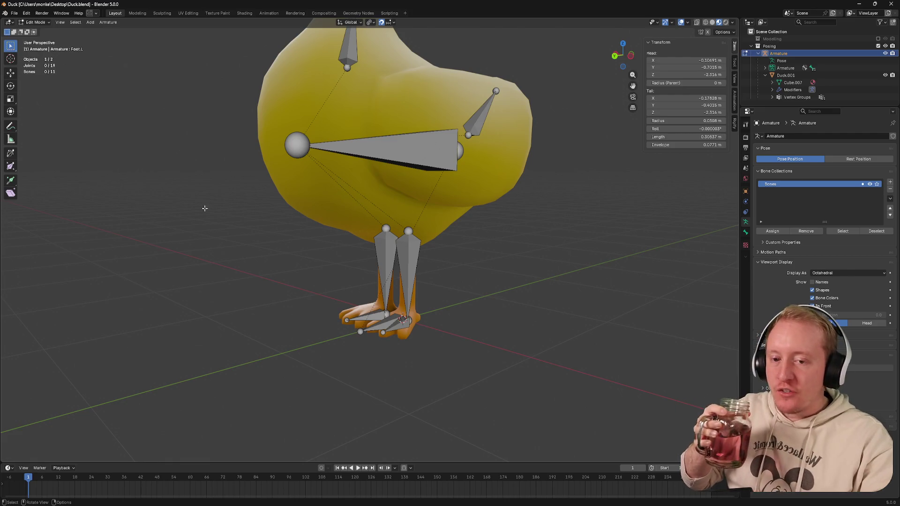
Step: Select the tail bone, cancel a stray move, and switch the armature to Pose Mode
{"action": "left_click", "coordinate": [512, 143]}
{"action": "key", "text": "g"}
{"action": "right_click", "coordinate": [508, 152]}
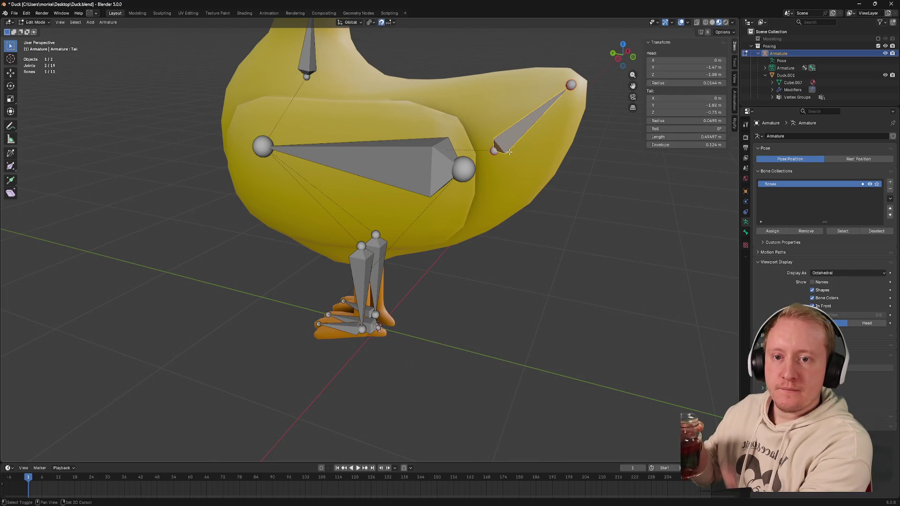
{"action": "key", "text": "ctrl+Tab"}
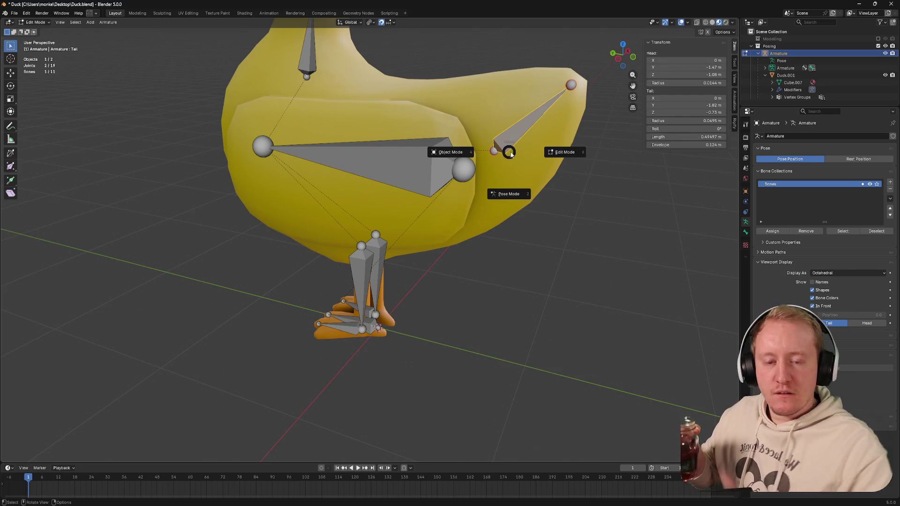
{"action": "left_click", "coordinate": [504, 189]}
Step: Trackball-rotate the tail bone to bend the tail, snap to front view and return to Edit Mode
{"action": "key", "text": "r"}
{"action": "key", "text": "r"}
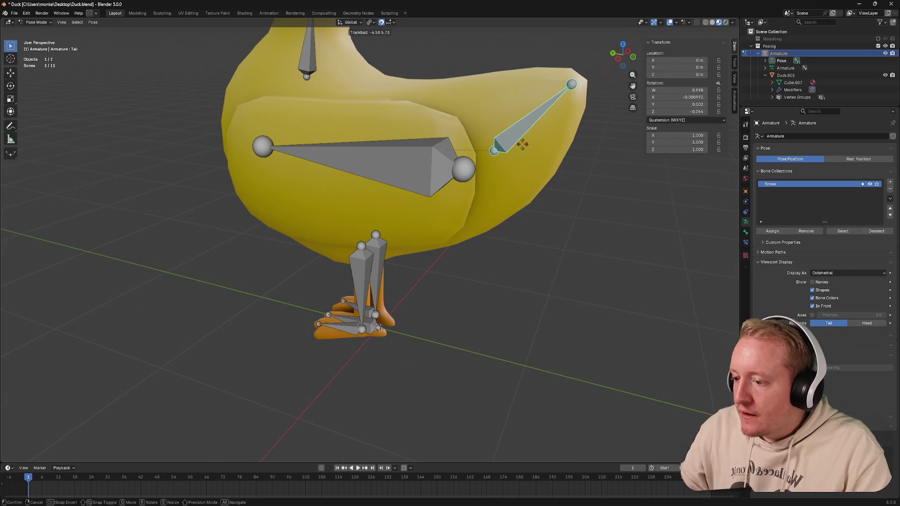
{"action": "left_click", "coordinate": [446, 145]}
{"action": "scroll", "coordinate": [422, 141], "scroll_direction": "down", "scroll_amount": 5}
{"action": "key", "text": "KP_1"}
{"action": "key", "text": "Tab"}
{"action": "left_click", "coordinate": [485, 133]}
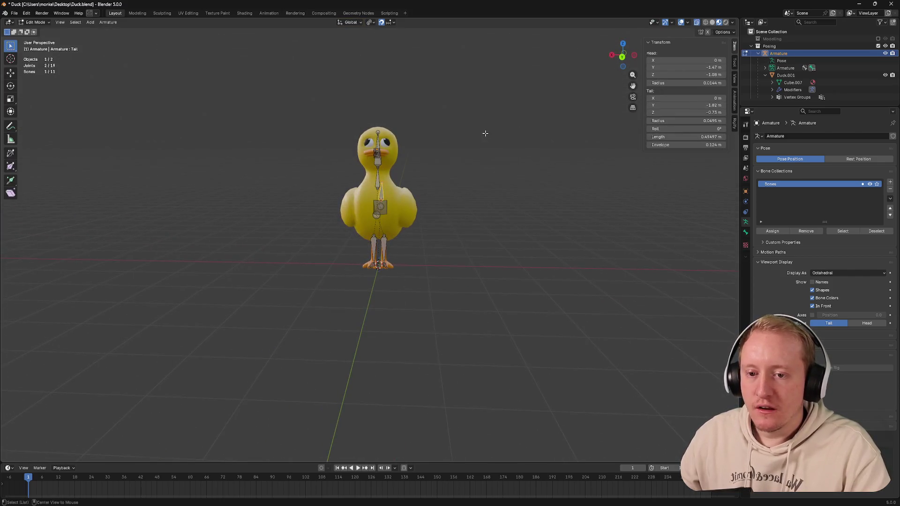
Step: Hide the head bone and the armature, check the duck in orthographic back view and save
{"action": "key", "text": "ctrl+Tab"}
{"action": "left_click", "coordinate": [380, 169]}
{"action": "key", "text": "h"}
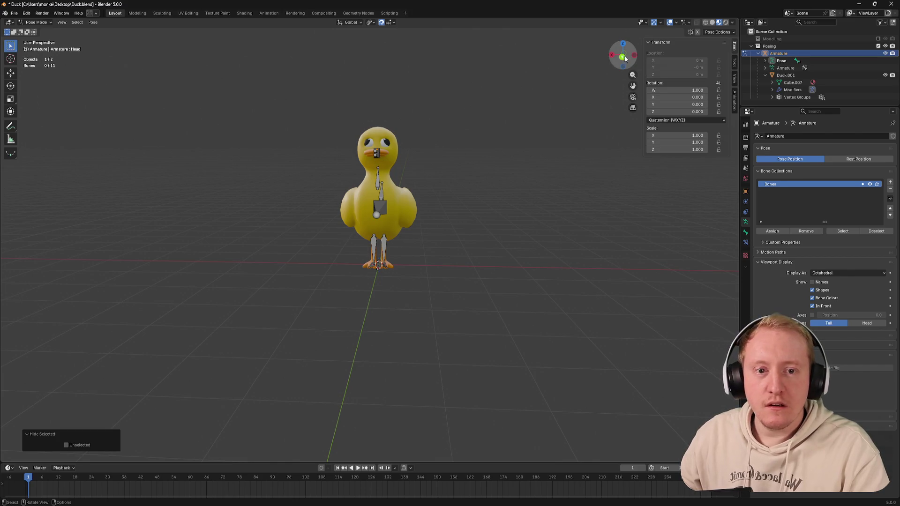
{"action": "key", "text": "ctrl+Tab"}
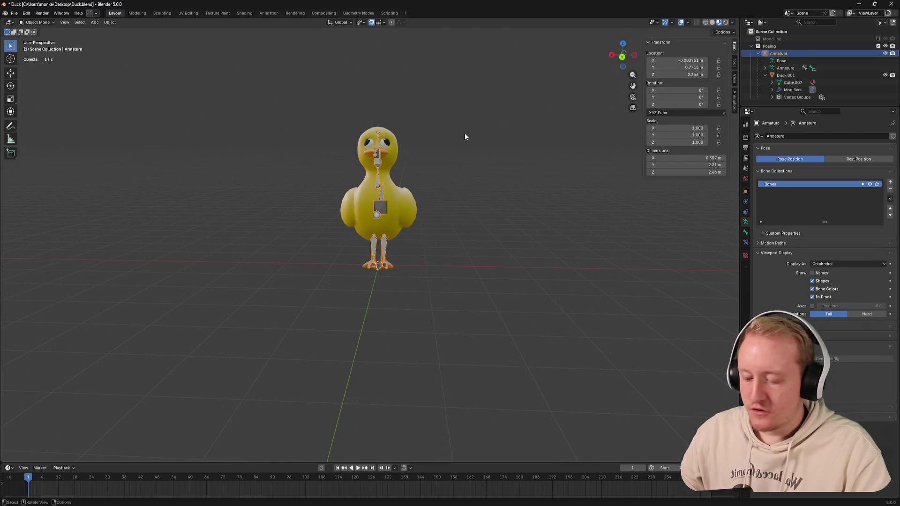
{"action": "key", "text": "h"}
{"action": "left_click", "coordinate": [622, 57]}
{"action": "scroll", "coordinate": [512, 103], "scroll_direction": "up", "scroll_amount": 4}
{"action": "scroll", "coordinate": [502, 147], "scroll_direction": "down", "scroll_amount": 2}
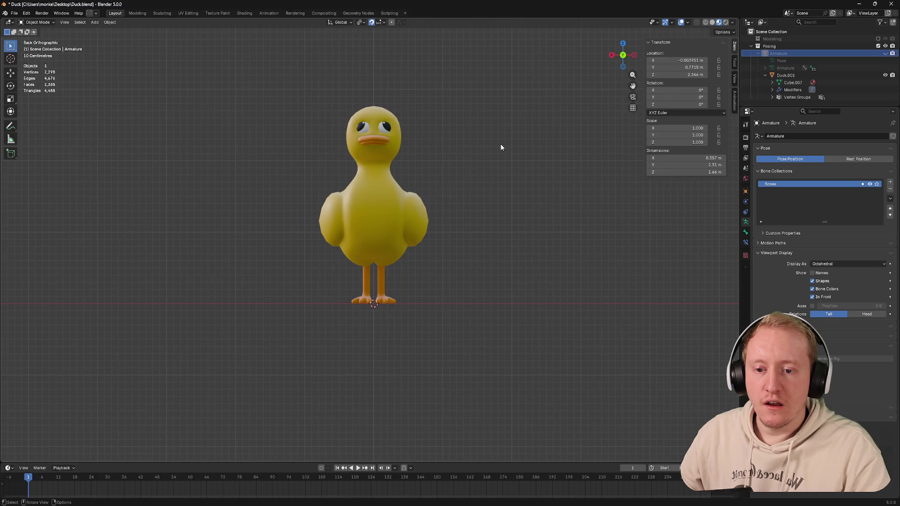
{"action": "mouse_move", "coordinate": [501, 148]}
{"action": "middle_mouse_down"}
{"action": "mouse_move", "coordinate": [522, 108]}
{"action": "mouse_move", "coordinate": [424, 142]}
{"action": "middle_mouse_up"}
{"action": "key", "text": "ctrl+s"}
{"action": "scroll", "coordinate": [508, 115], "scroll_direction": "up", "scroll_amount": 5}
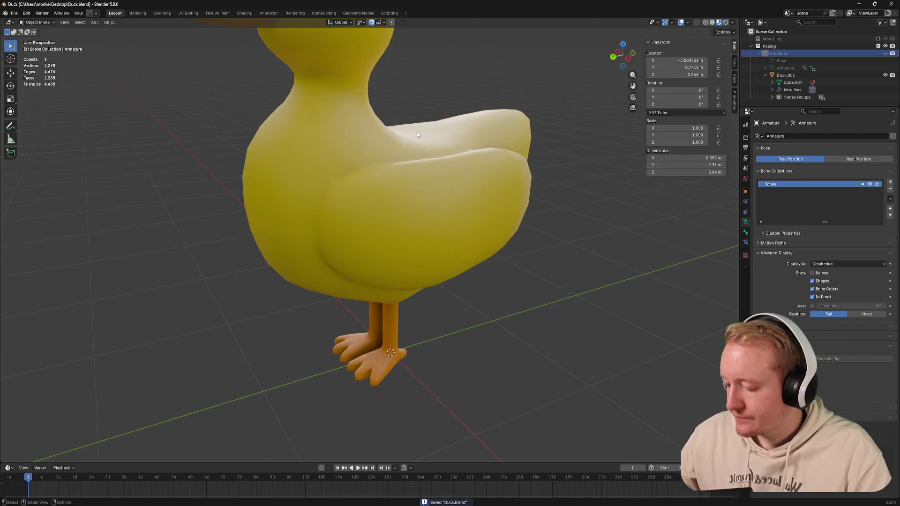
Step: Unhide the armature, view the duck's side, select Leg Upper.L in Edit Mode and enter Pose Mode
{"action": "key", "text": "alt+h"}
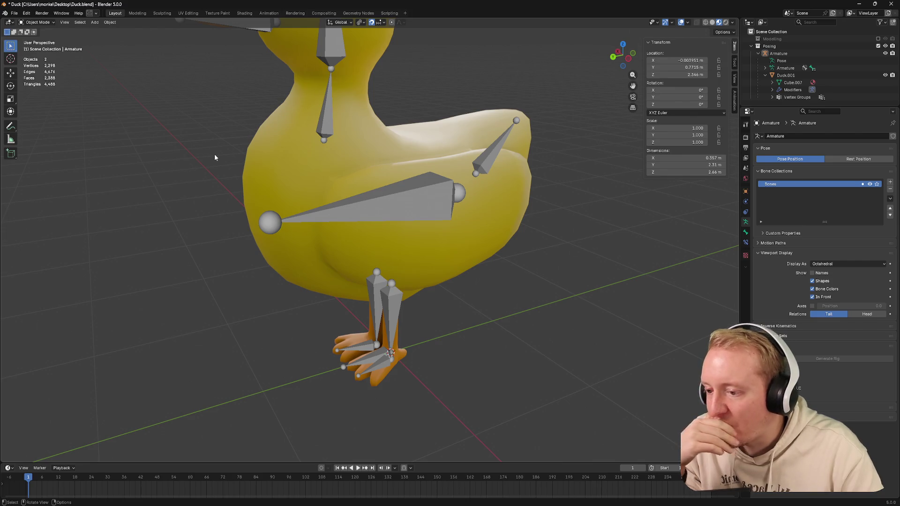
{"action": "key", "text": "KP_4"}
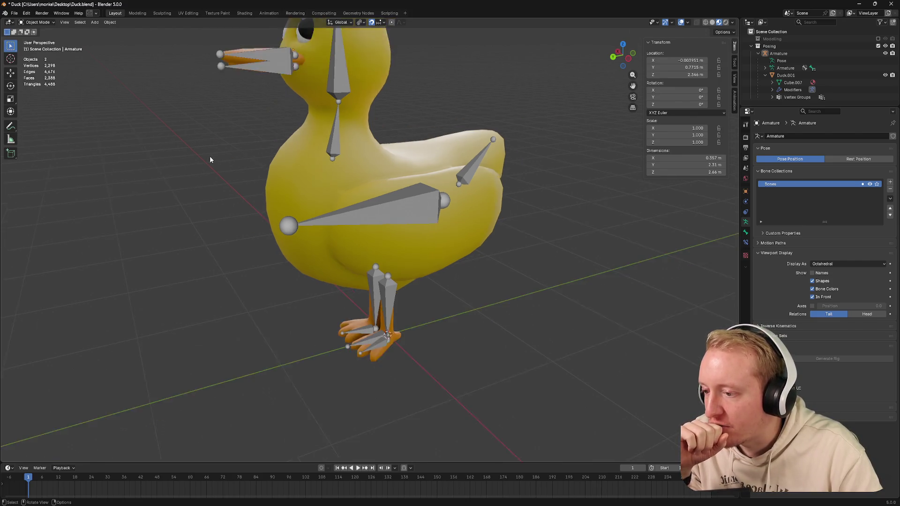
{"action": "scroll", "coordinate": [210, 160], "scroll_direction": "up", "scroll_amount": 5}
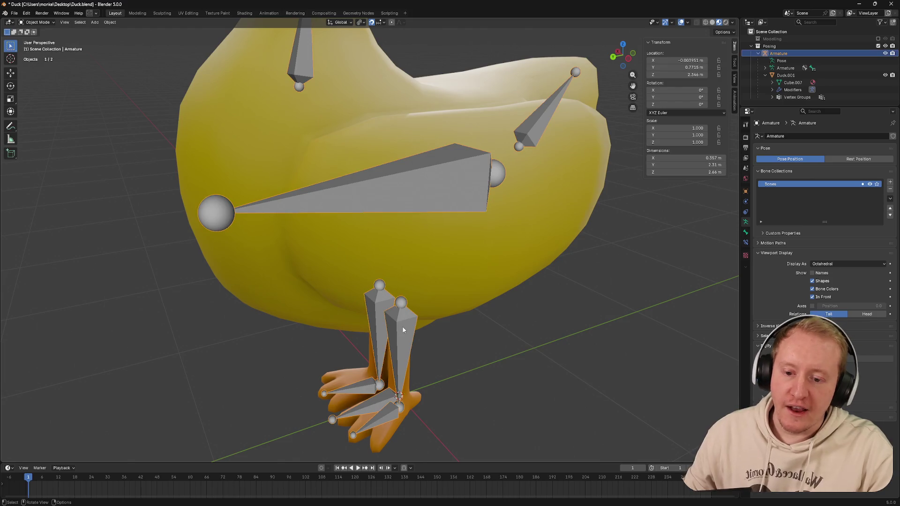
{"action": "key", "text": "Tab"}
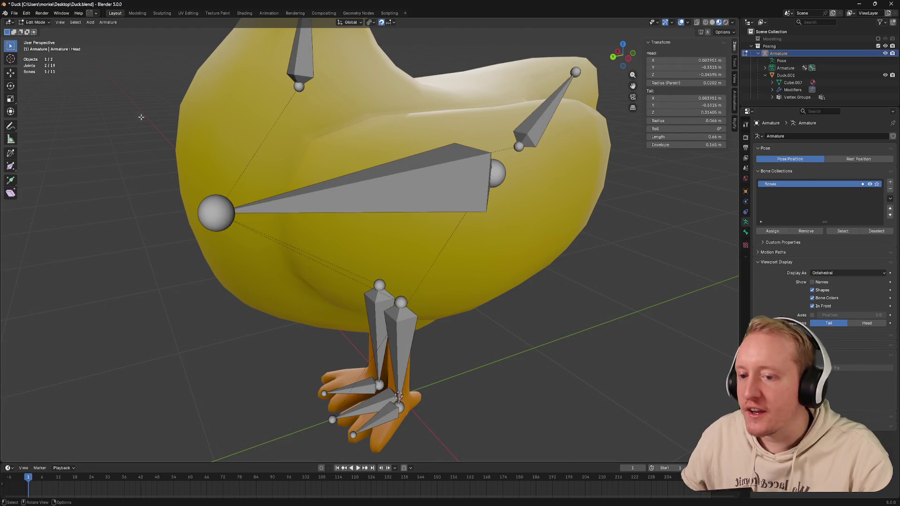
{"action": "left_click", "coordinate": [403, 328]}
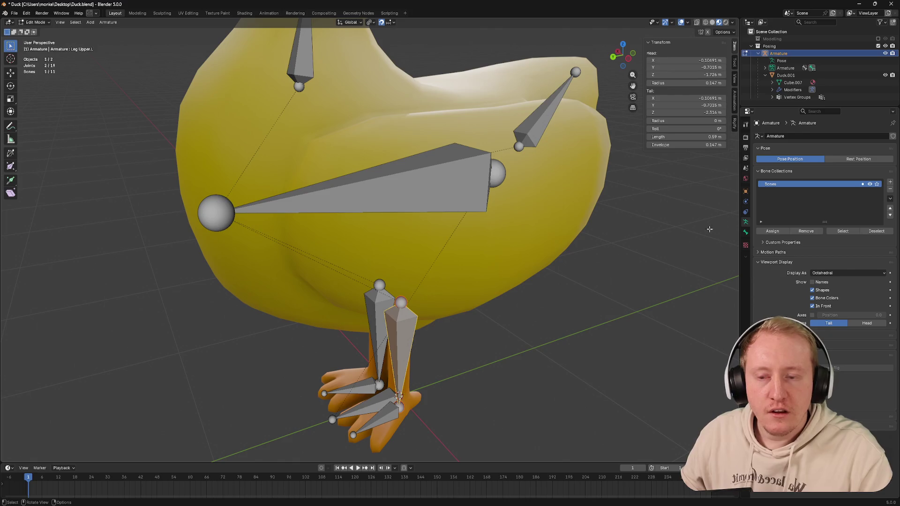
{"action": "key", "text": "ctrl+Tab"}
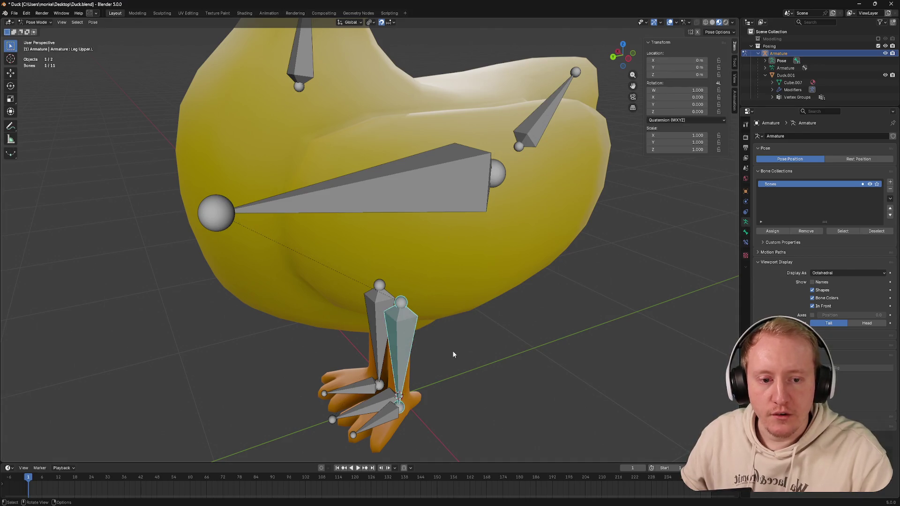
Step: Add an IK constraint to Leg Upper.L via Shift+I, targeting a new Empty object
{"action": "left_click", "coordinate": [746, 244]}
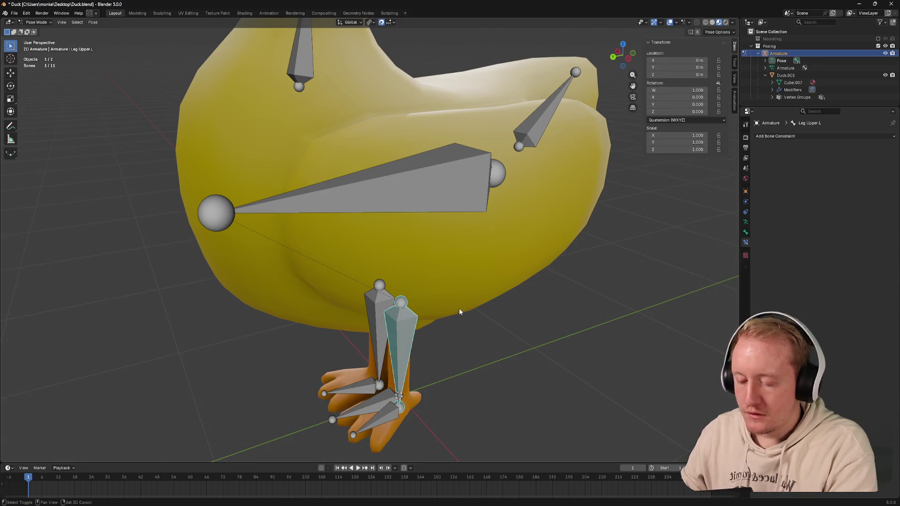
{"action": "key", "text": "shift+i"}
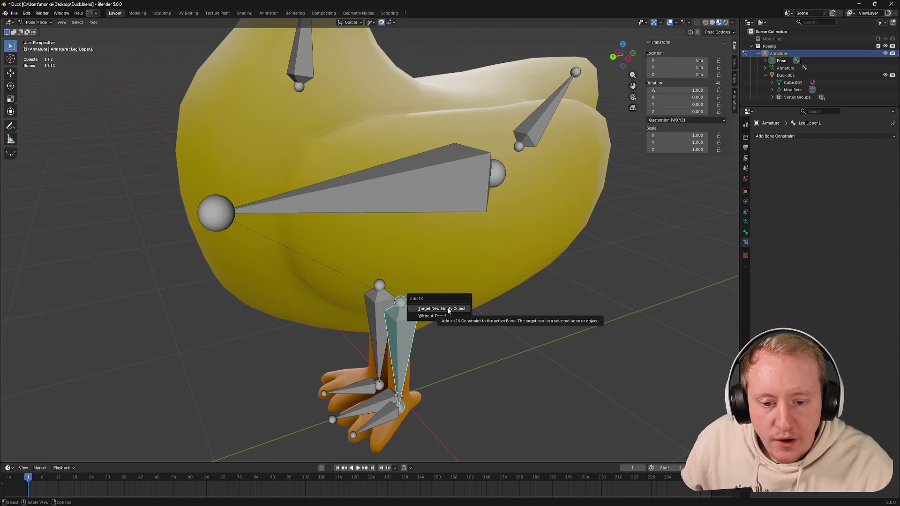
{"action": "key", "text": "super"}
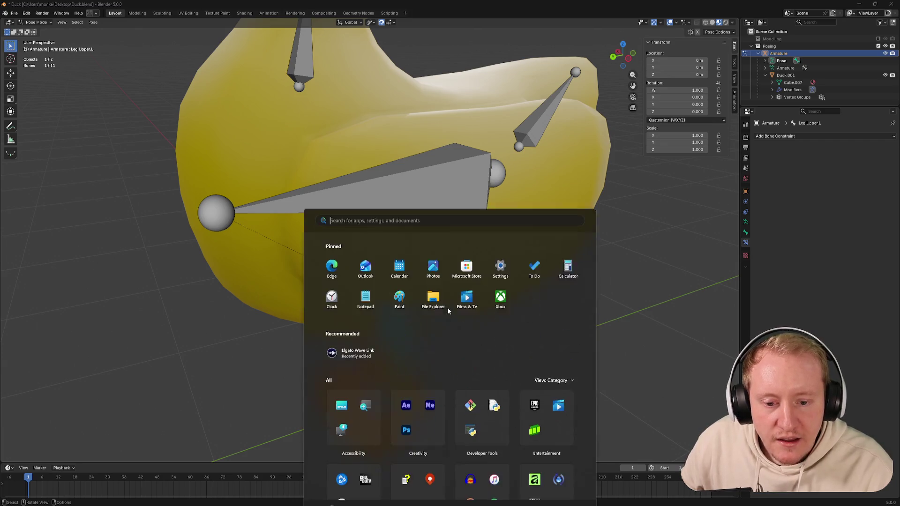
{"action": "key", "text": "super"}
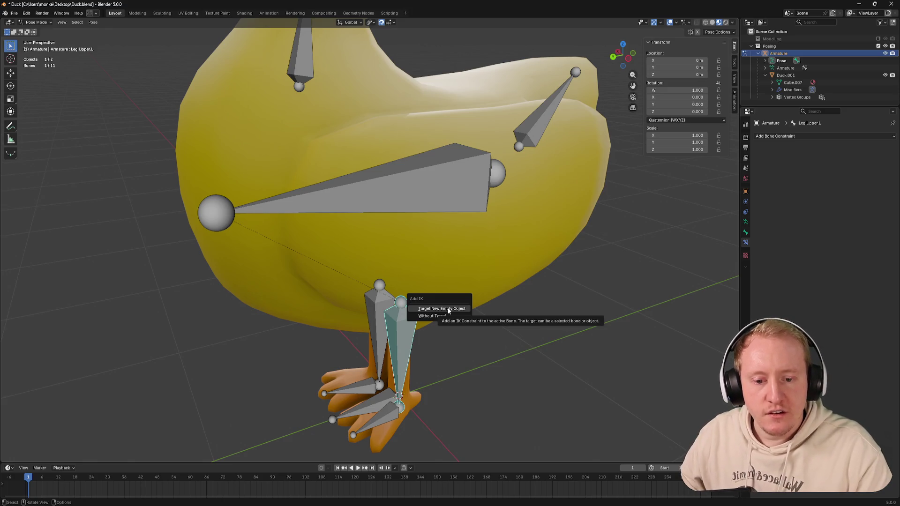
{"action": "left_click", "coordinate": [448, 310]}
{"action": "mouse_move", "coordinate": [448, 308]}
{"action": "middle_mouse_down"}
{"action": "mouse_move", "coordinate": [428, 301]}
{"action": "mouse_move", "coordinate": [411, 262]}
{"action": "middle_mouse_up"}
{"action": "scroll", "coordinate": [429, 300], "scroll_direction": "down", "scroll_amount": 4}
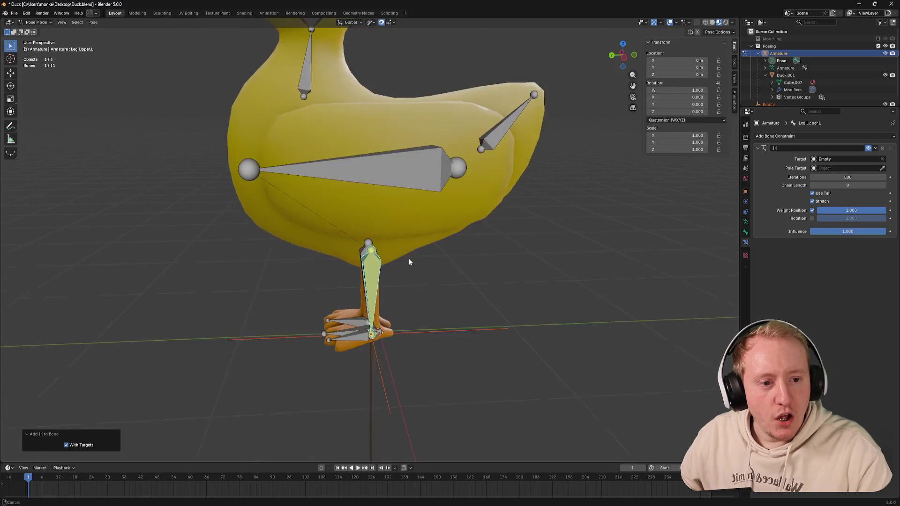
{"action": "scroll", "coordinate": [408, 246], "scroll_direction": "up", "scroll_amount": 6}
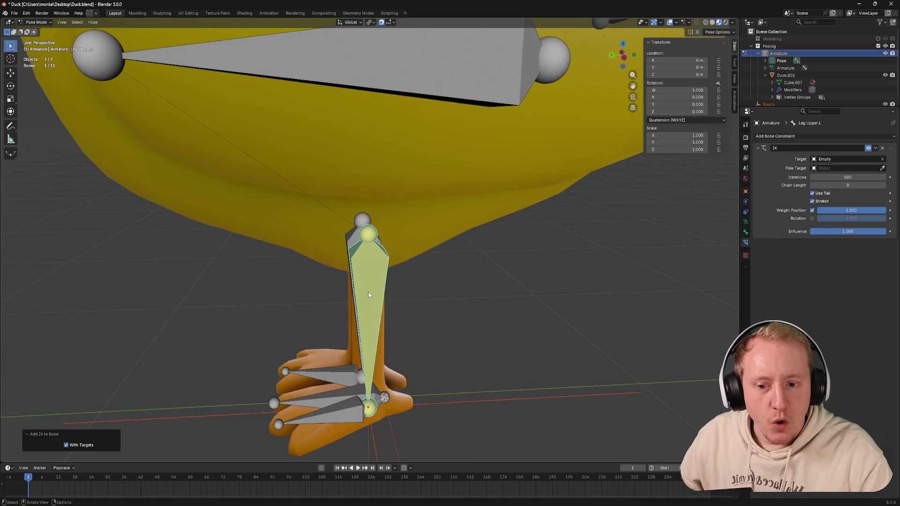
Step: Compare leg rotation with and without the IK constraint using undo and redo
{"action": "key", "text": "ctrl+z"}
{"action": "key", "text": "r"}
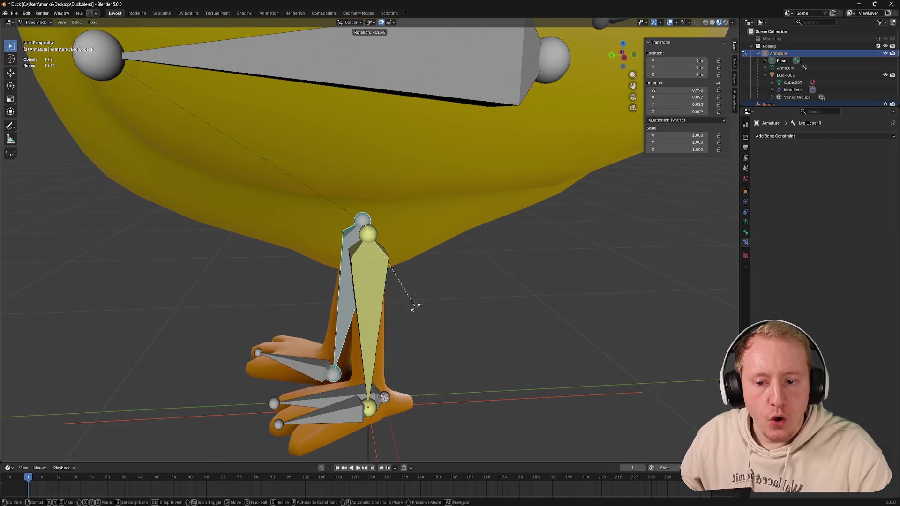
{"action": "left_click", "coordinate": [415, 308]}
{"action": "key", "text": "ctrl+shift+z"}
{"action": "middle_click_drag", "start_coordinate": [383, 304], "coordinate": [492, 296]}
{"action": "key", "text": "r"}
{"action": "right_click", "coordinate": [431, 304]}
{"action": "key", "text": "ctrl+z"}
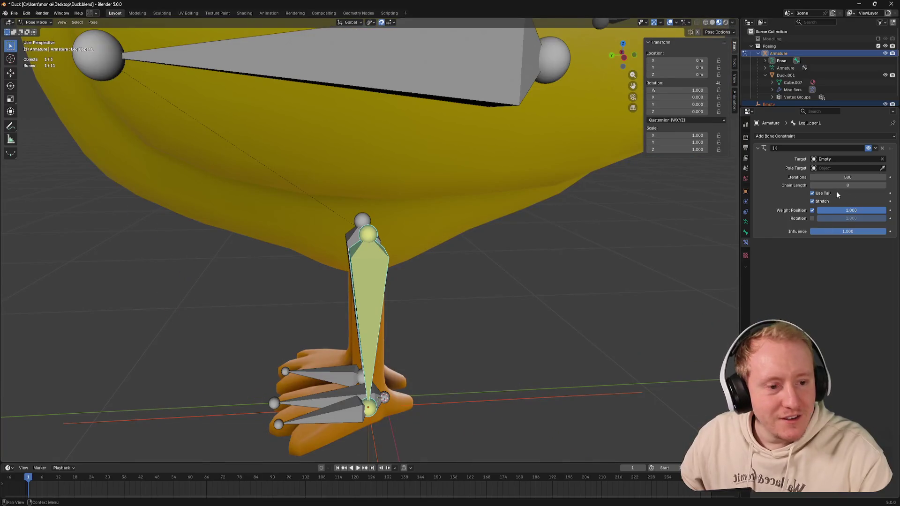
Step: Set the IK constraint to 500 iterations and a chain length of 1
{"action": "double_click", "coordinate": [842, 177]}
{"action": "type", "text": "1"}
{"action": "key", "text": "Return"}
{"action": "double_click", "coordinate": [850, 177]}
{"action": "type", "text": "500"}
{"action": "key", "text": "Return"}
{"action": "double_click", "coordinate": [849, 184]}
{"action": "type", "text": "2"}
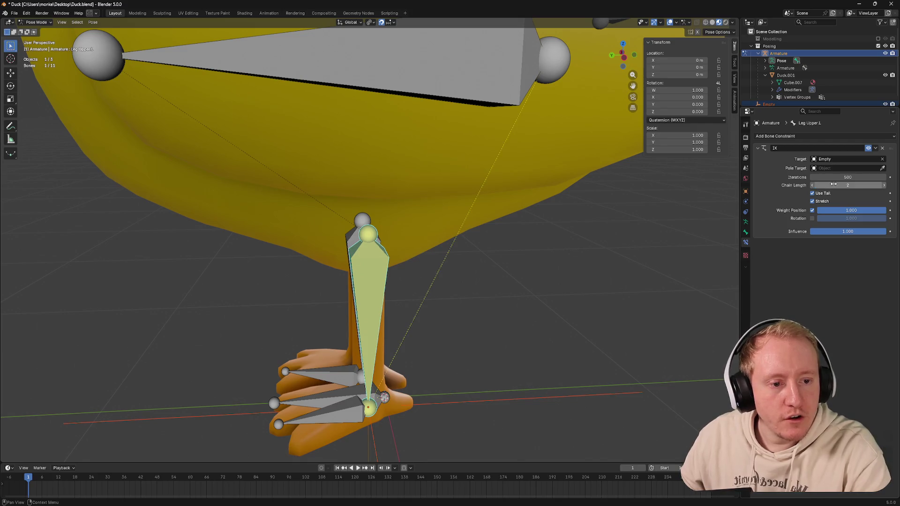
{"action": "key", "text": "Return"}
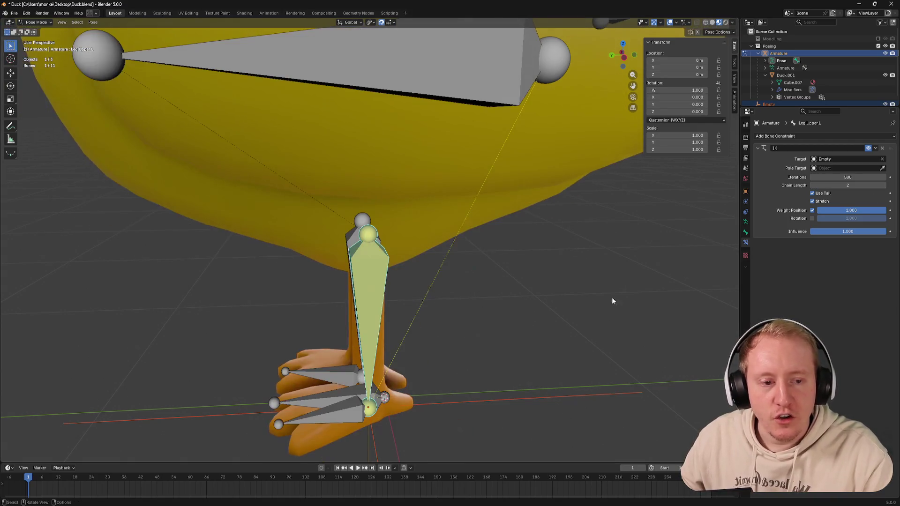
{"action": "double_click", "coordinate": [850, 185]}
{"action": "type", "text": "1"}
{"action": "key", "text": "Return"}
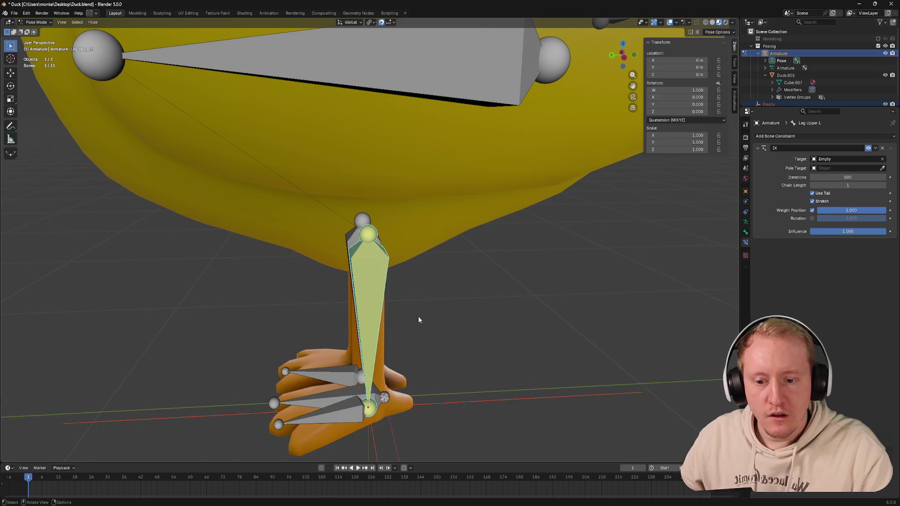
Step: Test-rotate the right and left upper leg bones, cancelling each rotation
{"action": "left_click", "coordinate": [359, 281]}
{"action": "key", "text": "r"}
{"action": "right_click", "coordinate": [426, 326]}
{"action": "left_click", "coordinate": [366, 296]}
{"action": "key", "text": "r"}
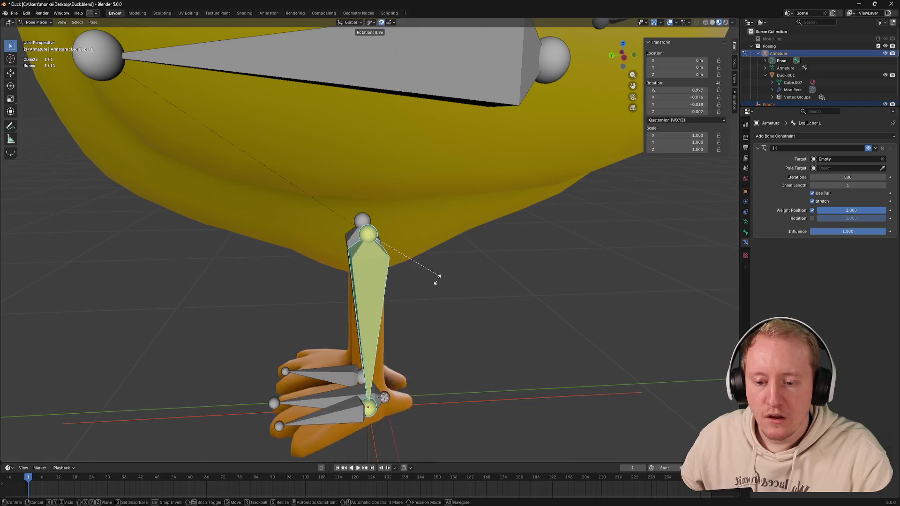
{"action": "right_click", "coordinate": [422, 303]}
{"action": "mouse_move", "coordinate": [436, 296]}
{"action": "middle_mouse_down"}
{"action": "mouse_move", "coordinate": [407, 286]}
{"action": "mouse_move", "coordinate": [411, 295]}
{"action": "mouse_move", "coordinate": [395, 303]}
{"action": "middle_mouse_up"}
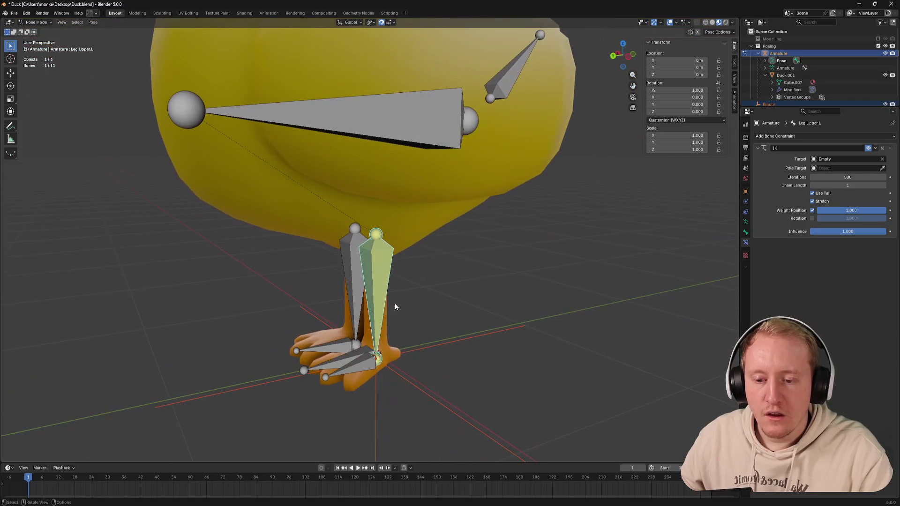
Step: Try the Armature as the IK target and toggle a constraint option while inspecting the legs
{"action": "left_click", "coordinate": [882, 159]}
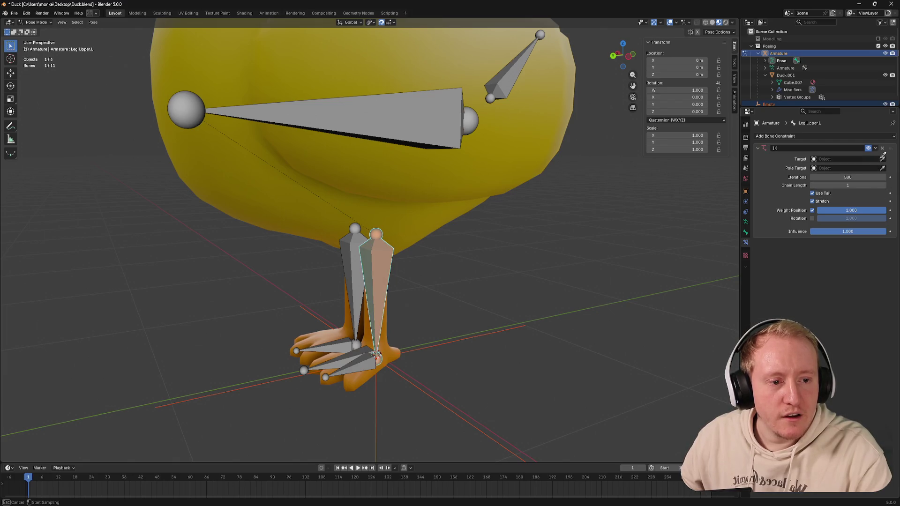
{"action": "left_click", "coordinate": [419, 122]}
{"action": "mouse_move", "coordinate": [600, 224]}
{"action": "middle_mouse_down"}
{"action": "mouse_move", "coordinate": [473, 259]}
{"action": "mouse_move", "coordinate": [502, 203]}
{"action": "middle_mouse_up"}
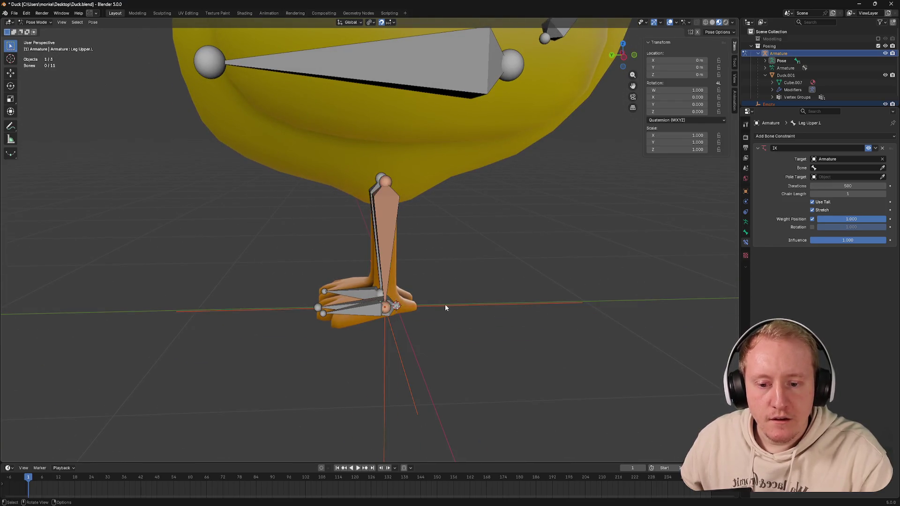
{"action": "mouse_move", "coordinate": [445, 305]}
{"action": "middle_mouse_down"}
{"action": "mouse_move", "coordinate": [401, 344]}
{"action": "mouse_move", "coordinate": [385, 328]}
{"action": "middle_mouse_up"}
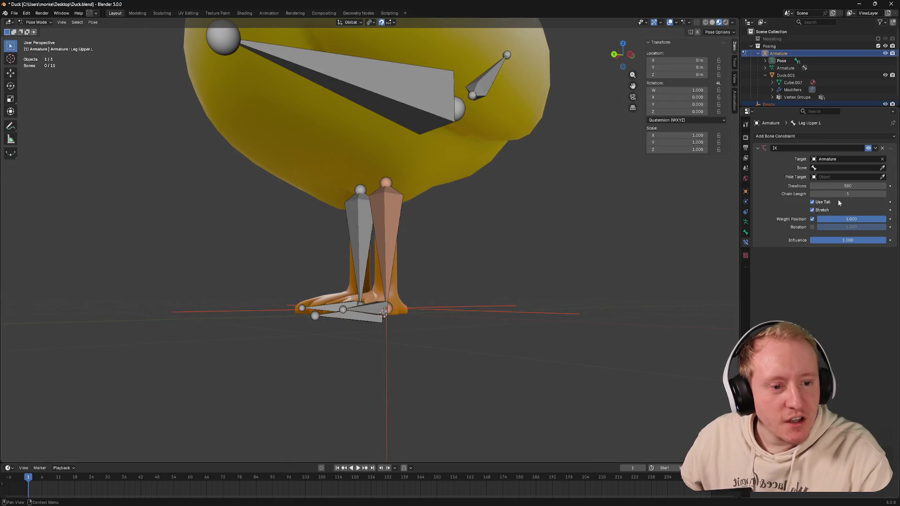
{"action": "left_click", "coordinate": [812, 219]}
{"action": "mouse_move", "coordinate": [376, 356]}
{"action": "middle_mouse_down"}
{"action": "mouse_move", "coordinate": [403, 350]}
{"action": "mouse_move", "coordinate": [450, 304]}
{"action": "middle_mouse_up"}
{"action": "scroll", "coordinate": [792, 100], "scroll_direction": "down", "scroll_amount": 2}
Step: Restore the Empty as the IK target via undo/redo and return to Object Mode
{"action": "left_click", "coordinate": [765, 97]}
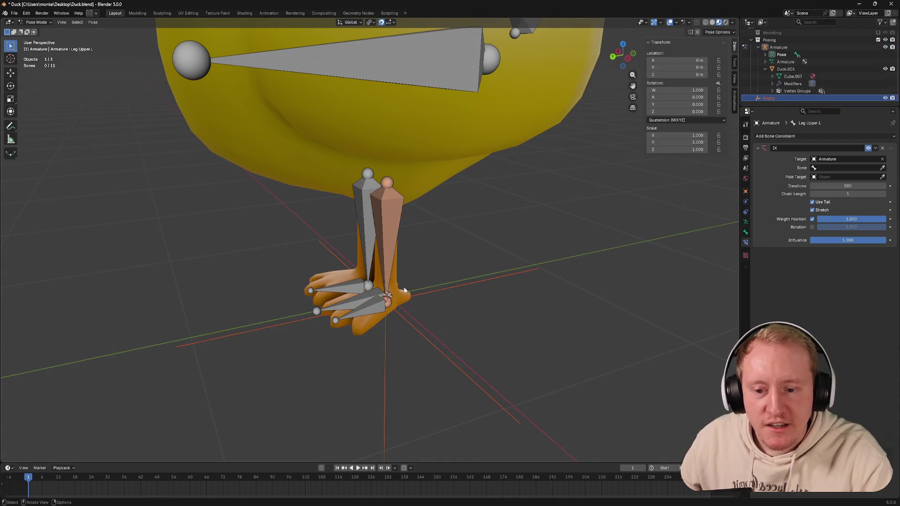
{"action": "middle_click_drag", "start_coordinate": [406, 287], "coordinate": [385, 279]}
{"action": "left_click", "coordinate": [576, 247]}
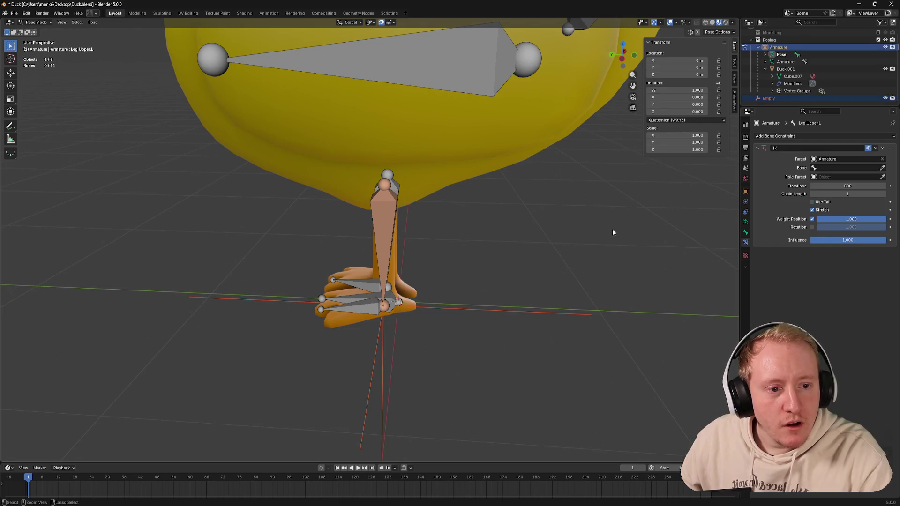
{"action": "key", "text": "ctrl+z"}
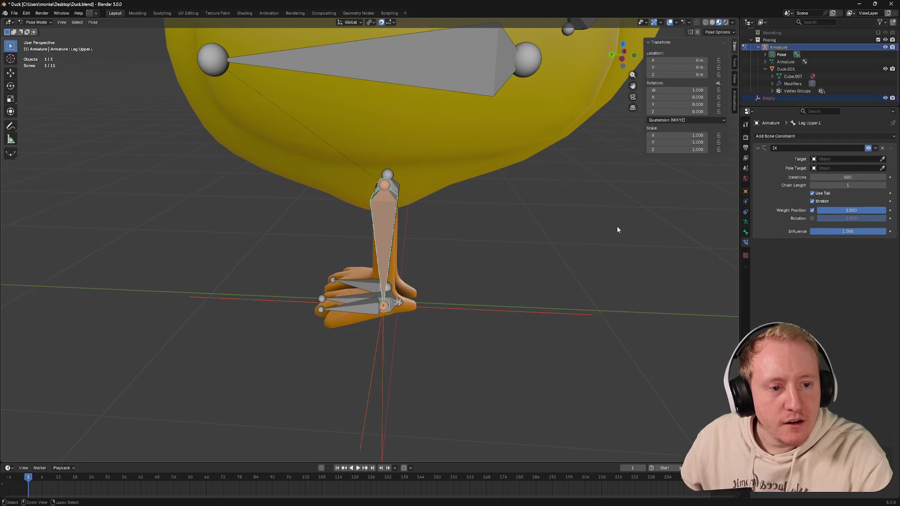
{"action": "key", "text": "ctrl+shift+z"}
{"action": "left_click", "coordinate": [462, 238]}
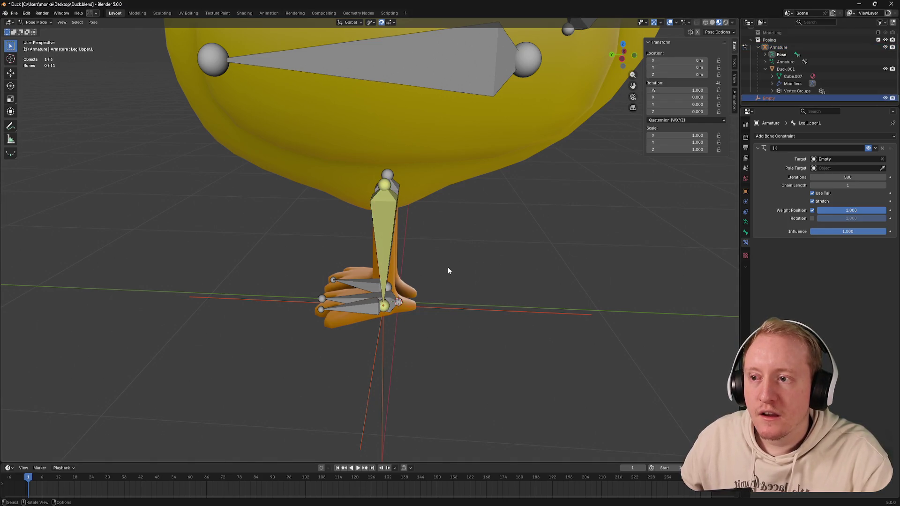
{"action": "key", "text": "ctrl+Tab"}
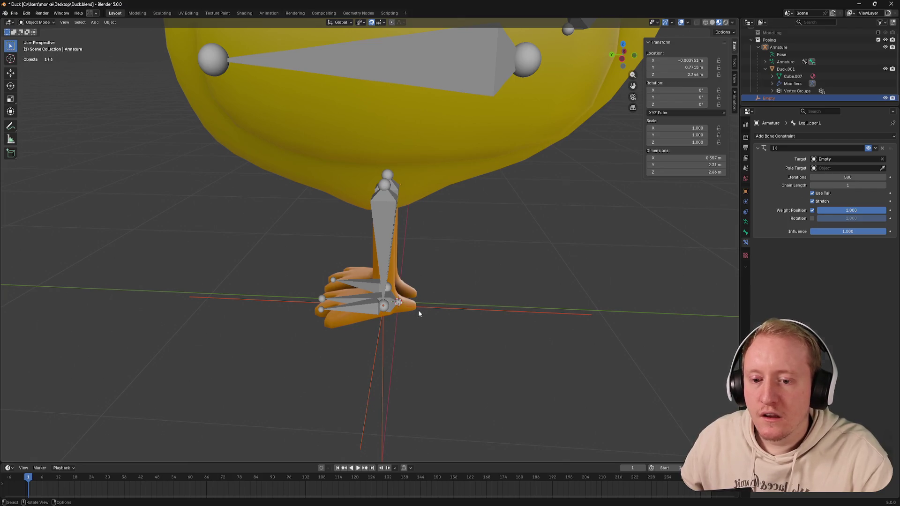
Step: Move the Empty along Y to watch the left leg follow, then cancel leaving it in place
{"action": "left_click", "coordinate": [418, 310]}
{"action": "key", "text": "g"}
{"action": "key", "text": "x"}
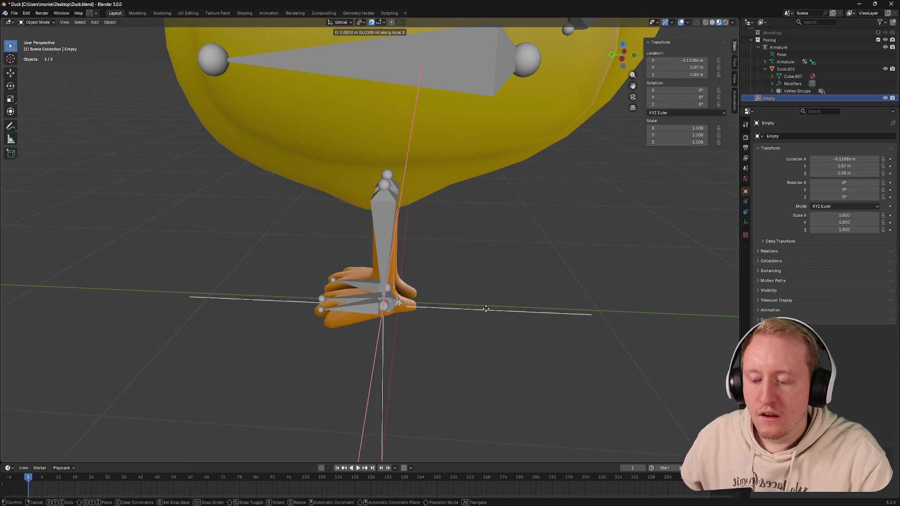
{"action": "key", "text": "y"}
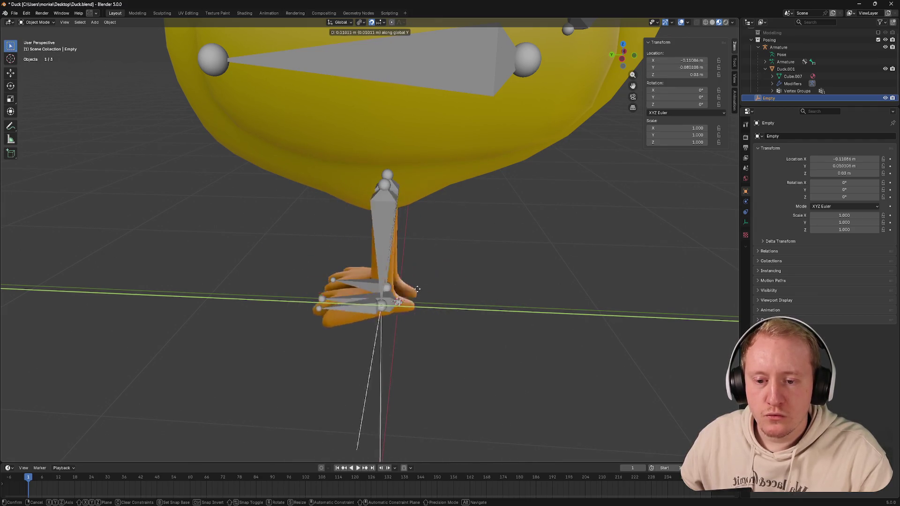
{"action": "key", "text": "Escape"}
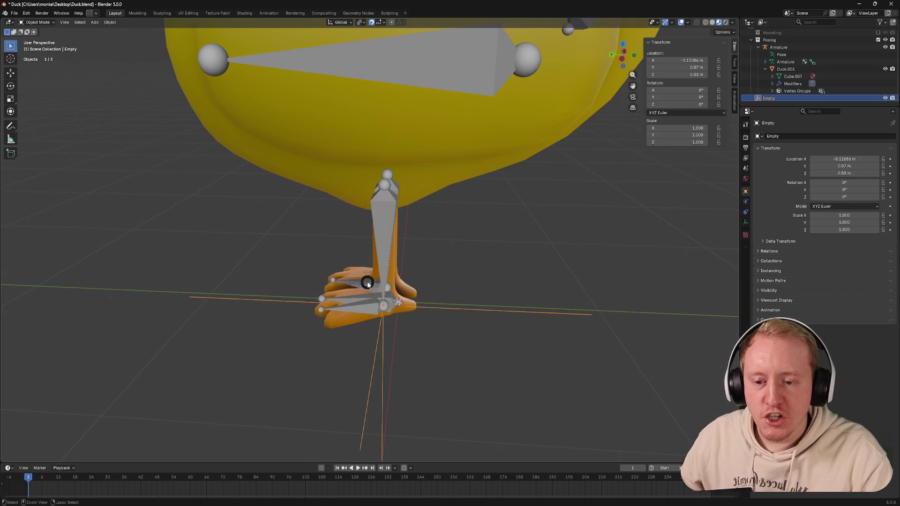
{"action": "key", "text": "ctrl+Tab"}
{"action": "left_click", "coordinate": [401, 196]}
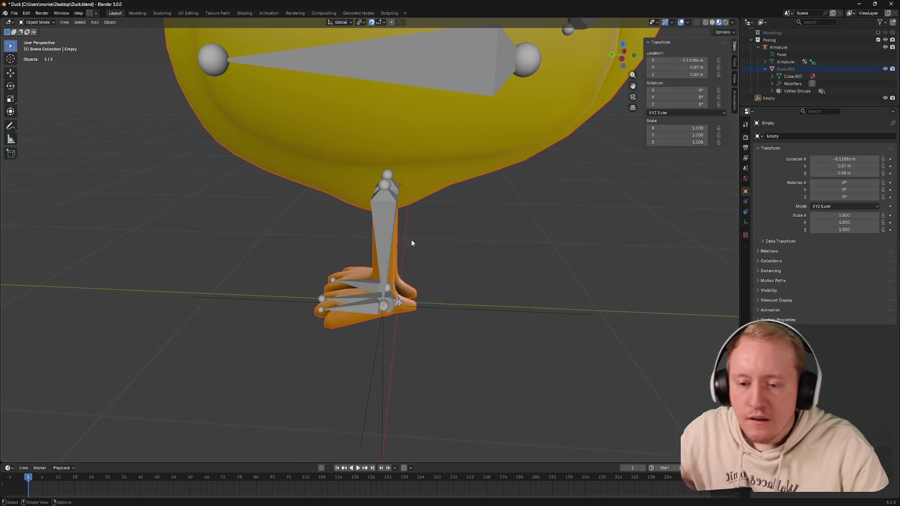
Step: Repeat the Y-axis move test on the Empty, cancel it, select the armature and save Duck.blend
{"action": "left_click", "coordinate": [377, 341]}
{"action": "middle_click_drag", "start_coordinate": [378, 340], "coordinate": [442, 308]}
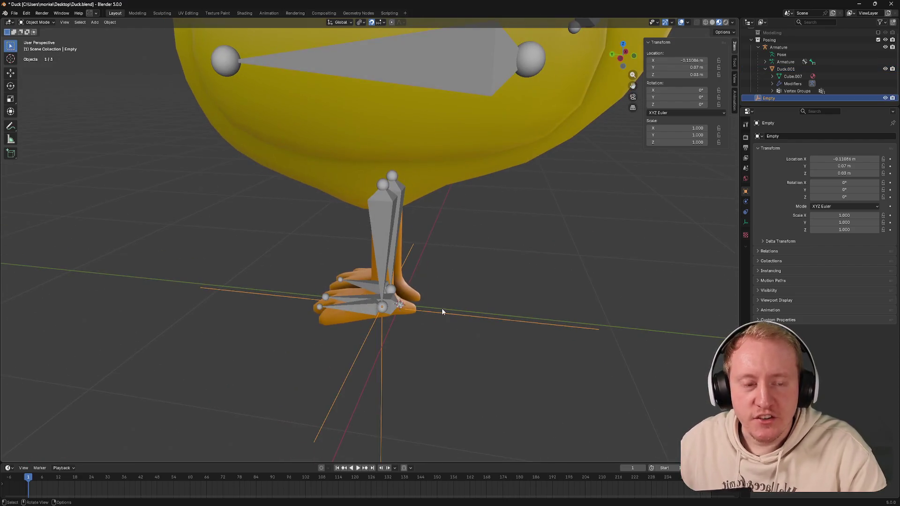
{"action": "key", "text": "g"}
{"action": "key", "text": "y"}
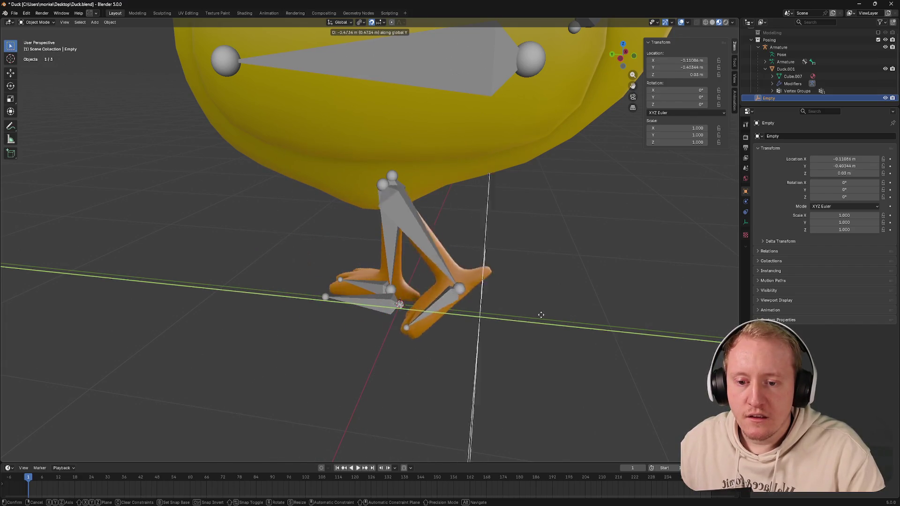
{"action": "right_click", "coordinate": [313, 292]}
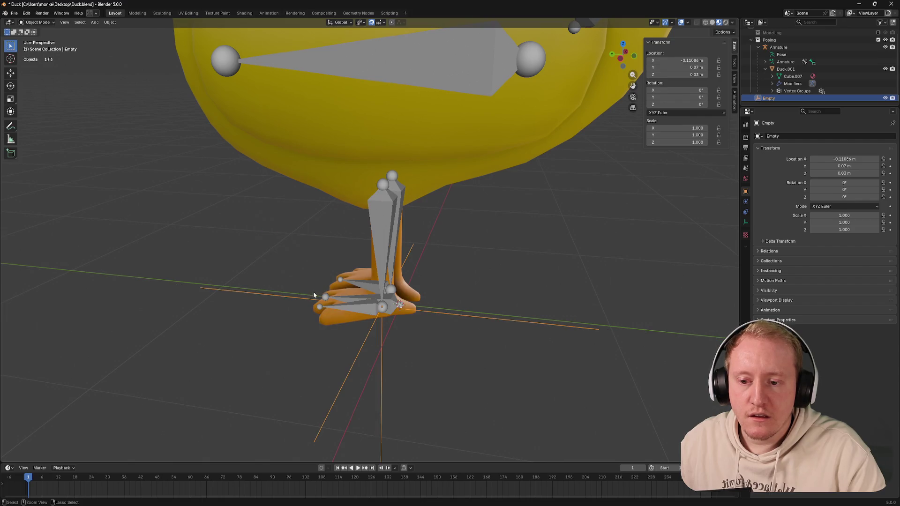
{"action": "left_click", "coordinate": [381, 283]}
{"action": "key", "text": "ctrl+s"}
{"action": "middle_click_drag", "start_coordinate": [398, 280], "coordinate": [411, 267]}
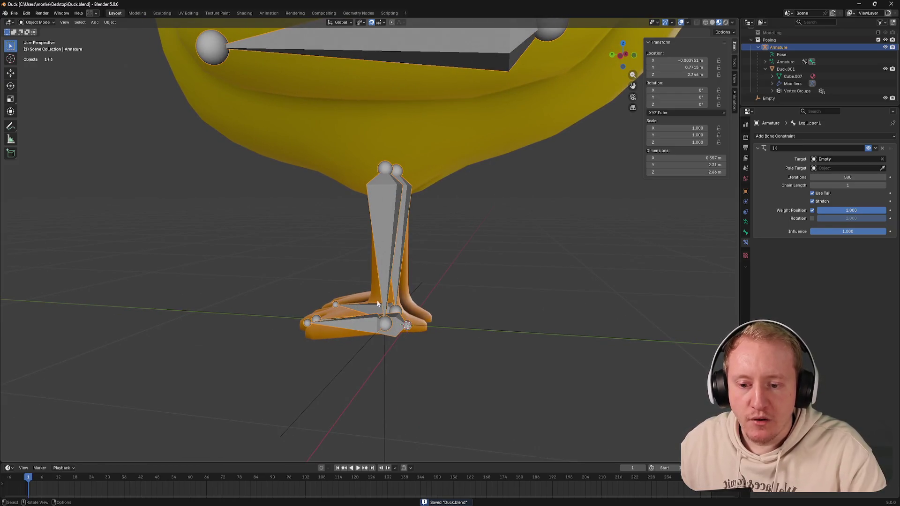
Step: Delete the Empty, check the IK target clears on the armature, then undo to restore it
{"action": "left_click", "coordinate": [361, 349]}
{"action": "key", "text": "x"}
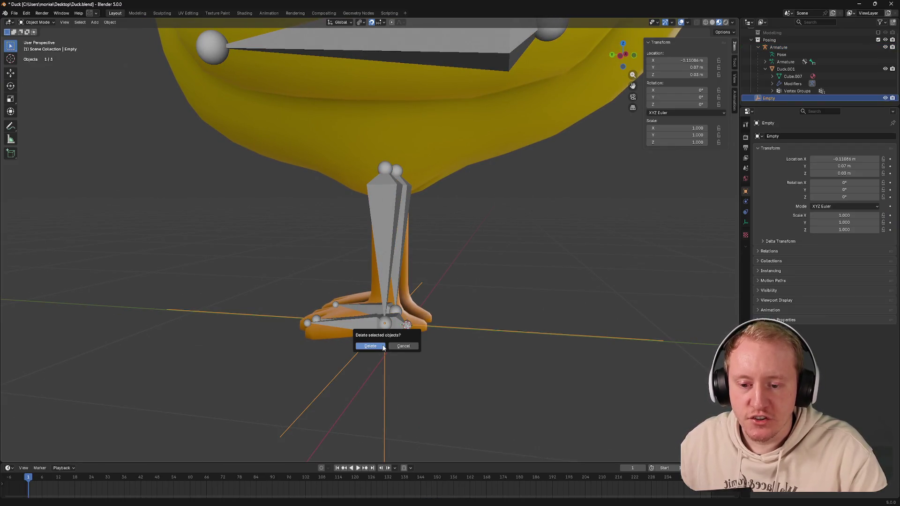
{"action": "left_click", "coordinate": [374, 342]}
{"action": "left_click", "coordinate": [391, 302]}
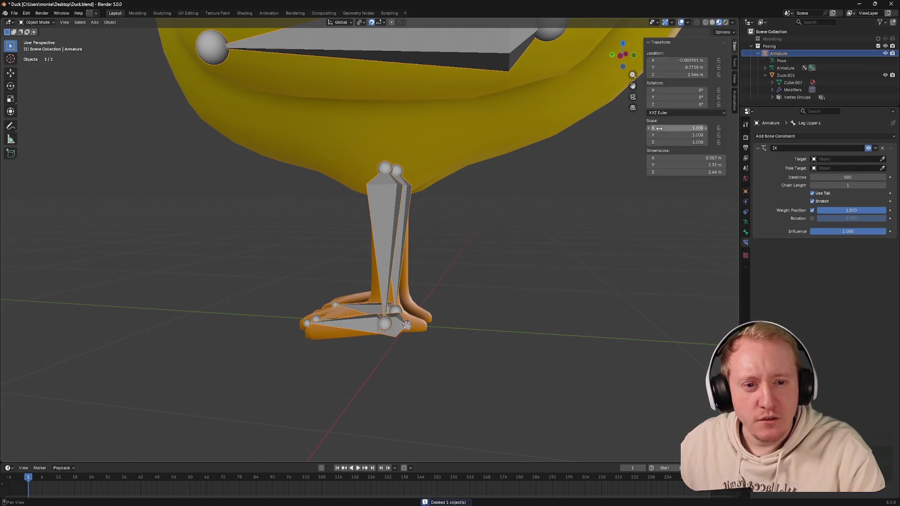
{"action": "left_click", "coordinate": [621, 60]}
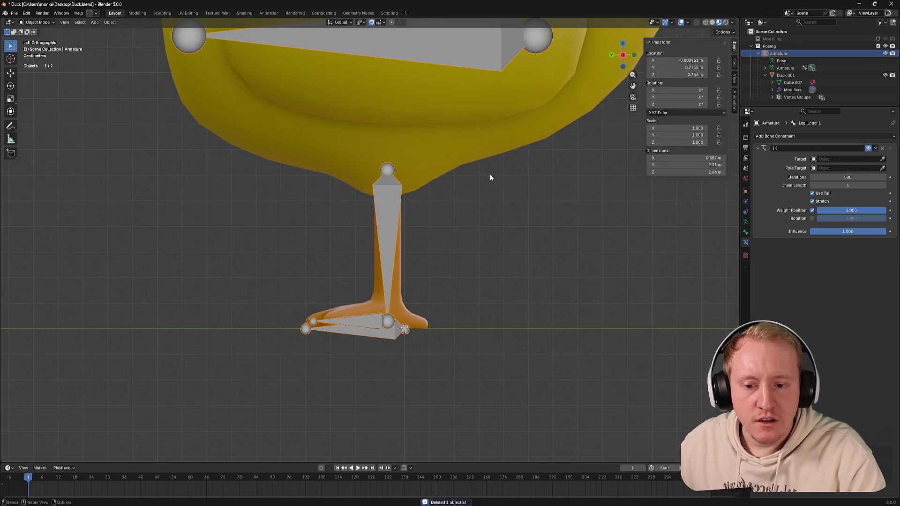
{"action": "key", "text": "ctrl+z"}
{"action": "key", "text": "ctrl+z"}
Step: Select the duck's armature and enter Pose Mode
{"action": "mouse_move", "coordinate": [494, 178]}
{"action": "middle_mouse_down"}
{"action": "mouse_move", "coordinate": [472, 203]}
{"action": "mouse_move", "coordinate": [426, 129]}
{"action": "middle_mouse_up"}
{"action": "scroll", "coordinate": [472, 203], "scroll_direction": "down", "scroll_amount": 4}
{"action": "left_click", "coordinate": [446, 180]}
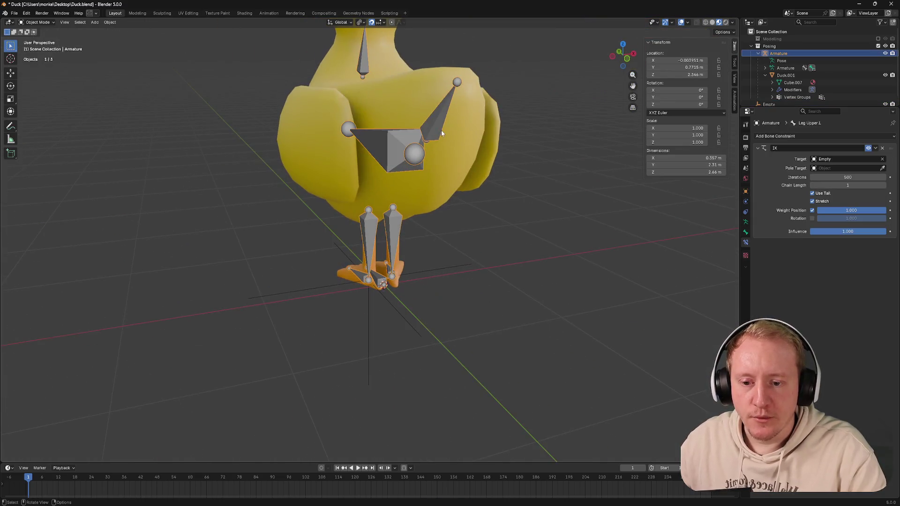
{"action": "key", "text": "ctrl+Tab"}
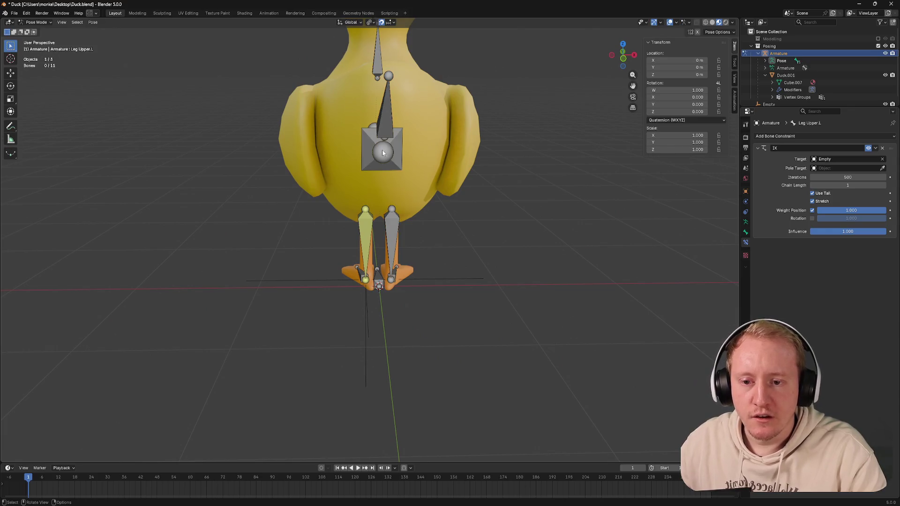
Step: Tilt the Body bone with a test rotation, then undo it
{"action": "left_click", "coordinate": [384, 152]}
{"action": "key", "text": "r"}
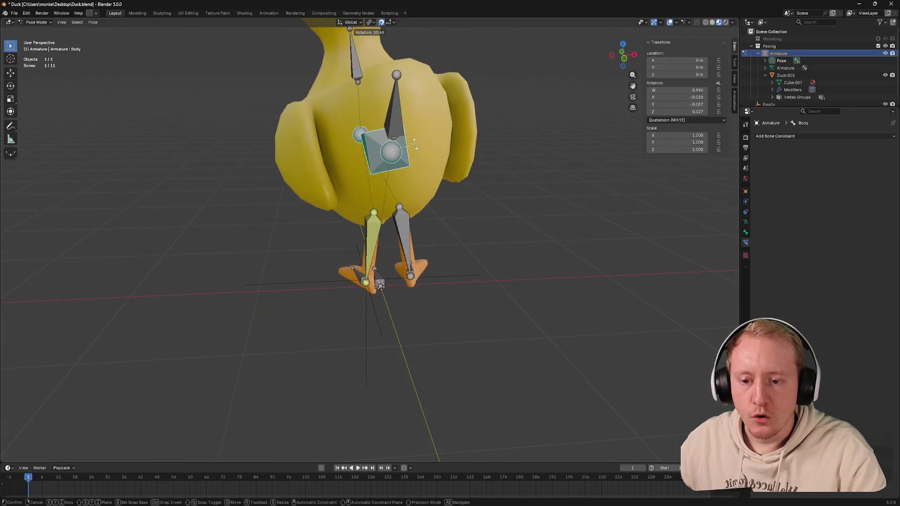
{"action": "left_click", "coordinate": [351, 275]}
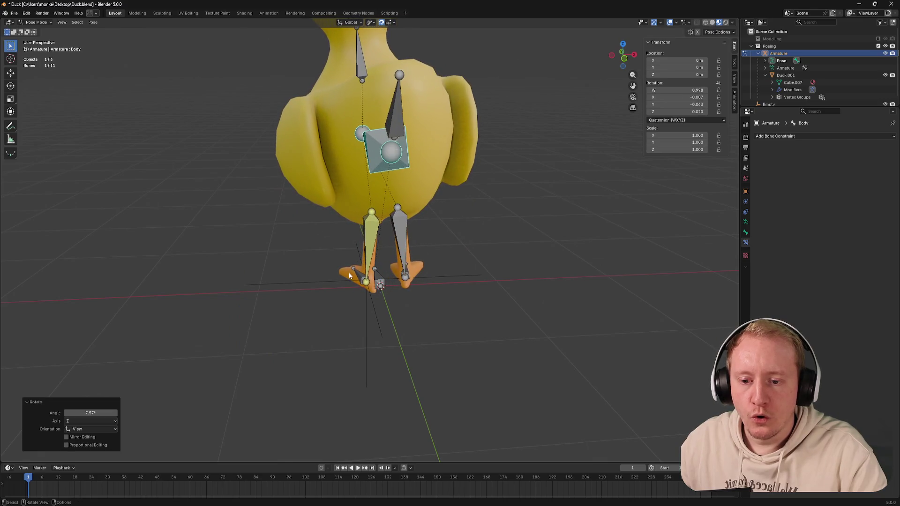
{"action": "key", "text": "ctrl+z"}
Step: Try an X-axis rotation on Leg Upper.L from the side, cancel it, and return to Object Mode
{"action": "middle_click_drag", "start_coordinate": [352, 275], "coordinate": [437, 247]}
{"action": "left_click", "coordinate": [381, 225]}
{"action": "key", "text": "r"}
{"action": "key", "text": "x"}
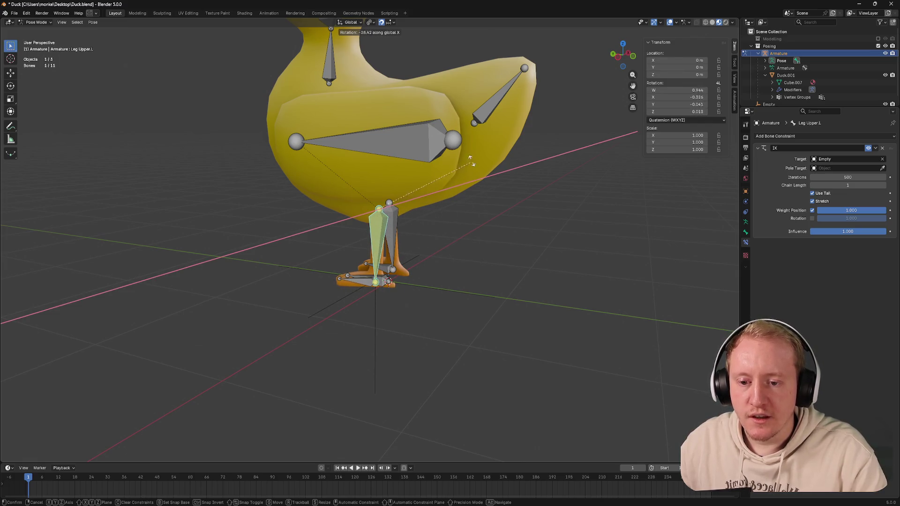
{"action": "right_click", "coordinate": [465, 201]}
{"action": "mouse_move", "coordinate": [459, 205]}
{"action": "middle_mouse_down"}
{"action": "mouse_move", "coordinate": [464, 216]}
{"action": "mouse_move", "coordinate": [481, 214]}
{"action": "middle_mouse_up"}
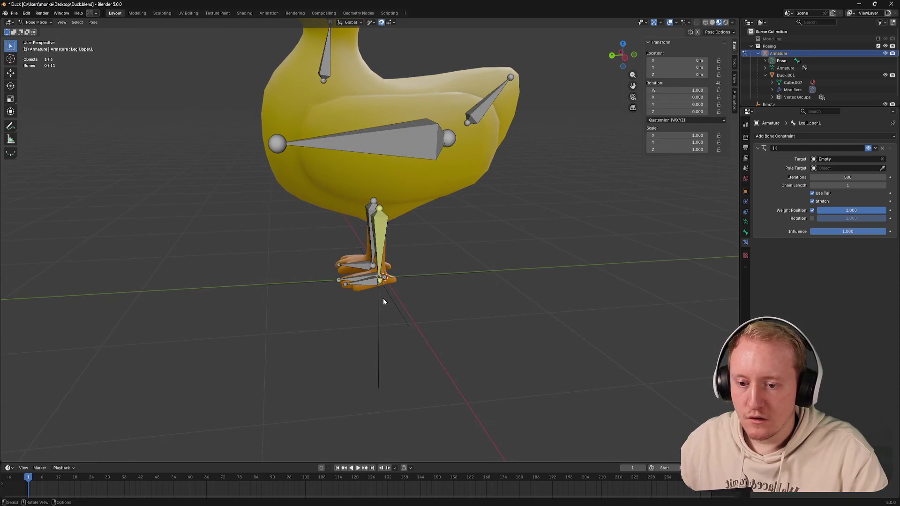
{"action": "key", "text": "ctrl+Tab"}
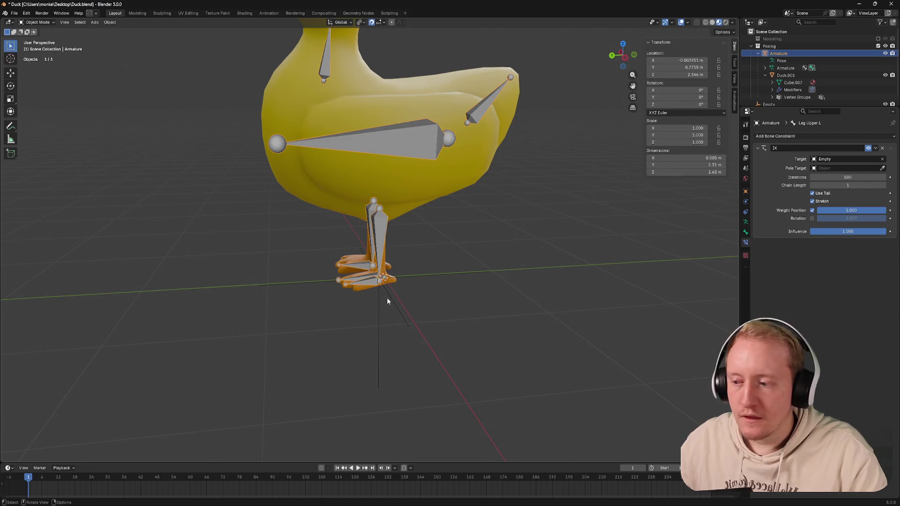
Step: Test a trackball rotation on the Tail bone in Pose Mode, cancel it, and return to Object Mode
{"action": "left_click", "coordinate": [386, 297]}
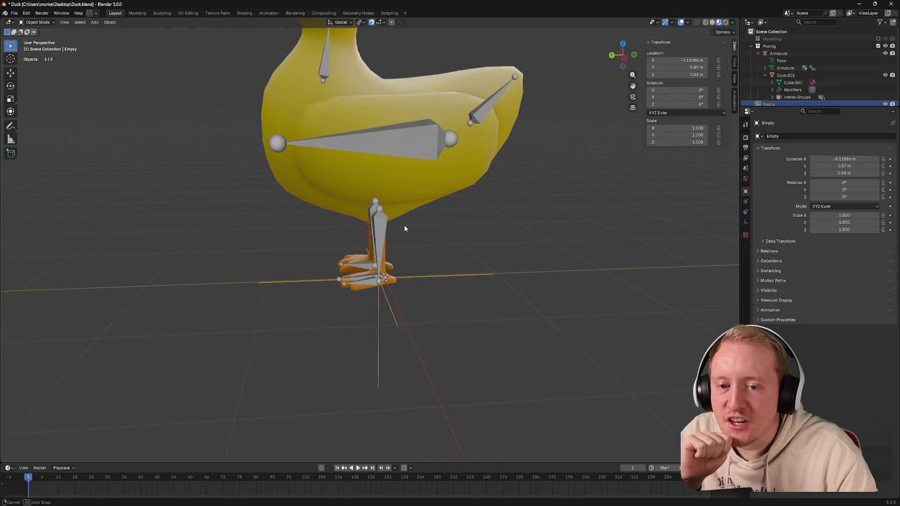
{"action": "middle_click_drag", "start_coordinate": [349, 281], "coordinate": [353, 226]}
{"action": "left_click", "coordinate": [479, 93]}
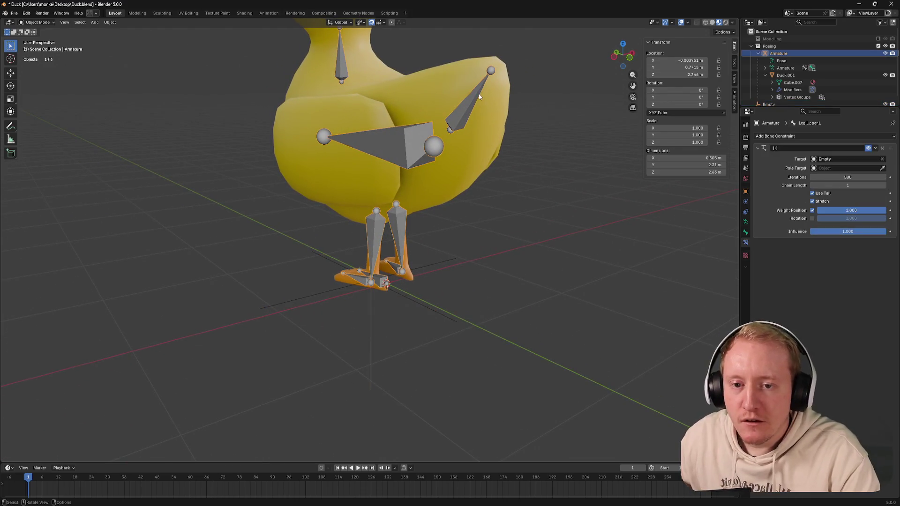
{"action": "left_click", "coordinate": [475, 94]}
{"action": "key", "text": "r"}
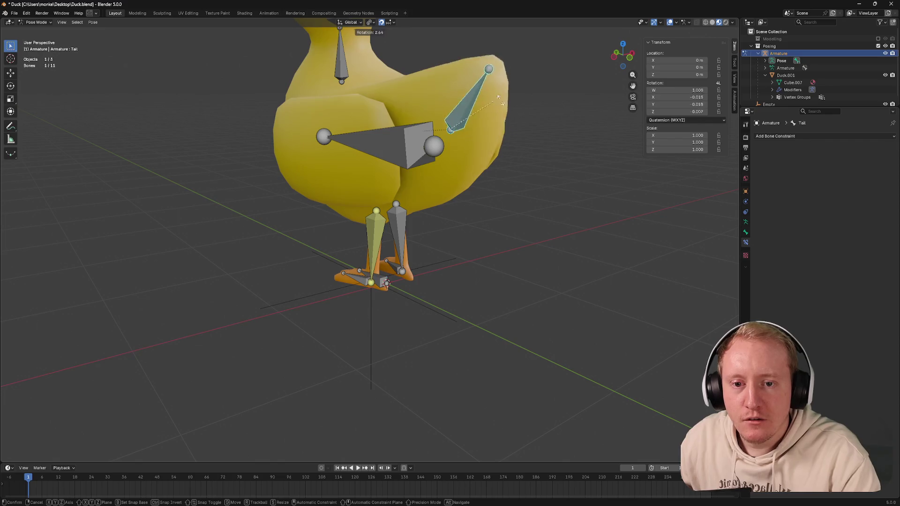
{"action": "key", "text": "r"}
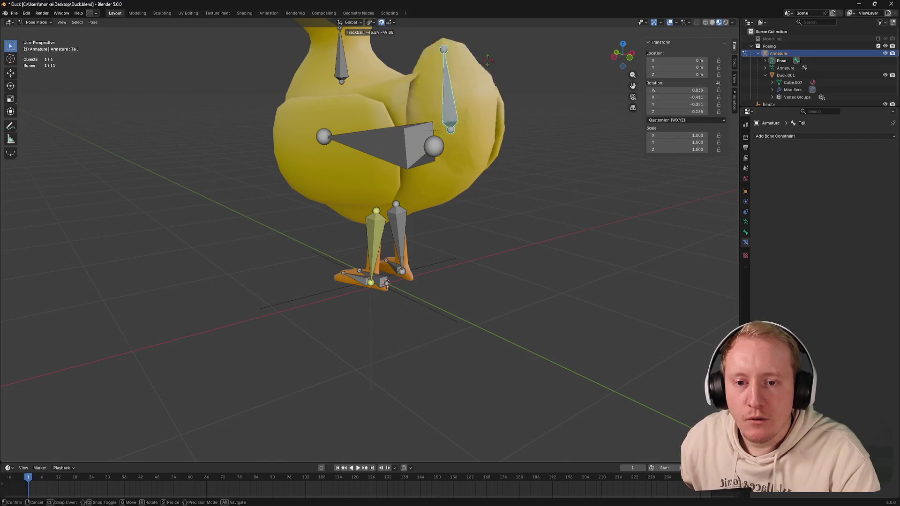
{"action": "right_click", "coordinate": [436, 278]}
{"action": "key", "text": "ctrl+Tab"}
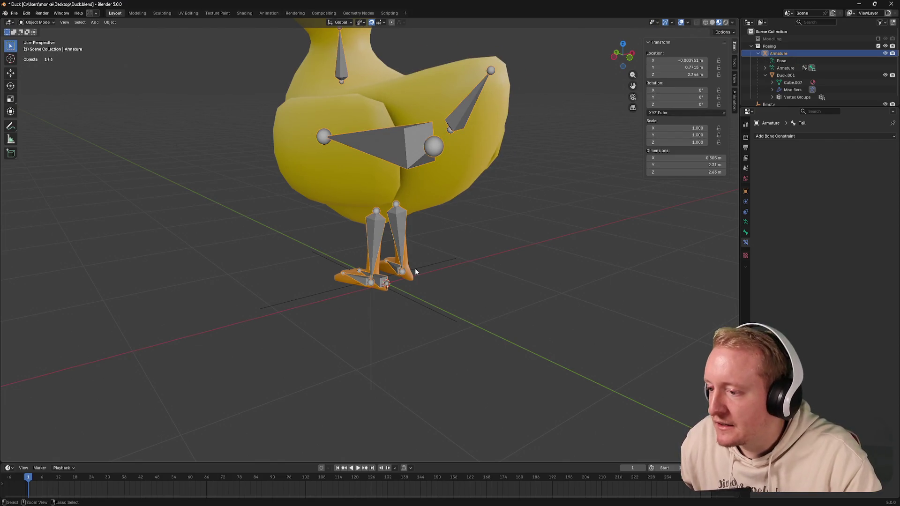
Step: Save Duck.blend and switch the armature into Edit Mode
{"action": "middle_click_drag", "start_coordinate": [410, 260], "coordinate": [422, 253]}
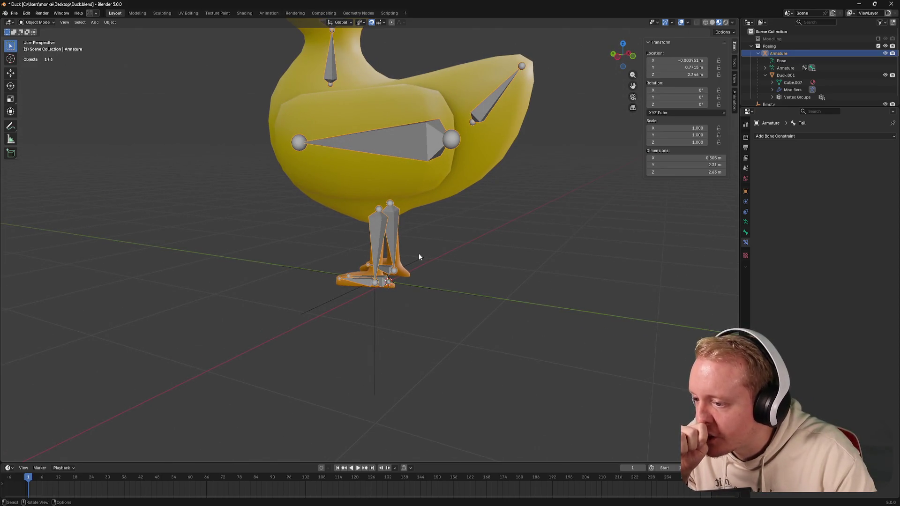
{"action": "mouse_move", "coordinate": [437, 213]}
{"action": "middle_mouse_down"}
{"action": "mouse_move", "coordinate": [412, 246]}
{"action": "mouse_move", "coordinate": [438, 307]}
{"action": "mouse_move", "coordinate": [422, 292]}
{"action": "mouse_move", "coordinate": [373, 305]}
{"action": "mouse_move", "coordinate": [358, 393]}
{"action": "mouse_move", "coordinate": [355, 346]}
{"action": "middle_mouse_up"}
{"action": "key", "text": "ctrl+s"}
{"action": "key", "text": "Tab"}
{"action": "key", "text": "Tab"}
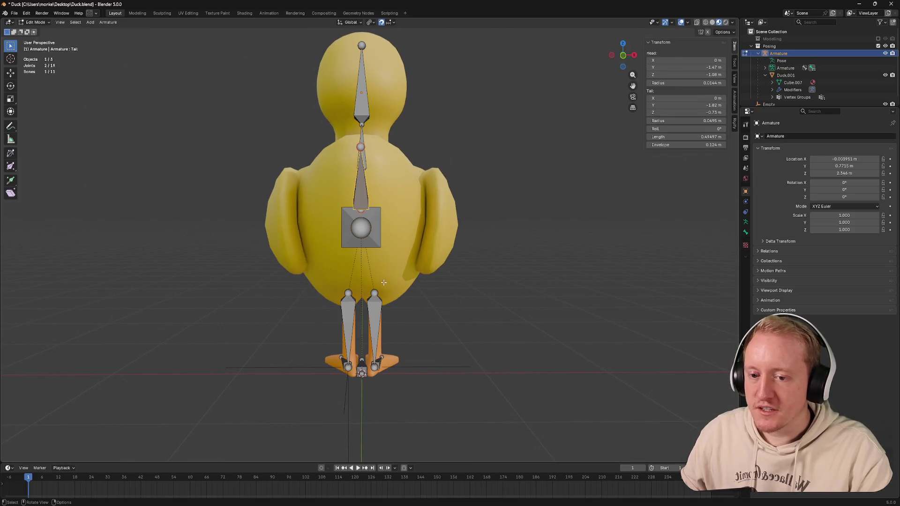
Step: In Pose Mode clear all bone rotation and location back to rest (Alt+R, Alt+G)
{"action": "key", "text": "ctrl+Tab"}
{"action": "key", "text": "alt+r"}
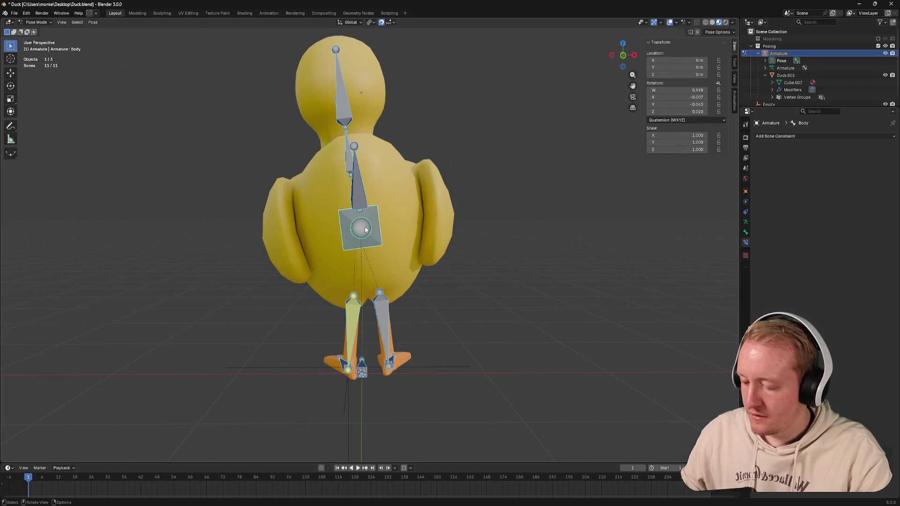
{"action": "key", "text": "alt+g"}
Step: Save the duck file from Edit Mode and return the armature to Object Mode
{"action": "key", "text": "Tab"}
{"action": "key", "text": "ctrl+s"}
{"action": "key", "text": "alt+a"}
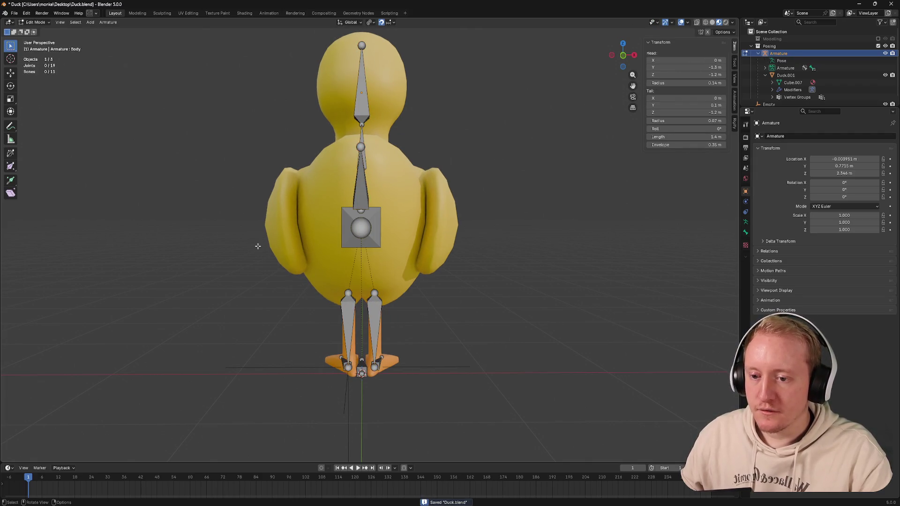
{"action": "key", "text": "ctrl+Tab"}
{"action": "left_click", "coordinate": [200, 246]}
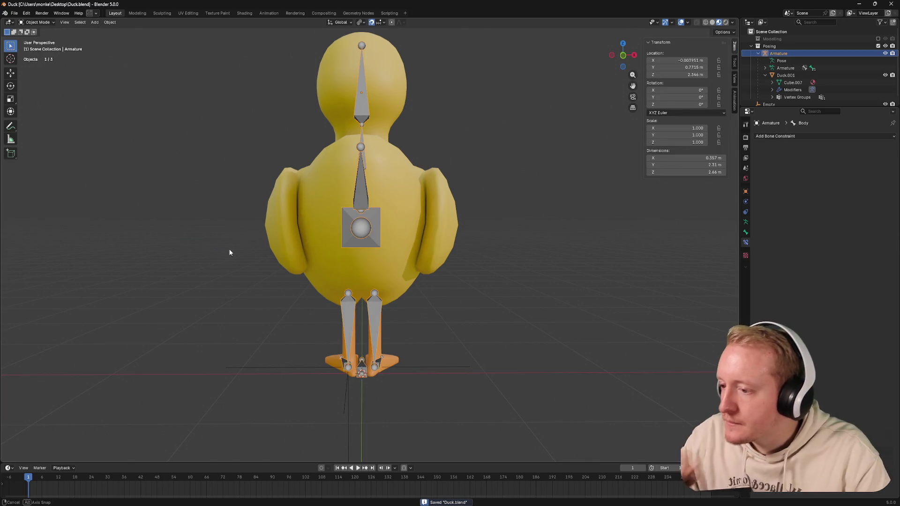
{"action": "middle_click_drag", "start_coordinate": [229, 249], "coordinate": [271, 252]}
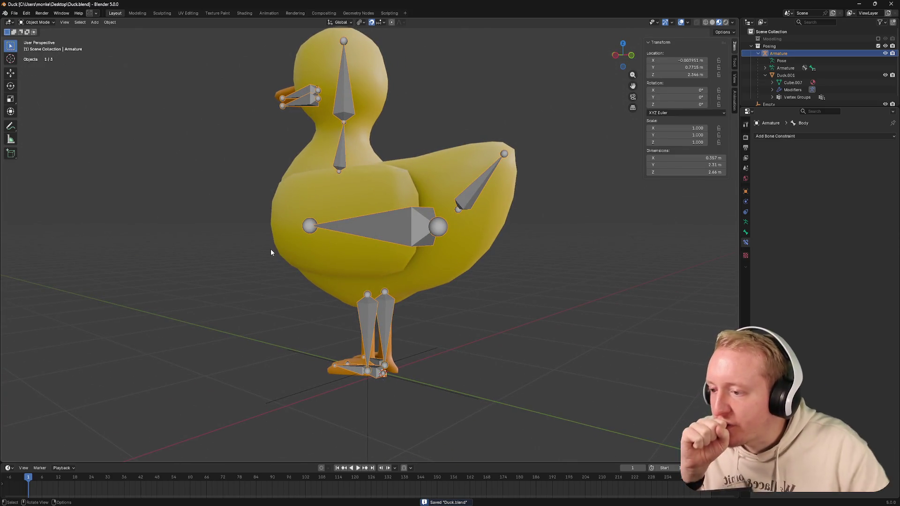
{"action": "scroll", "coordinate": [271, 249], "scroll_direction": "up", "scroll_amount": 4}
{"action": "scroll", "coordinate": [267, 243], "scroll_direction": "up", "scroll_amount": 3}
{"action": "mouse_move", "coordinate": [310, 234]}
{"action": "middle_mouse_down"}
{"action": "mouse_move", "coordinate": [270, 253]}
{"action": "mouse_move", "coordinate": [237, 220]}
{"action": "mouse_move", "coordinate": [247, 181]}
{"action": "mouse_move", "coordinate": [268, 186]}
{"action": "mouse_move", "coordinate": [258, 211]}
{"action": "mouse_move", "coordinate": [269, 231]}
{"action": "mouse_move", "coordinate": [314, 245]}
{"action": "mouse_move", "coordinate": [300, 248]}
{"action": "middle_mouse_up"}
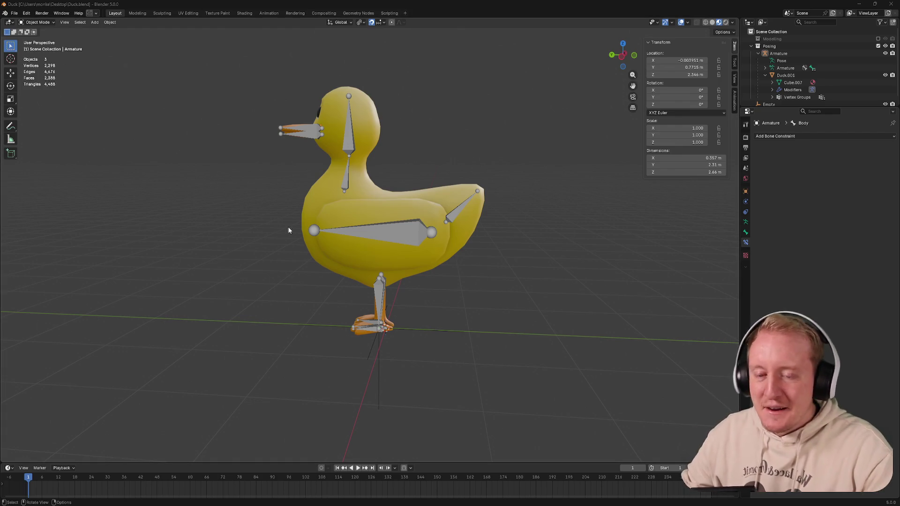
Step: Save the file and delete the thin stray object below the duck's foot
{"action": "key", "text": "ctrl+s"}
{"action": "mouse_move", "coordinate": [288, 216]}
{"action": "middle_mouse_down"}
{"action": "mouse_move", "coordinate": [251, 205]}
{"action": "mouse_move", "coordinate": [245, 219]}
{"action": "mouse_move", "coordinate": [371, 343]}
{"action": "middle_mouse_up"}
{"action": "scroll", "coordinate": [279, 214], "scroll_direction": "up", "scroll_amount": 4}
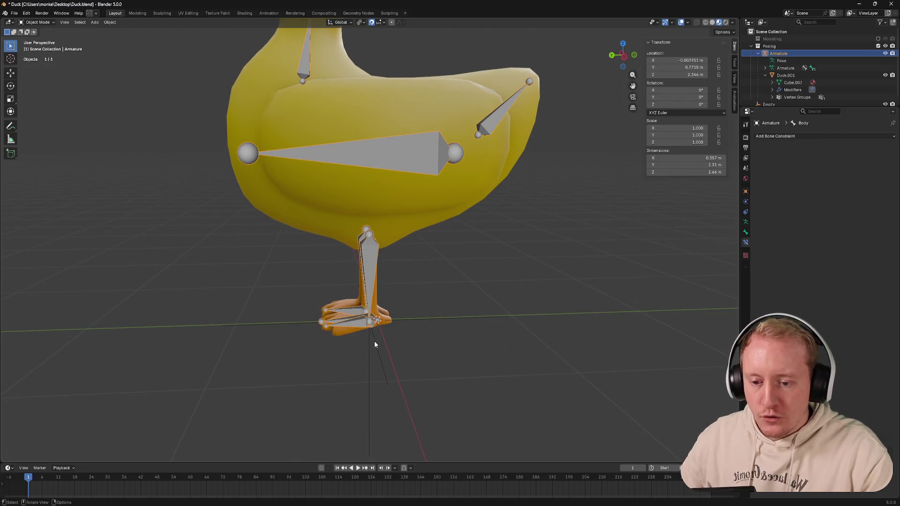
{"action": "left_click", "coordinate": [374, 342]}
{"action": "key", "text": "Delete"}
{"action": "scroll", "coordinate": [378, 338], "scroll_direction": "up", "scroll_amount": 4}
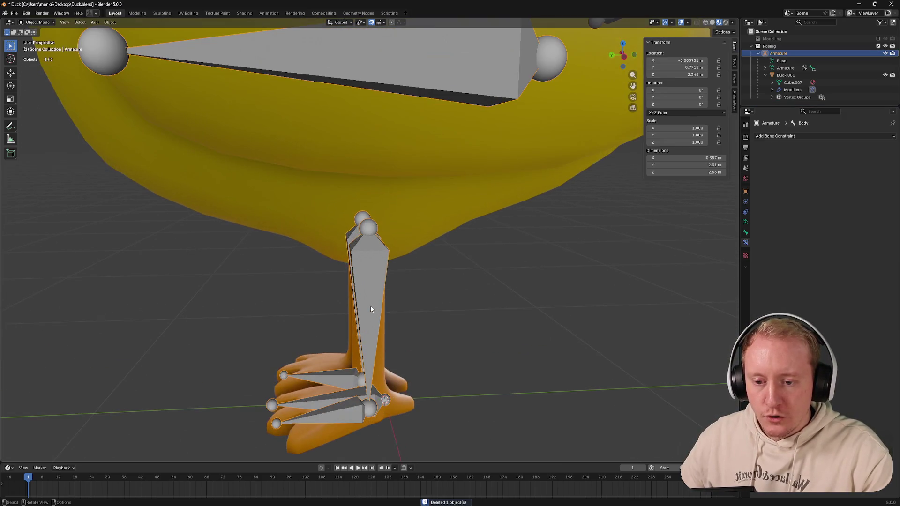
{"action": "scroll", "coordinate": [371, 306], "scroll_direction": "down", "scroll_amount": 1}
Step: Put the armature into Edit Mode and view the legs in Left Orthographic
{"action": "middle_click_drag", "start_coordinate": [369, 306], "coordinate": [304, 291]}
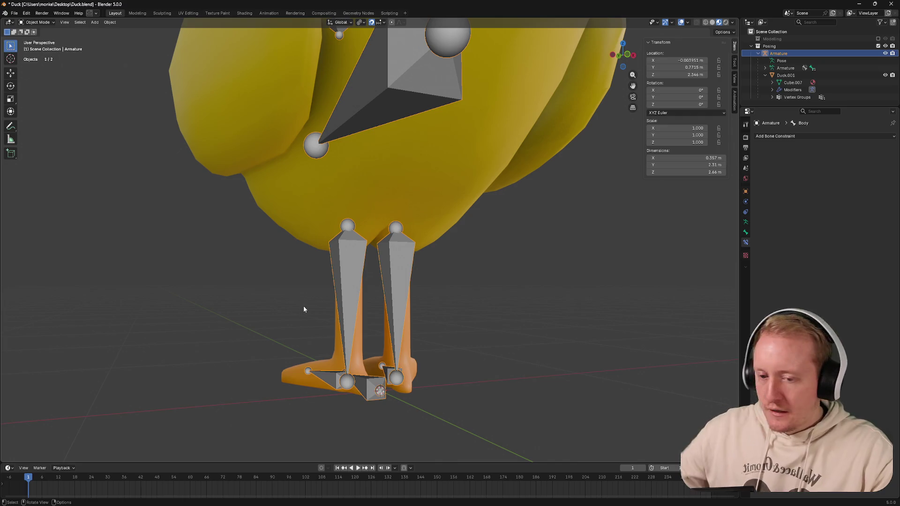
{"action": "middle_click_drag", "start_coordinate": [303, 309], "coordinate": [355, 285]}
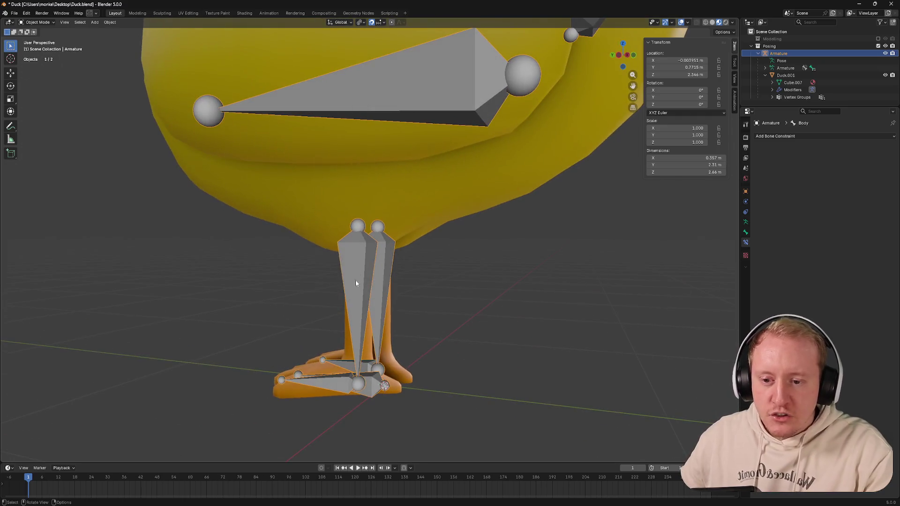
{"action": "middle_click_drag", "start_coordinate": [319, 309], "coordinate": [335, 258]}
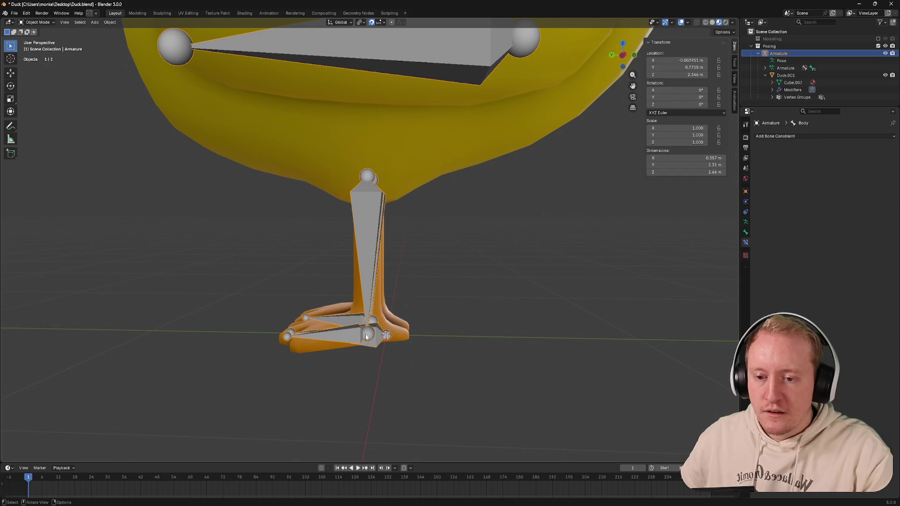
{"action": "key", "text": "ctrl+Tab"}
{"action": "key", "text": "ctrl+Tab"}
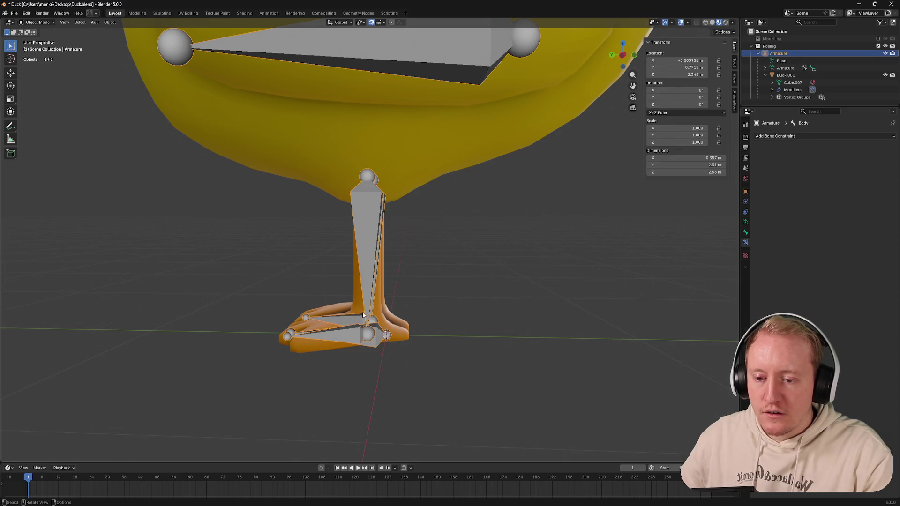
{"action": "key", "text": "Tab"}
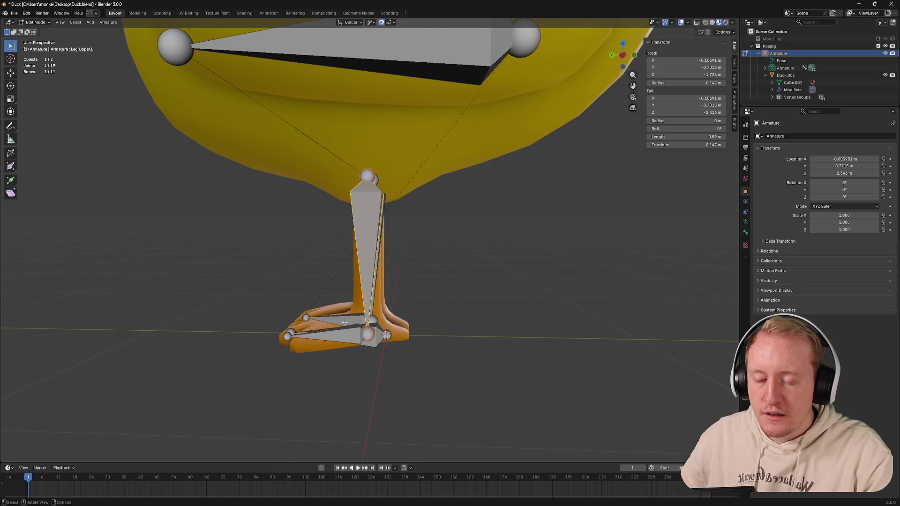
{"action": "middle_click_drag", "start_coordinate": [346, 321], "coordinate": [446, 299]}
{"action": "scroll", "coordinate": [422, 310], "scroll_direction": "up", "scroll_amount": 5}
{"action": "scroll", "coordinate": [445, 299], "scroll_direction": "down", "scroll_amount": 5}
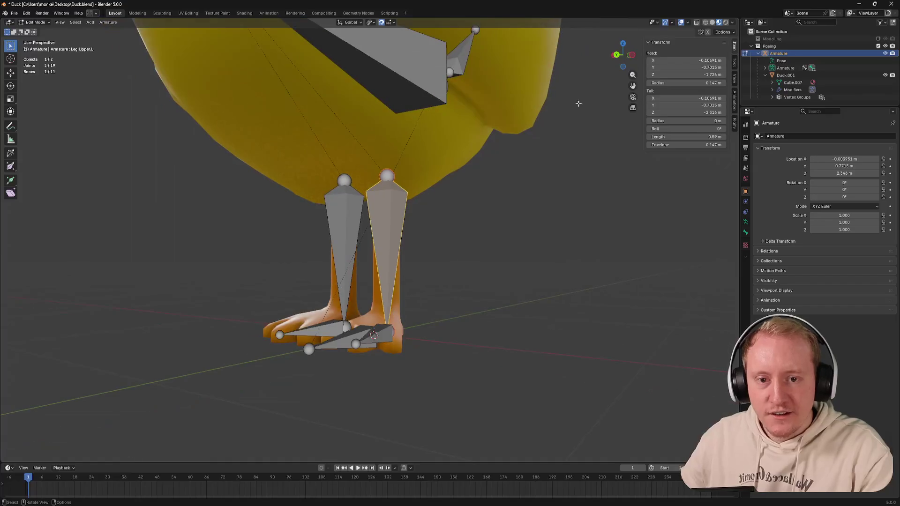
{"action": "left_click", "coordinate": [612, 57]}
{"action": "scroll", "coordinate": [613, 57], "scroll_direction": "up", "scroll_amount": 3}
{"action": "scroll", "coordinate": [612, 57], "scroll_direction": "up", "scroll_amount": 2}
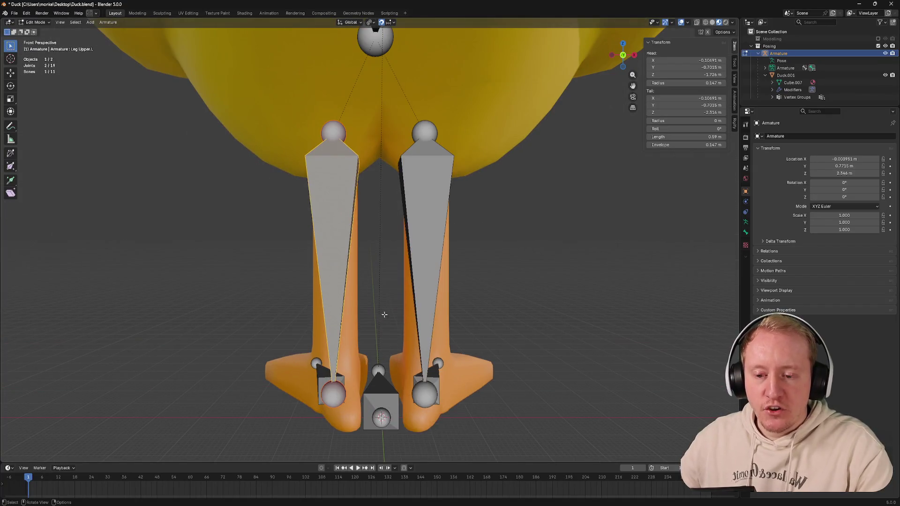
{"action": "left_click", "coordinate": [612, 56]}
{"action": "scroll", "coordinate": [417, 266], "scroll_direction": "up", "scroll_amount": 2}
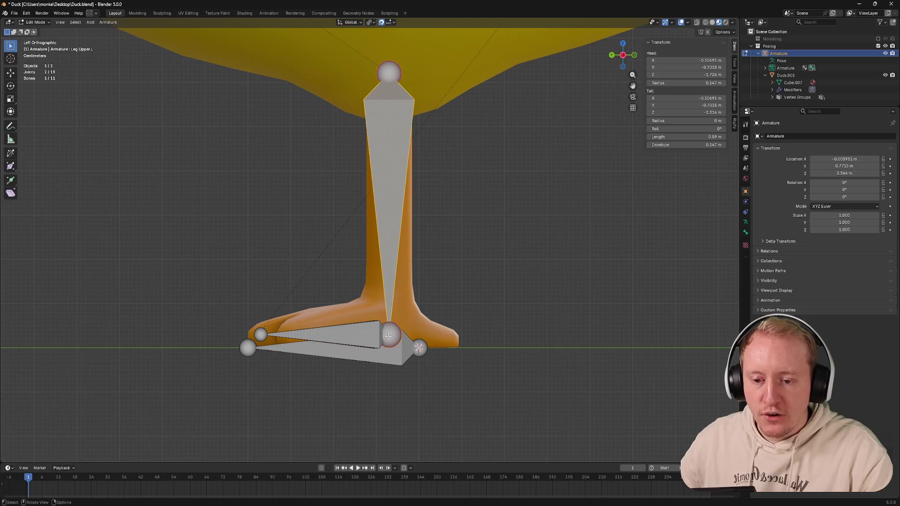
Step: Select Foot.L and duplicate it with Shift+D
{"action": "left_click", "coordinate": [390, 333]}
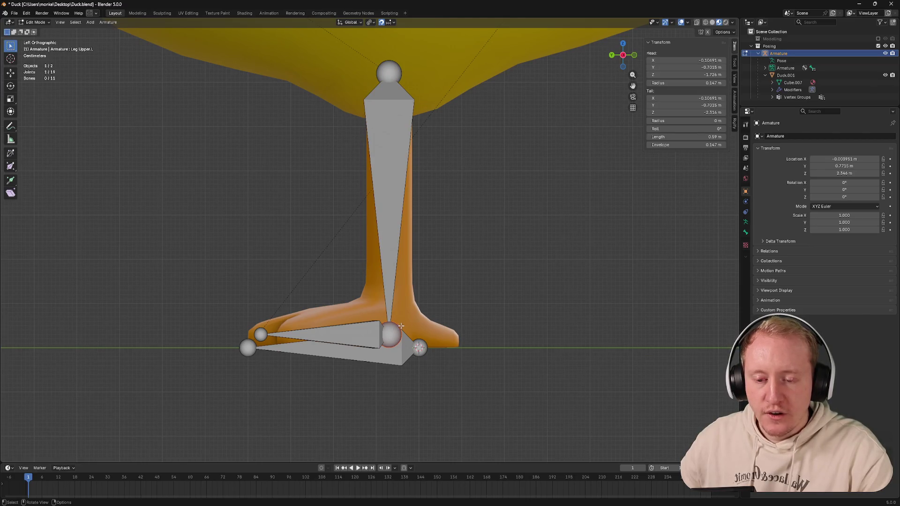
{"action": "left_click", "coordinate": [372, 331]}
{"action": "key", "text": "shift+d"}
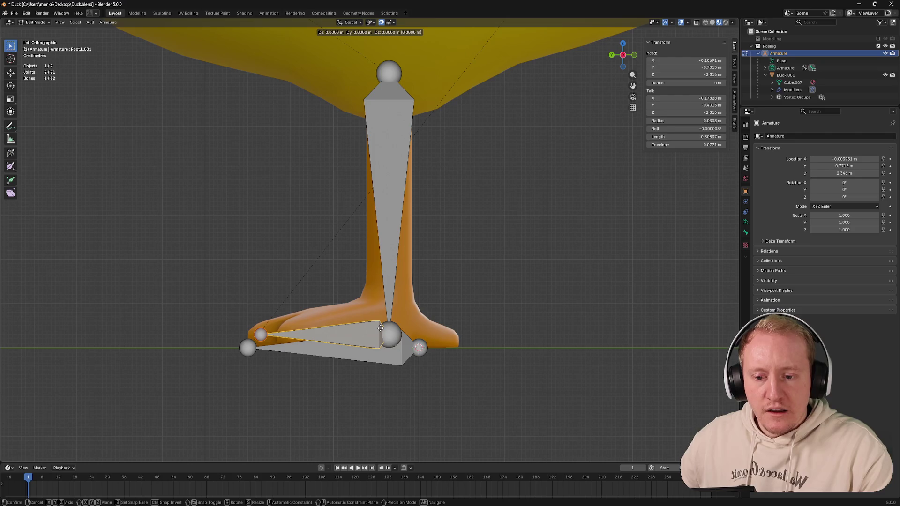
Step: Drop the copy in place and rename it from Foot.L.001 to Foot IK Target.L
{"action": "left_click", "coordinate": [381, 329]}
{"action": "key", "text": "F2"}
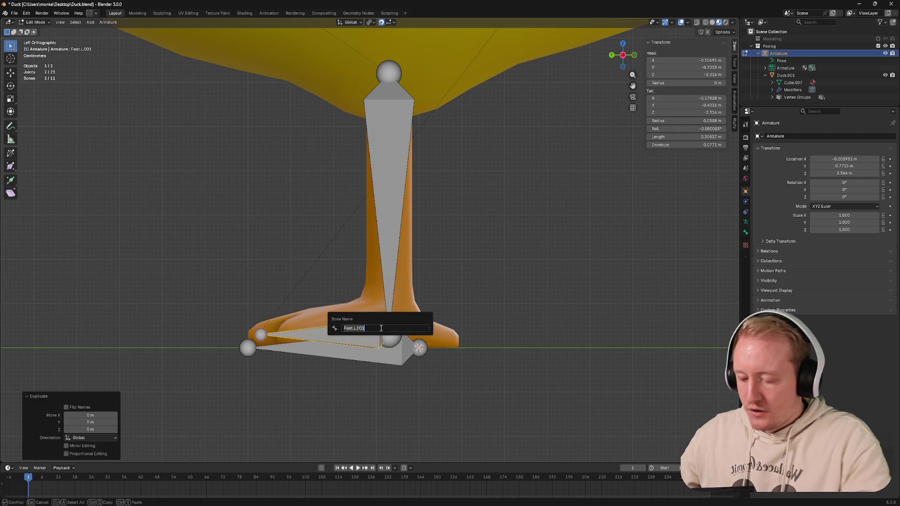
{"action": "key", "text": "BackSpace"}
{"action": "key", "text": "BackSpace"}
{"action": "key", "text": "BackSpace"}
{"action": "type", "text": "I"}
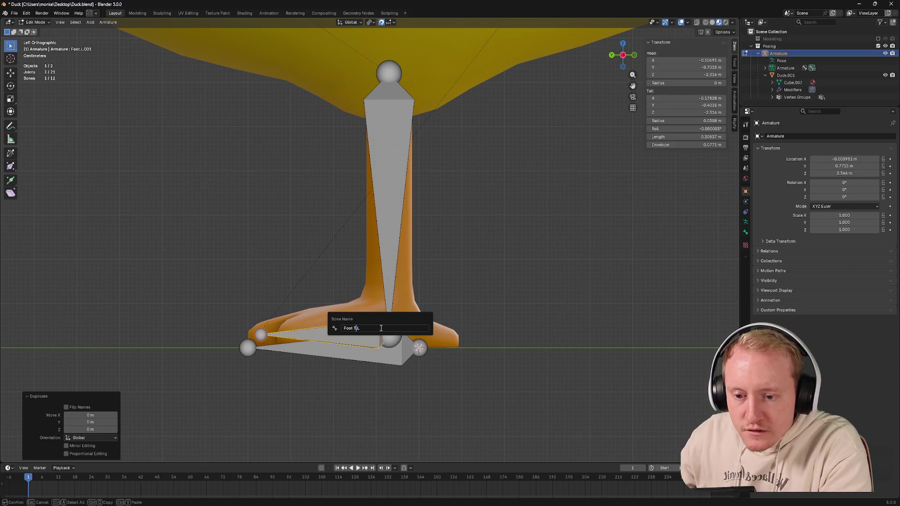
{"action": "type", "text": "K Tar"}
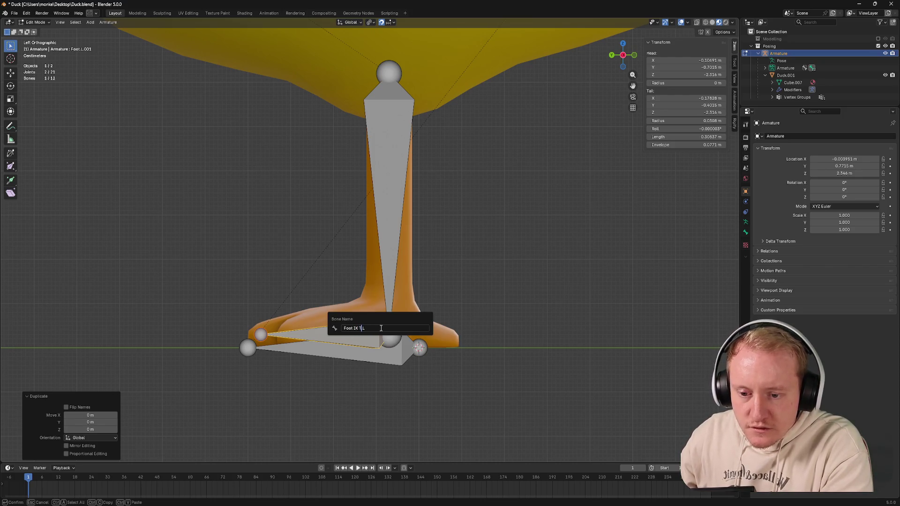
{"action": "type", "text": "get.L"}
{"action": "key", "text": "Return"}
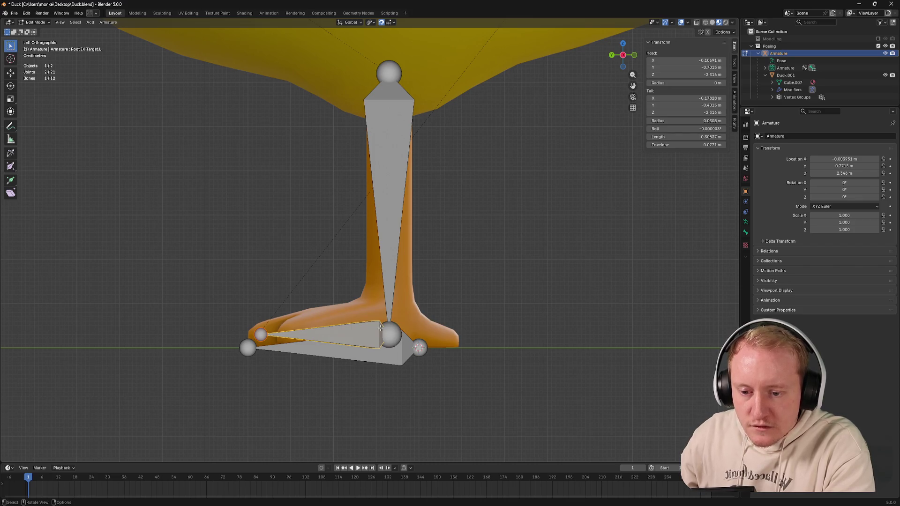
Step: Move Foot IK Target.L straight down to sit slightly below the left foot
{"action": "left_click", "coordinate": [107, 22]}
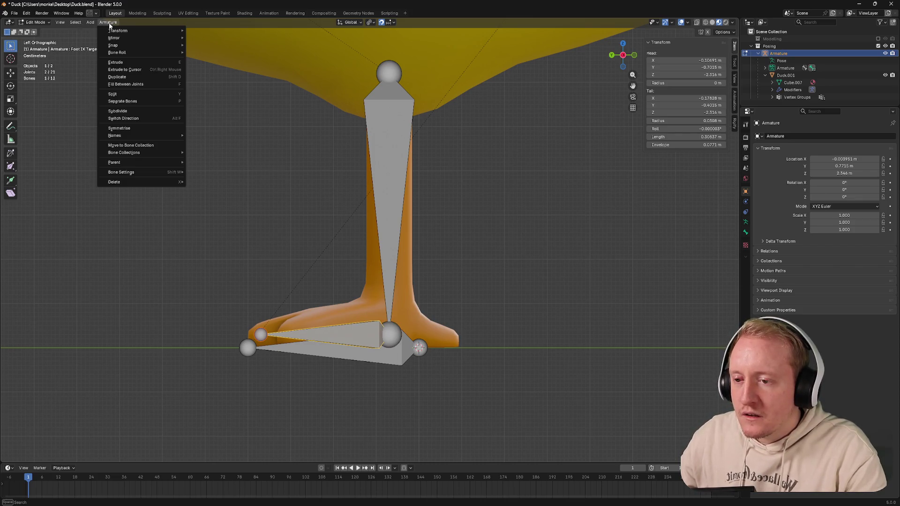
{"action": "left_click", "coordinate": [134, 128]}
{"action": "key", "text": "g"}
{"action": "key", "text": "x"}
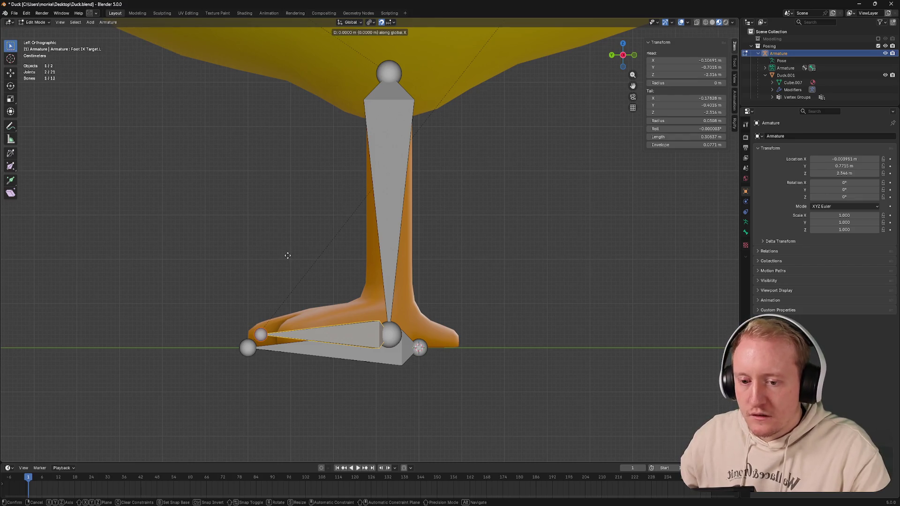
{"action": "left_click", "coordinate": [291, 286]}
Step: Symmetrize to create Foot IK Target.R, then check the leg bones from the side
{"action": "middle_click_drag", "start_coordinate": [257, 219], "coordinate": [277, 198]}
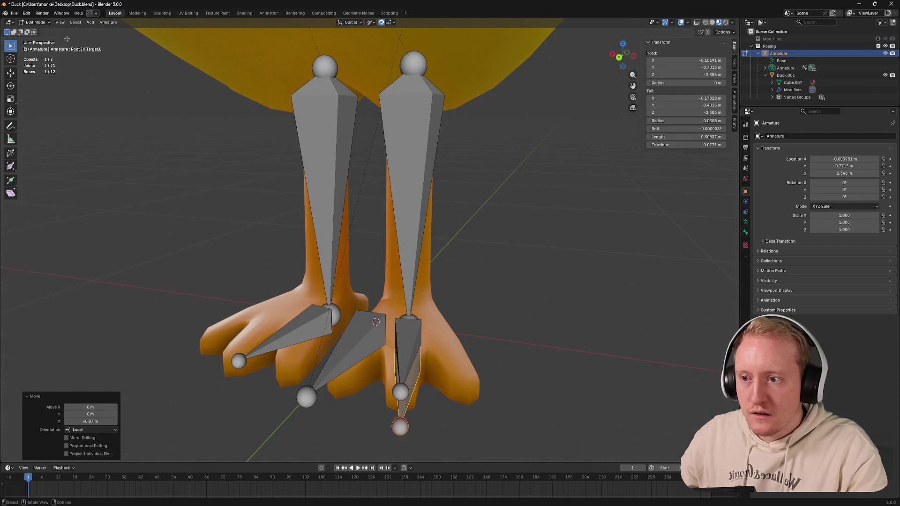
{"action": "left_click", "coordinate": [108, 22]}
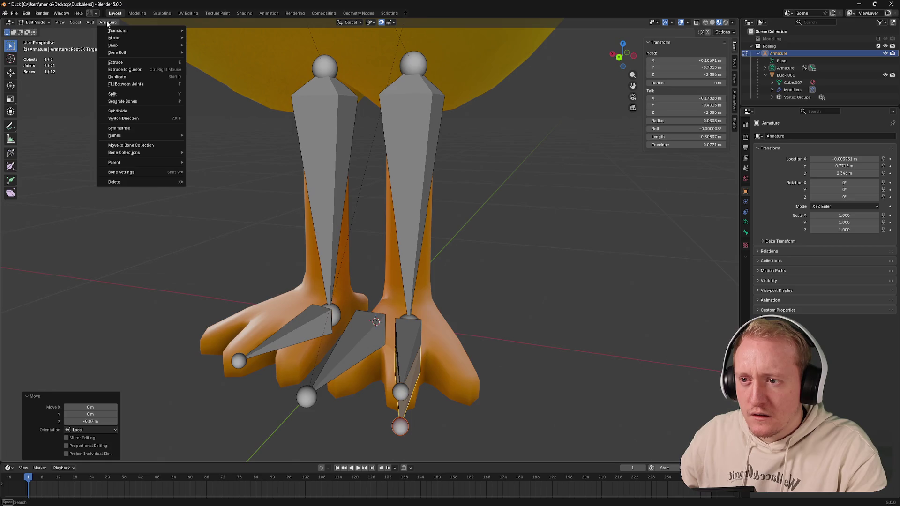
{"action": "left_click", "coordinate": [129, 128]}
{"action": "middle_click_drag", "start_coordinate": [236, 177], "coordinate": [296, 190]}
{"action": "left_click", "coordinate": [322, 374]}
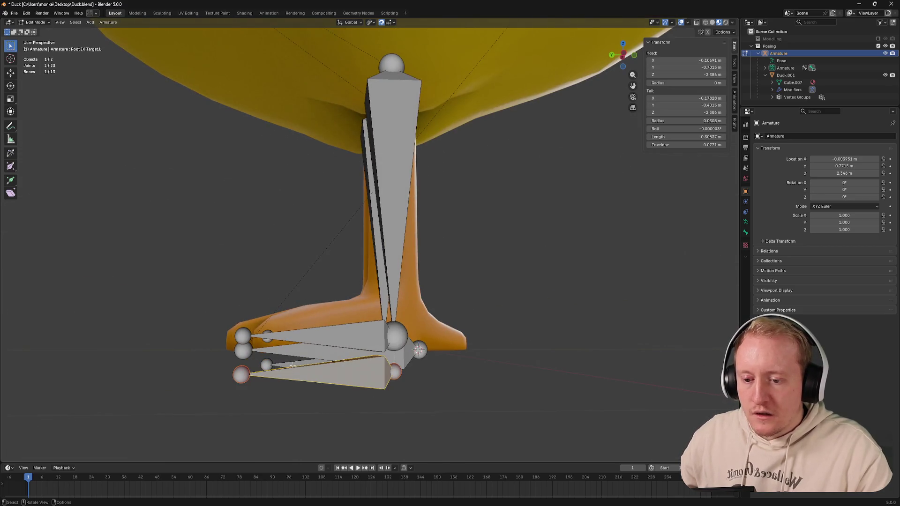
{"action": "middle_click_drag", "start_coordinate": [338, 296], "coordinate": [378, 225]}
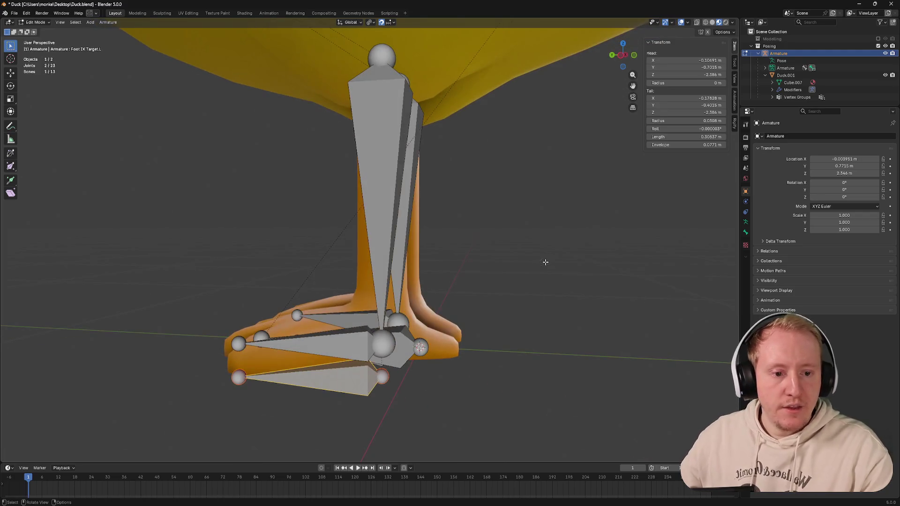
{"action": "left_click", "coordinate": [378, 225]}
{"action": "key", "text": "a"}
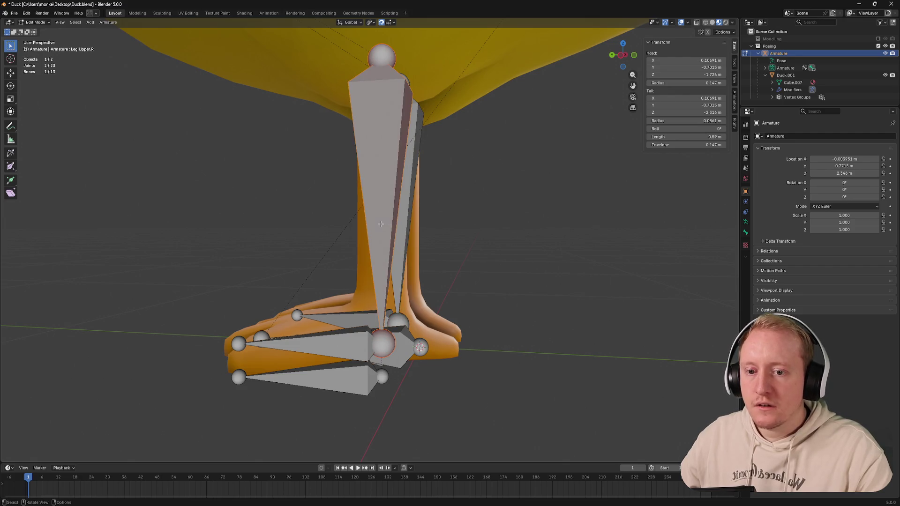
{"action": "key", "text": "ctrl+Tab"}
Step: In Pose Mode set Leg Upper.L's IK Target to Armature and Bone to Foot IK Target.L
{"action": "left_click", "coordinate": [382, 269]}
{"action": "left_click", "coordinate": [746, 243]}
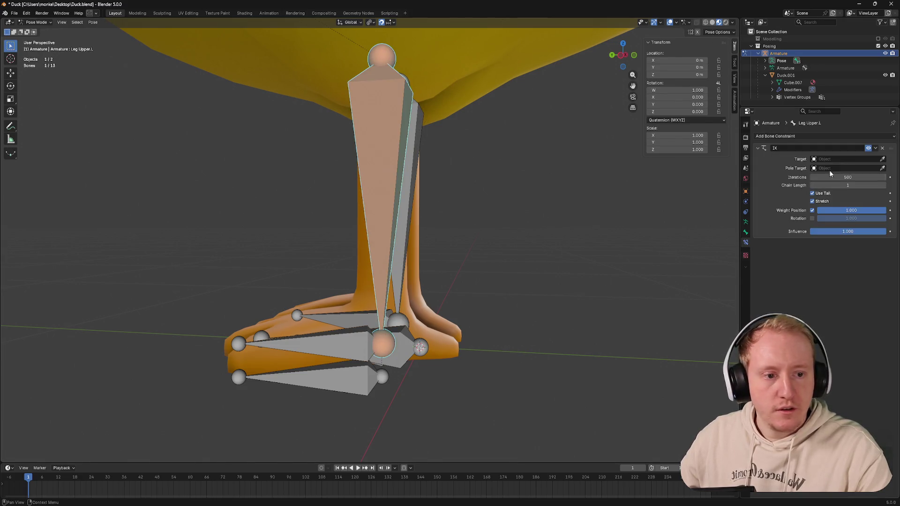
{"action": "left_click", "coordinate": [882, 159]}
{"action": "left_click", "coordinate": [329, 374]}
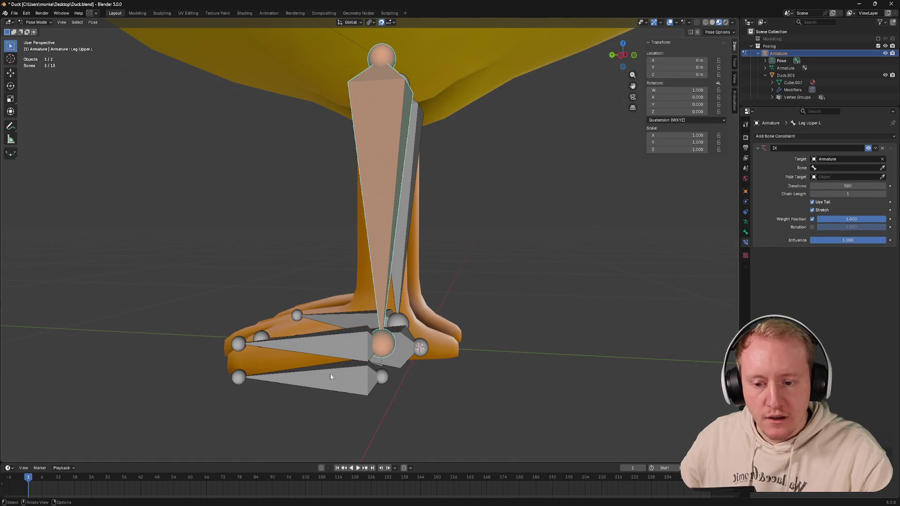
{"action": "left_click", "coordinate": [882, 168]}
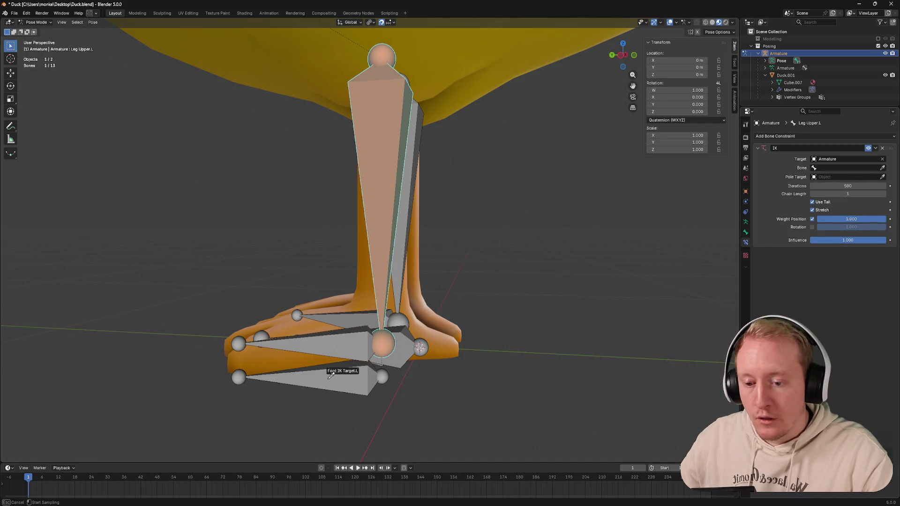
{"action": "left_click", "coordinate": [364, 356]}
Step: Select Foot IK Target.L and start test rotations on it
{"action": "middle_click_drag", "start_coordinate": [365, 355], "coordinate": [380, 338]}
{"action": "left_click", "coordinate": [386, 352]}
{"action": "key", "text": "r"}
{"action": "right_click", "coordinate": [319, 330]}
{"action": "key", "text": "r"}
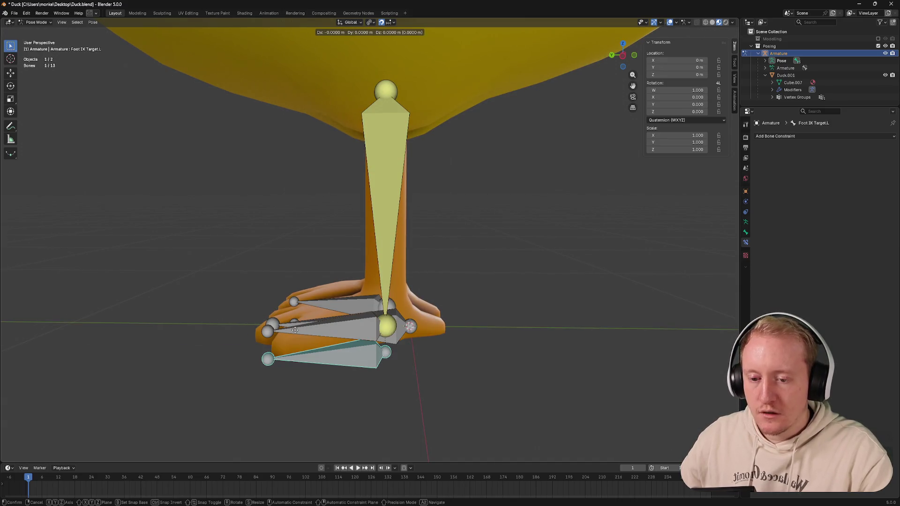
Step: Select the foot IK target bones and try moving the left one, then cancel
{"action": "right_click", "coordinate": [340, 338]}
{"action": "middle_click_drag", "start_coordinate": [340, 337], "coordinate": [388, 354]}
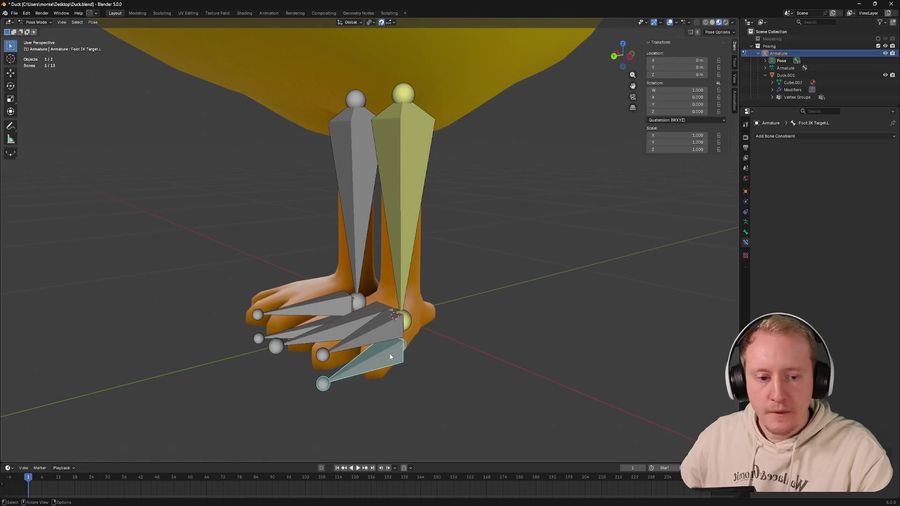
{"action": "left_click", "coordinate": [746, 232]}
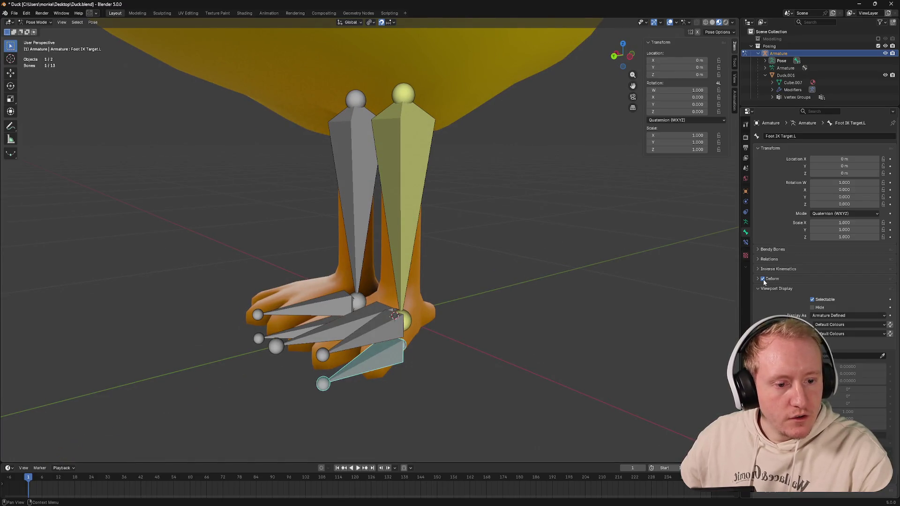
{"action": "left_click", "coordinate": [320, 320]}
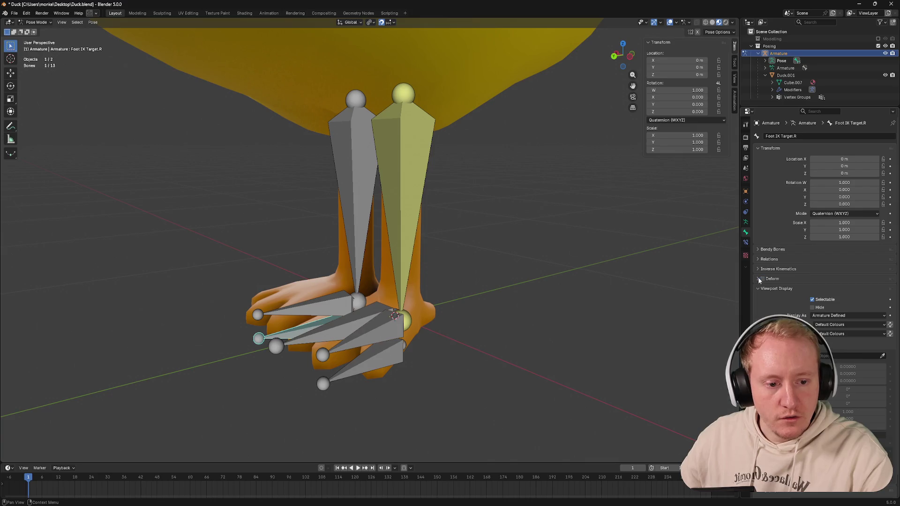
{"action": "left_click", "coordinate": [375, 352]}
{"action": "mouse_move", "coordinate": [375, 351]}
{"action": "middle_mouse_down"}
{"action": "mouse_move", "coordinate": [445, 323]}
{"action": "mouse_move", "coordinate": [429, 329]}
{"action": "mouse_move", "coordinate": [414, 290]}
{"action": "middle_mouse_up"}
{"action": "key", "text": "g"}
{"action": "right_click", "coordinate": [434, 323]}
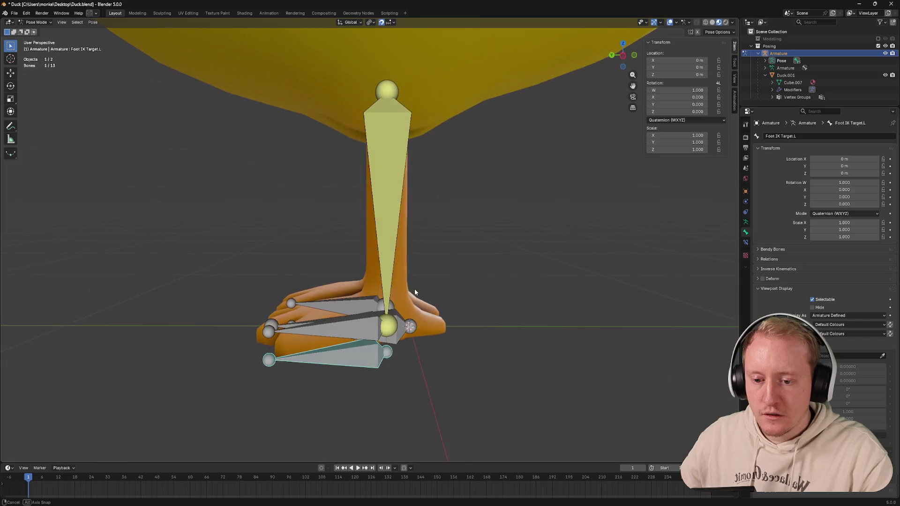
Step: In Edit Mode symmetrize and clear the parent of the Foot IK Target bones (Alt+P)
{"action": "right_click", "coordinate": [415, 295]}
{"action": "left_click", "coordinate": [329, 324]}
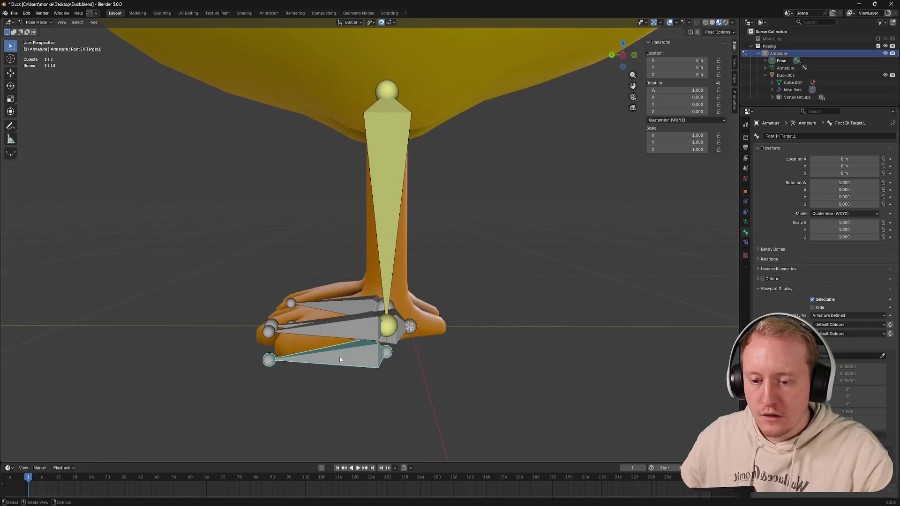
{"action": "key", "text": "alt+p"}
{"action": "key", "text": "Escape"}
{"action": "key", "text": "alt+p"}
{"action": "key", "text": "Escape"}
{"action": "key", "text": "Tab"}
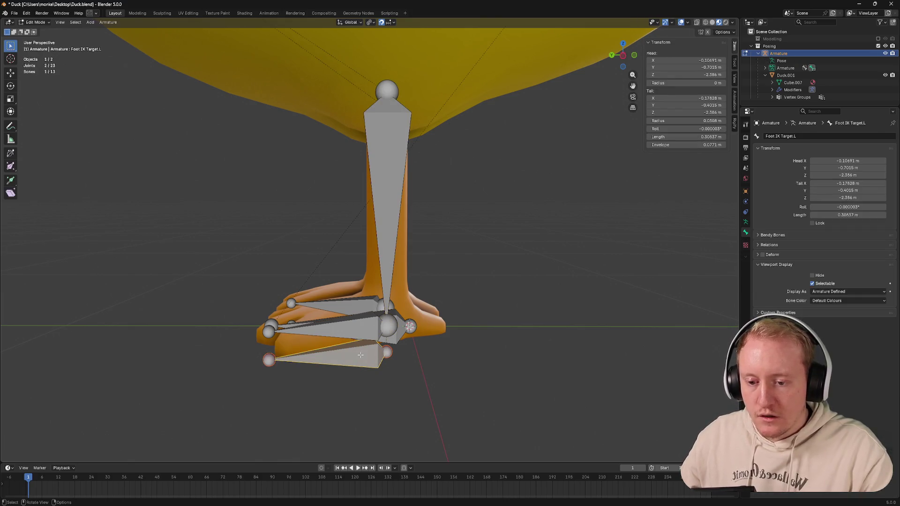
{"action": "right_click", "coordinate": [360, 355]}
{"action": "left_click", "coordinate": [338, 345]}
{"action": "middle_click_drag", "start_coordinate": [361, 351], "coordinate": [313, 340]}
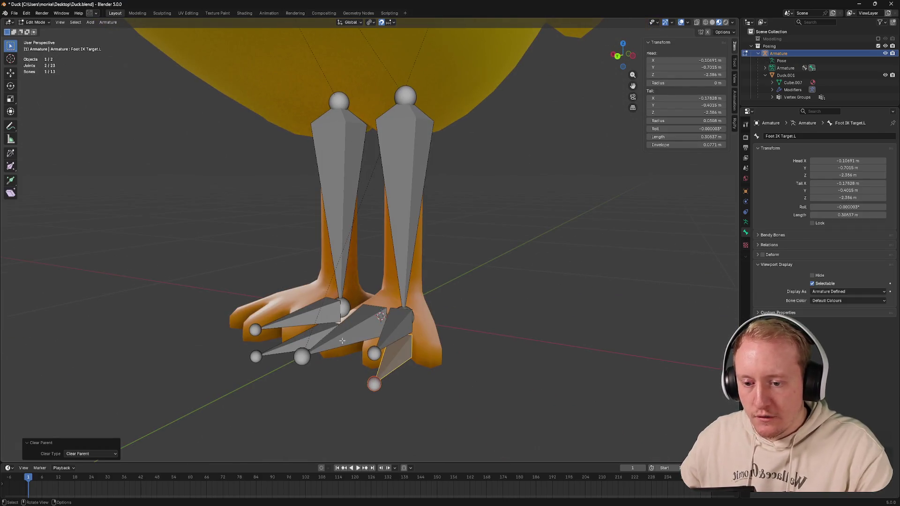
{"action": "key", "text": "alt+p"}
{"action": "left_click", "coordinate": [296, 337]}
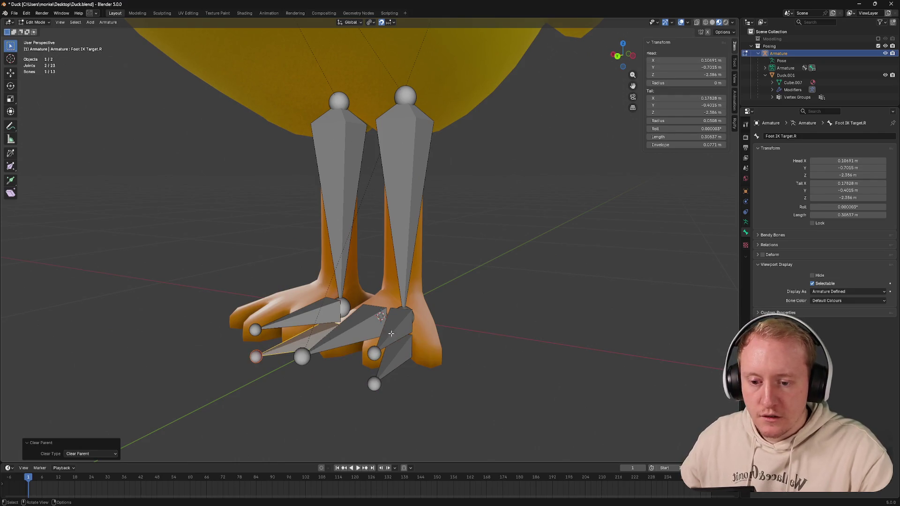
Step: Back in Pose Mode drag Foot IK Target.L to confirm the left leg follows, then cancel to rest
{"action": "key", "text": "ctrl+Tab"}
{"action": "left_click", "coordinate": [415, 355]}
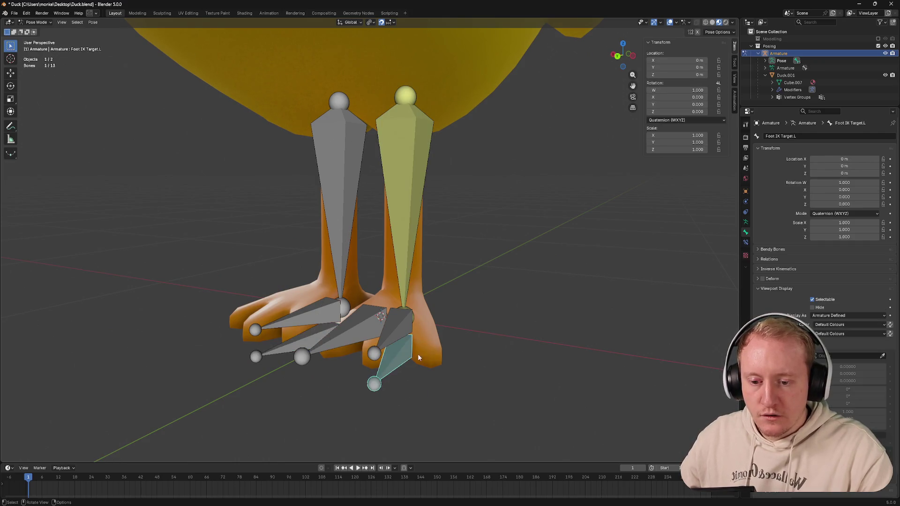
{"action": "middle_click_drag", "start_coordinate": [414, 358], "coordinate": [378, 343]}
{"action": "key", "text": "g"}
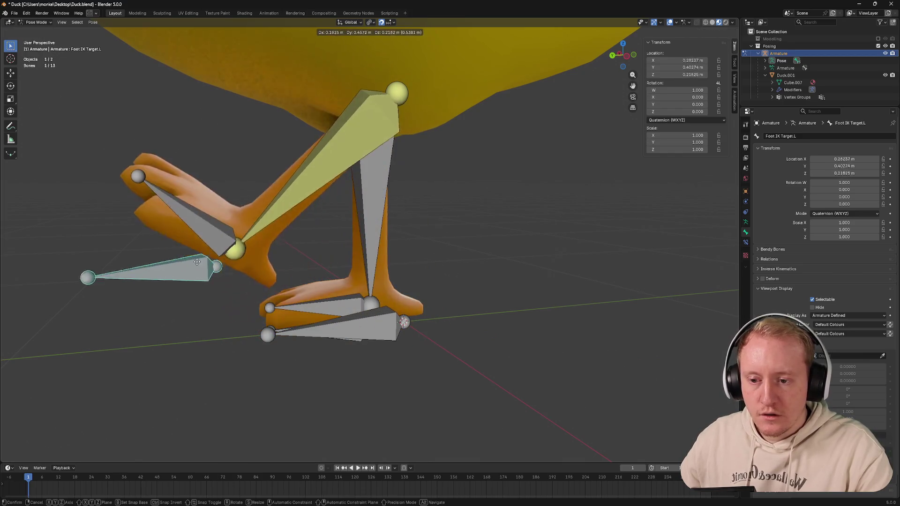
{"action": "right_click", "coordinate": [302, 292]}
{"action": "scroll", "coordinate": [380, 211], "scroll_direction": "down", "scroll_amount": 4}
{"action": "left_click", "coordinate": [374, 106]}
{"action": "mouse_move", "coordinate": [374, 106]}
{"action": "middle_mouse_down"}
{"action": "mouse_move", "coordinate": [414, 121]}
{"action": "mouse_move", "coordinate": [409, 127]}
{"action": "middle_mouse_up"}
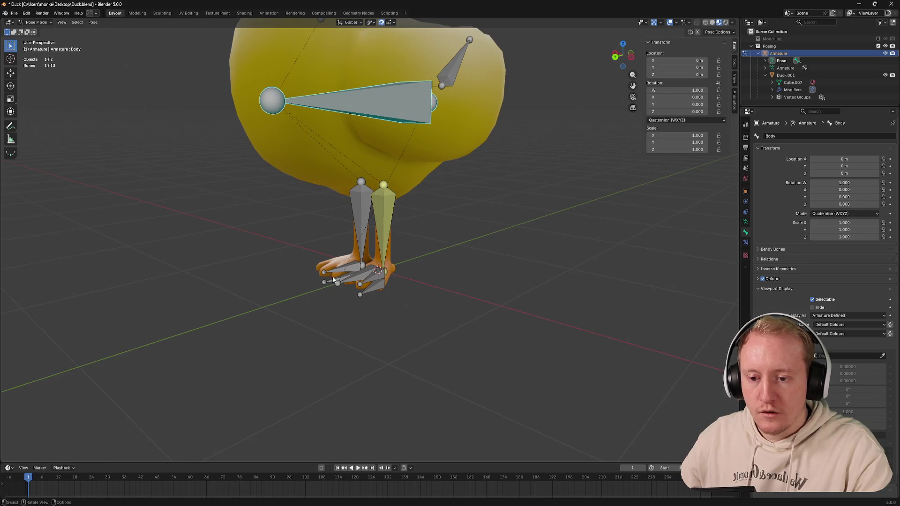
Step: Add an IK constraint to Leg Upper.R targeting Armature bone Foot IK Target.R
{"action": "middle_click_drag", "start_coordinate": [333, 277], "coordinate": [354, 249]}
{"action": "left_click", "coordinate": [354, 211]}
{"action": "left_click", "coordinate": [747, 243]}
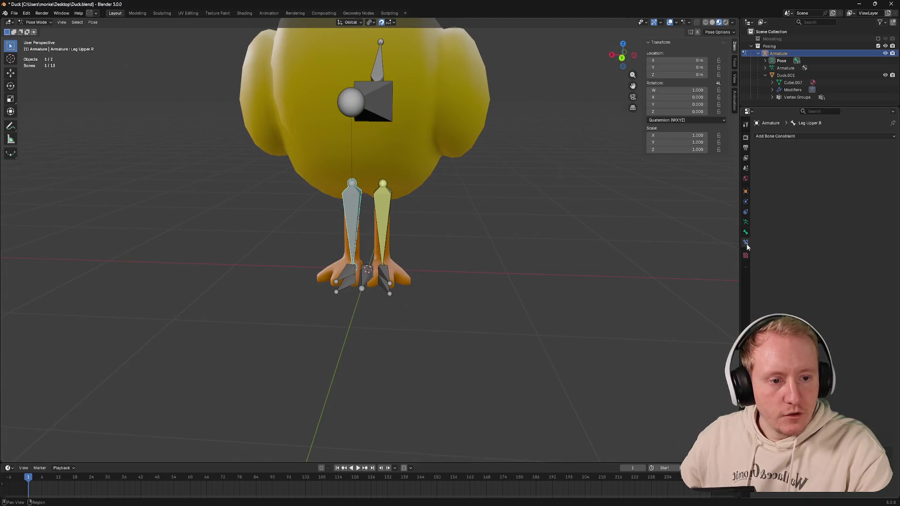
{"action": "key", "text": "shift+i"}
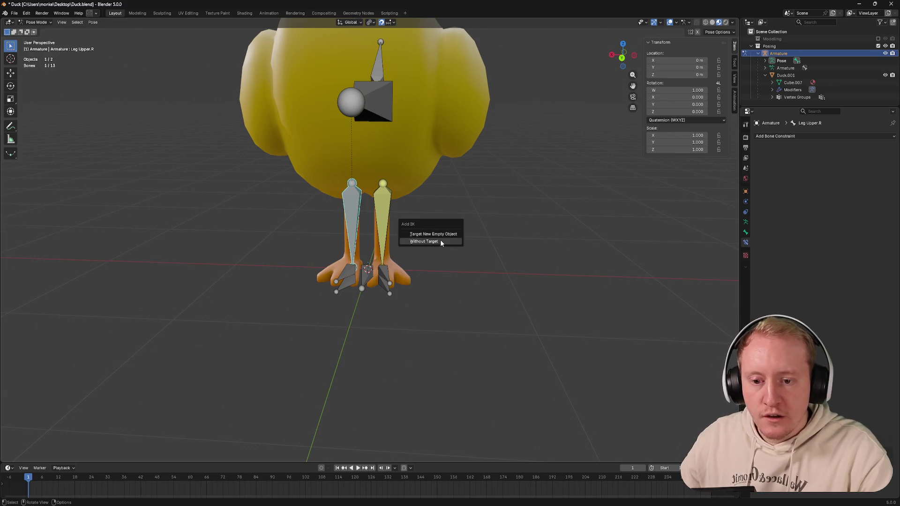
{"action": "left_click", "coordinate": [425, 242]}
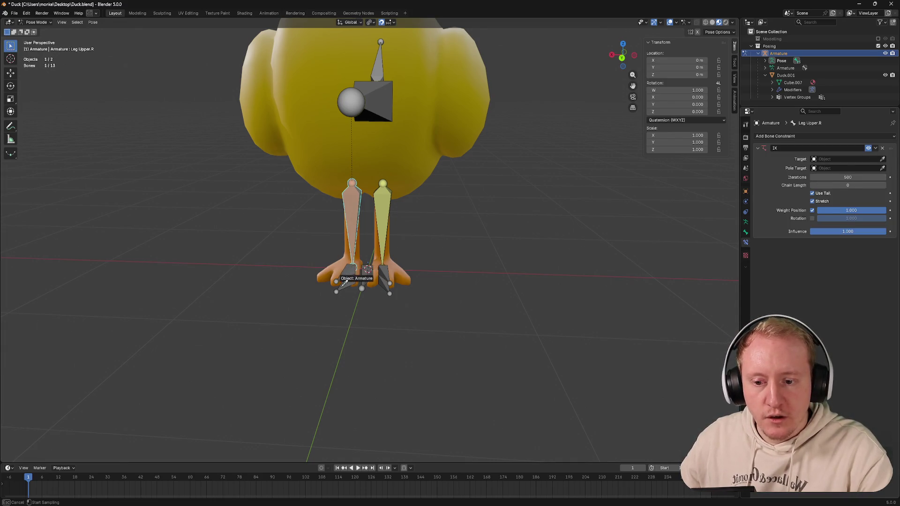
{"action": "left_click", "coordinate": [884, 159]}
{"action": "left_click", "coordinate": [370, 271]}
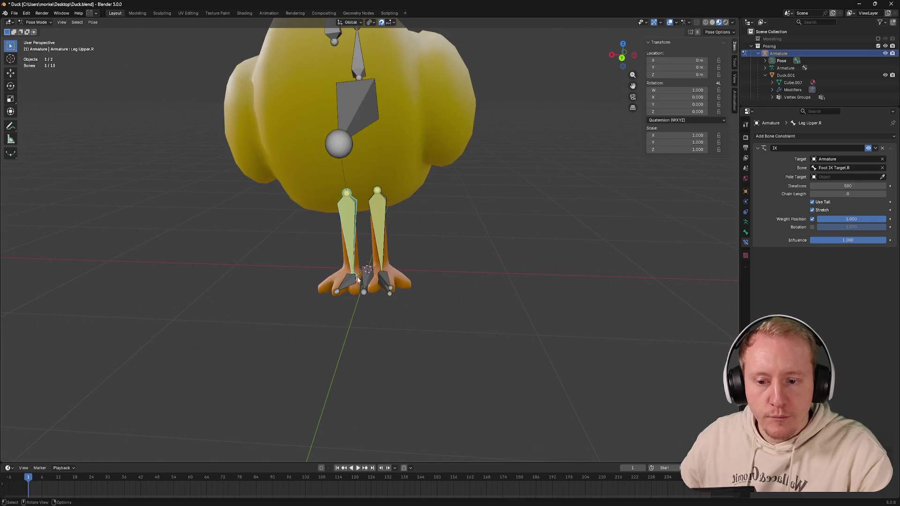
Step: Check both upper legs, then grab Foot IK Target.L to test the rig
{"action": "left_click", "coordinate": [380, 234]}
{"action": "left_click", "coordinate": [345, 227]}
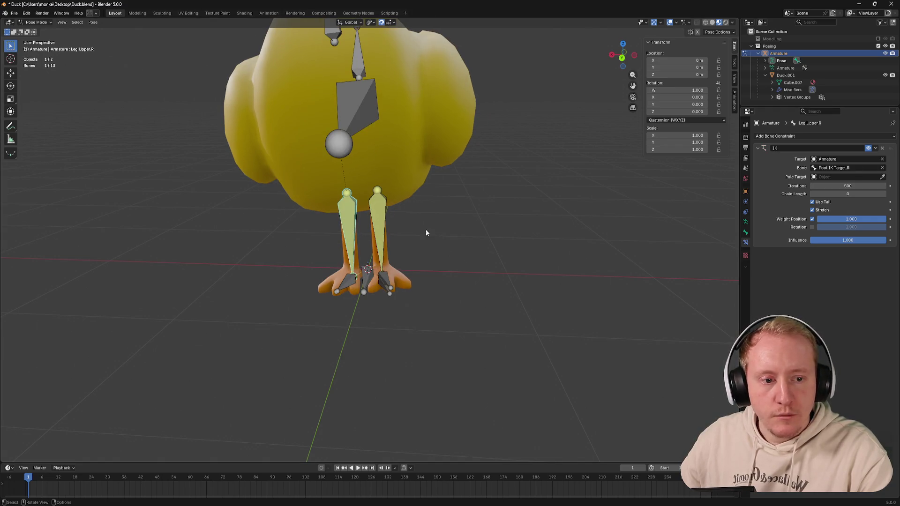
{"action": "mouse_move", "coordinate": [492, 254]}
{"action": "middle_mouse_down"}
{"action": "mouse_move", "coordinate": [580, 259]}
{"action": "mouse_move", "coordinate": [392, 263]}
{"action": "mouse_move", "coordinate": [374, 294]}
{"action": "middle_mouse_up"}
{"action": "left_click", "coordinate": [373, 289]}
{"action": "key", "text": "g"}
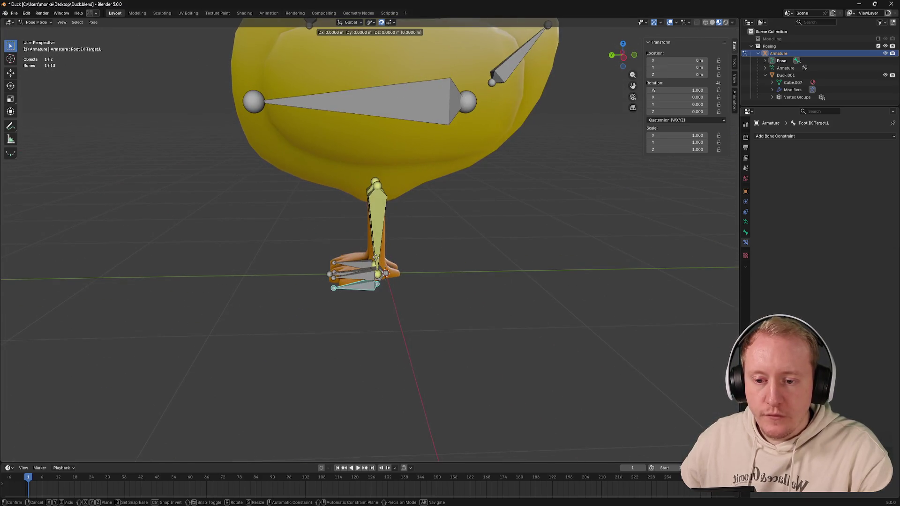
Step: Cancel the grab and try X-axis and free rotations on a selected bone, cancelling them
{"action": "key", "text": "Escape"}
{"action": "left_click", "coordinate": [413, 111]}
{"action": "middle_click_drag", "start_coordinate": [422, 211], "coordinate": [316, 211]}
{"action": "key", "text": "r"}
{"action": "key", "text": "x"}
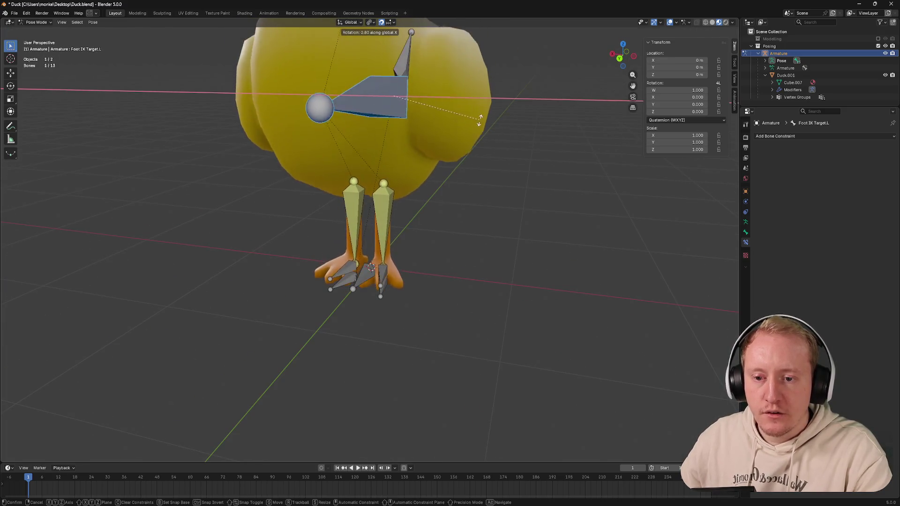
{"action": "key", "text": "r"}
{"action": "key", "text": "Escape"}
{"action": "scroll", "coordinate": [423, 211], "scroll_direction": "down", "scroll_amount": 3}
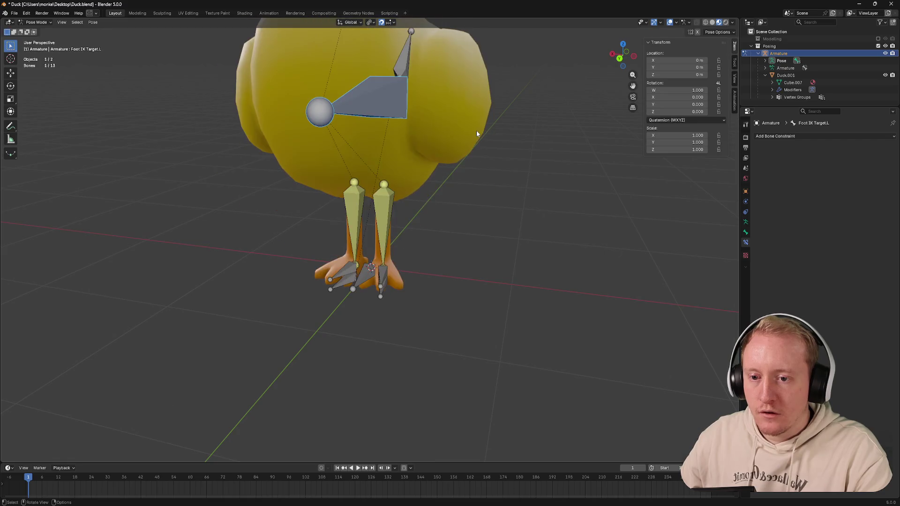
Step: Rotate the bone about the Y axis, confirm it, and save Duck.blend
{"action": "key", "text": "r"}
{"action": "key", "text": "y"}
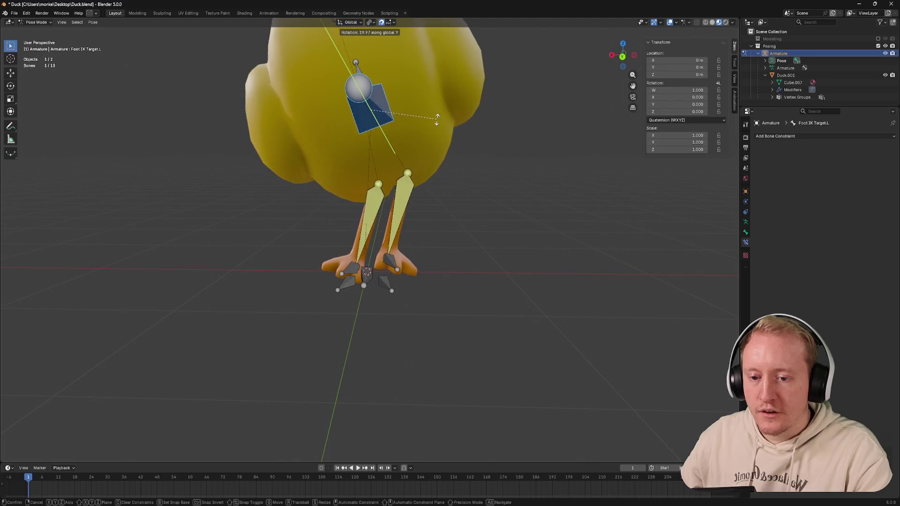
{"action": "left_click", "coordinate": [424, 135]}
{"action": "mouse_move", "coordinate": [395, 155]}
{"action": "middle_mouse_down"}
{"action": "mouse_move", "coordinate": [428, 153]}
{"action": "mouse_move", "coordinate": [454, 226]}
{"action": "mouse_move", "coordinate": [420, 218]}
{"action": "middle_mouse_up"}
{"action": "scroll", "coordinate": [480, 220], "scroll_direction": "down", "scroll_amount": 3}
{"action": "key", "text": "ctrl+s"}
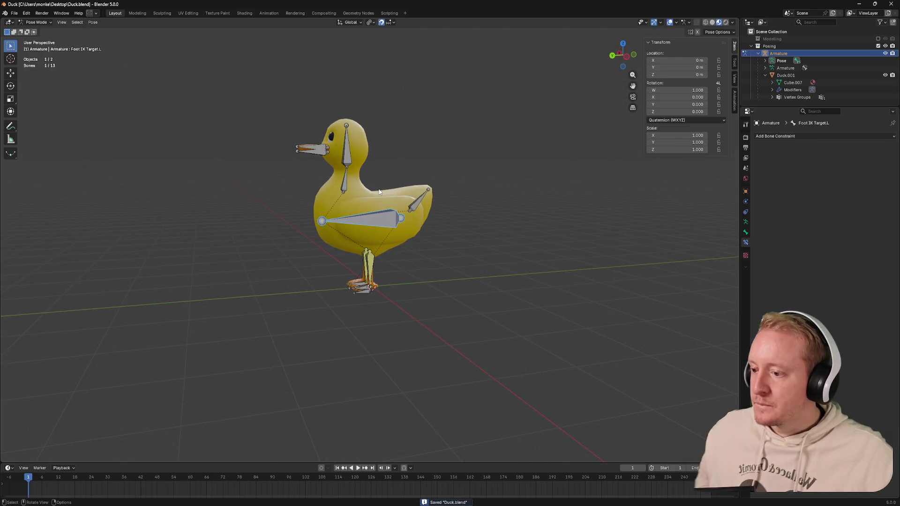
Step: Try a free rotation of the Head bone, then undo it to reset the head
{"action": "left_click", "coordinate": [352, 151]}
{"action": "key", "text": "r"}
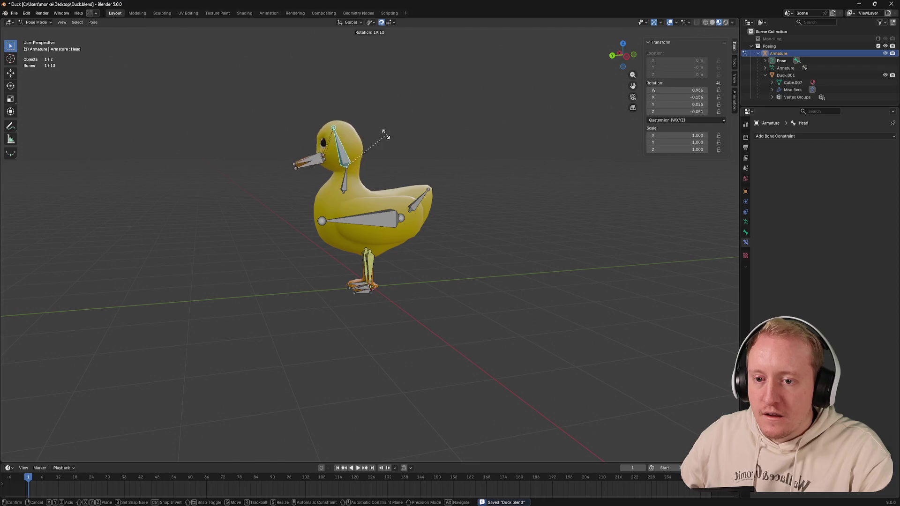
{"action": "left_click", "coordinate": [310, 186]}
{"action": "right_click", "coordinate": [345, 195]}
{"action": "left_click", "coordinate": [406, 148]}
{"action": "mouse_move", "coordinate": [405, 159]}
{"action": "middle_mouse_down"}
{"action": "mouse_move", "coordinate": [464, 166]}
{"action": "mouse_move", "coordinate": [419, 197]}
{"action": "mouse_move", "coordinate": [422, 225]}
{"action": "mouse_move", "coordinate": [441, 249]}
{"action": "mouse_move", "coordinate": [457, 237]}
{"action": "middle_mouse_up"}
{"action": "scroll", "coordinate": [417, 198], "scroll_direction": "up", "scroll_amount": 3}
{"action": "key", "text": "ctrl+z"}
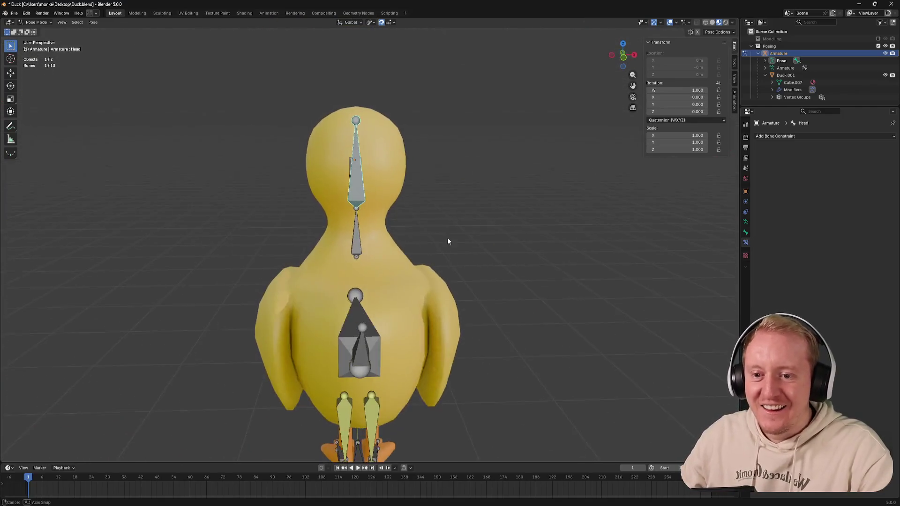
Step: Turn the Head bone about 168° around the vertical Z axis so the face shows
{"action": "key", "text": "r"}
{"action": "key", "text": "x"}
{"action": "key", "text": "z"}
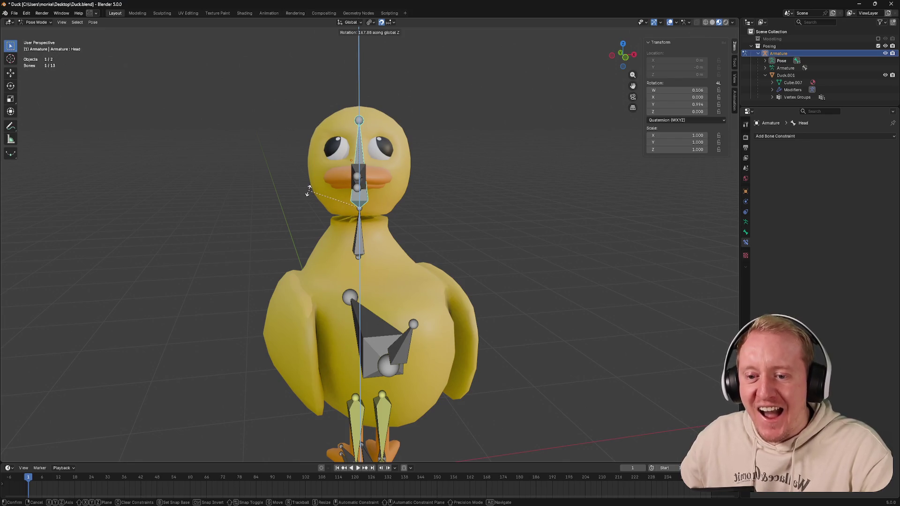
{"action": "left_click", "coordinate": [309, 192]}
{"action": "left_click", "coordinate": [746, 224]}
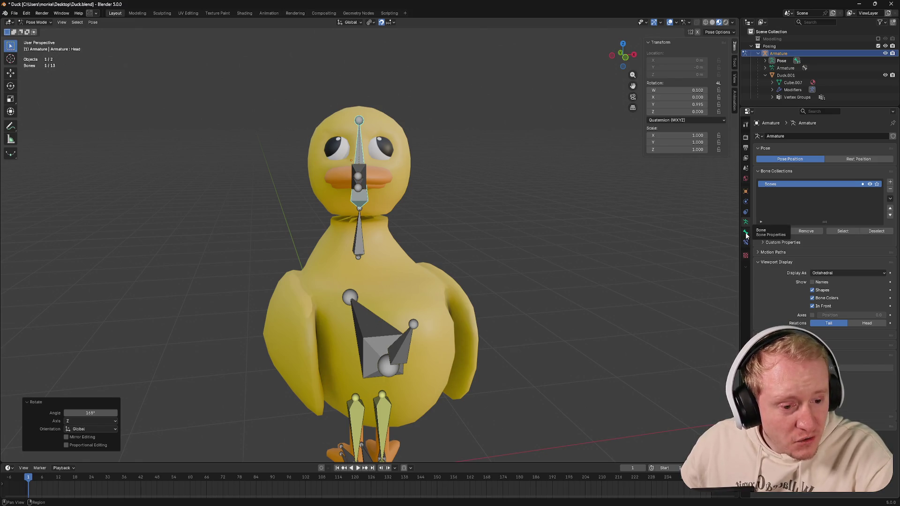
Step: Disable In Front in Viewport Display so bones stop showing through the duck mesh
{"action": "left_click", "coordinate": [813, 306]}
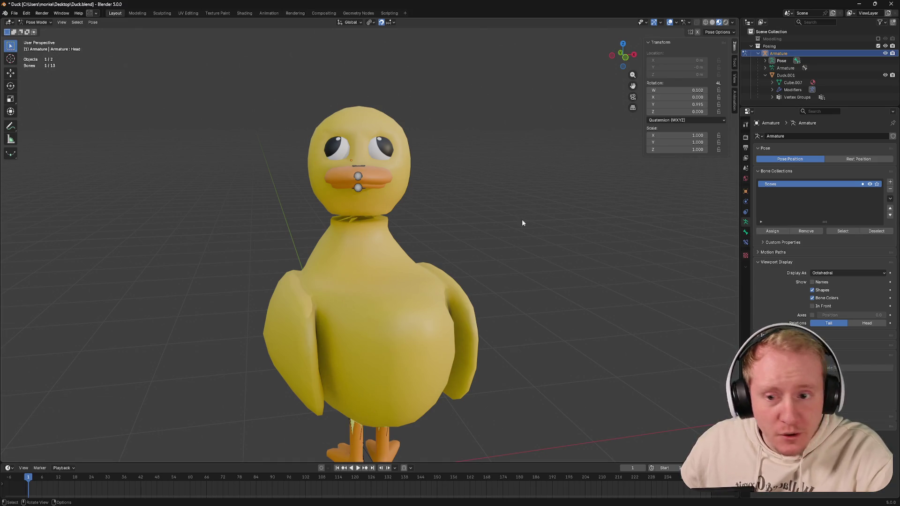
{"action": "key", "text": "ctrl+z"}
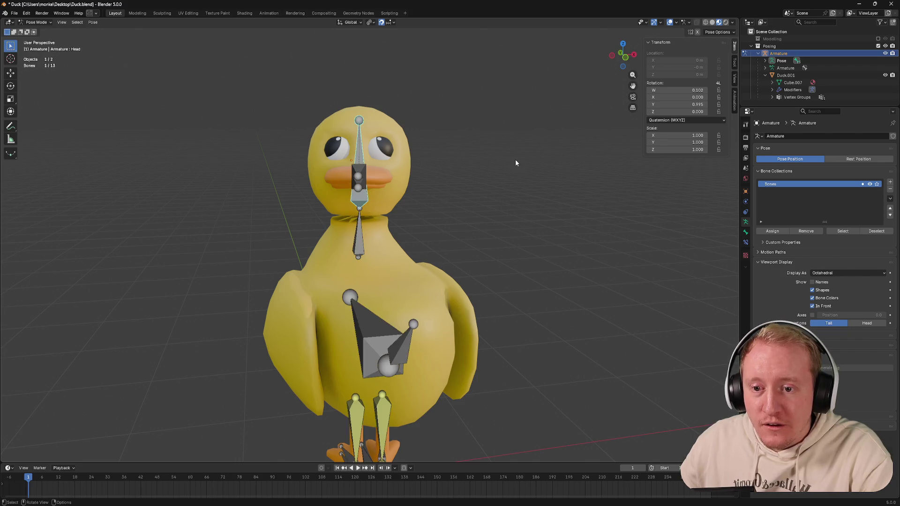
{"action": "left_click", "coordinate": [813, 306]}
Step: Tilt the head slightly to one side and save Duck.blend
{"action": "key", "text": "r"}
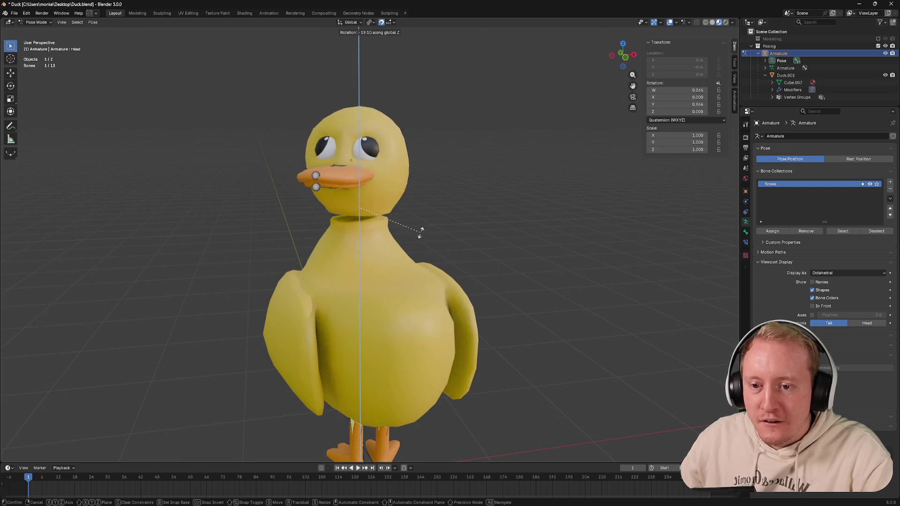
{"action": "left_click", "coordinate": [440, 203]}
{"action": "middle_click_drag", "start_coordinate": [440, 202], "coordinate": [465, 208]}
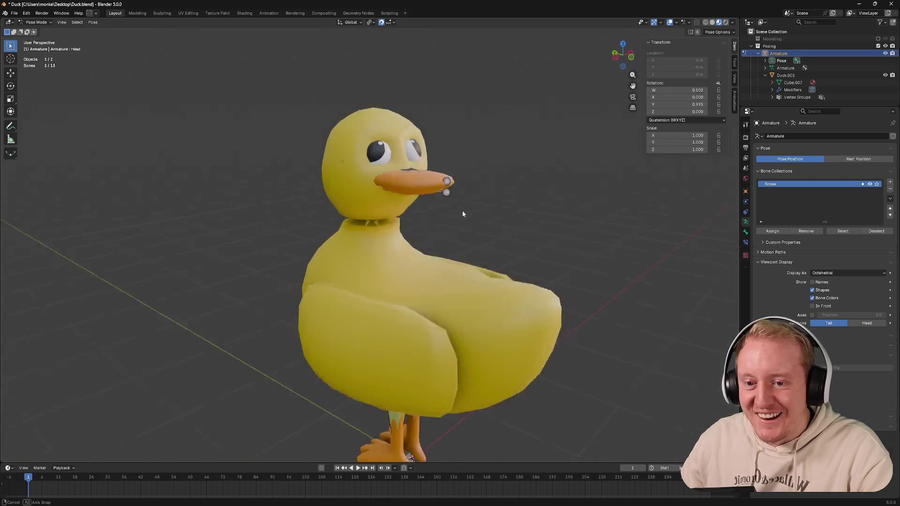
{"action": "scroll", "coordinate": [466, 208], "scroll_direction": "up", "scroll_amount": 3}
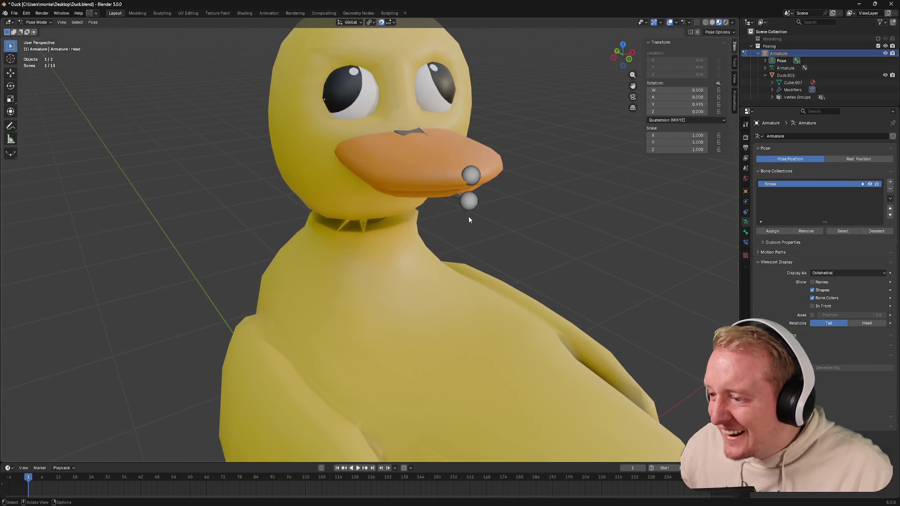
{"action": "key", "text": "ctrl+s"}
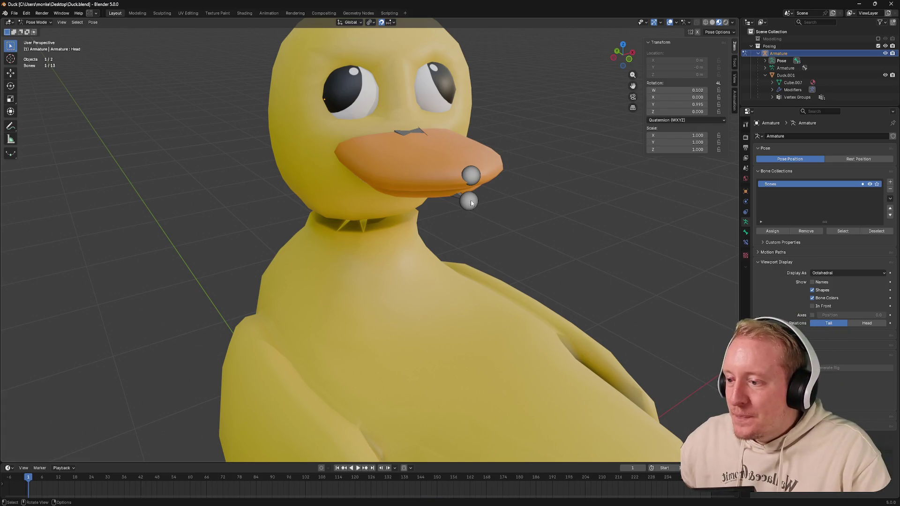
{"action": "key", "text": "ctrl+s"}
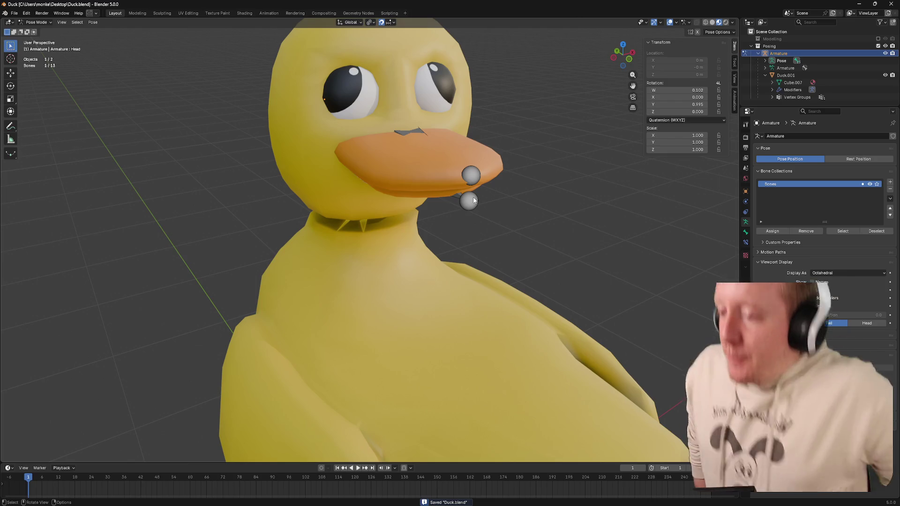
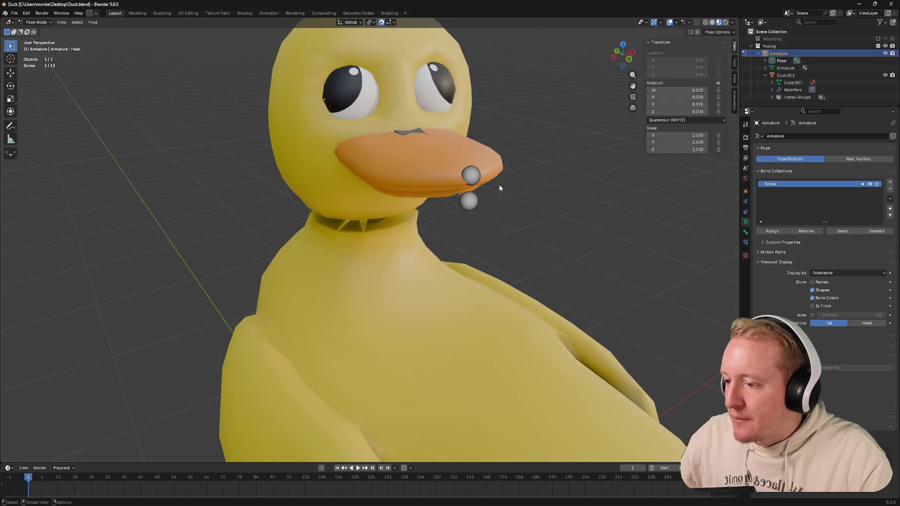
Step: Clear the head bone's rotation back to rest, save the file and select Leg Upper.L
{"action": "key", "text": "alt+r"}
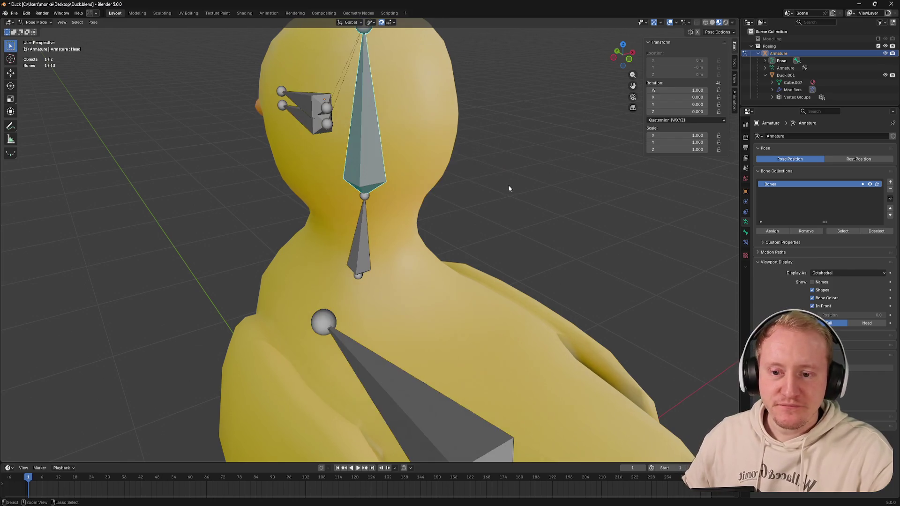
{"action": "key", "text": "ctrl+s"}
{"action": "middle_click_drag", "start_coordinate": [508, 185], "coordinate": [451, 189]}
{"action": "scroll", "coordinate": [484, 186], "scroll_direction": "down", "scroll_amount": 4}
{"action": "scroll", "coordinate": [450, 188], "scroll_direction": "up", "scroll_amount": 3}
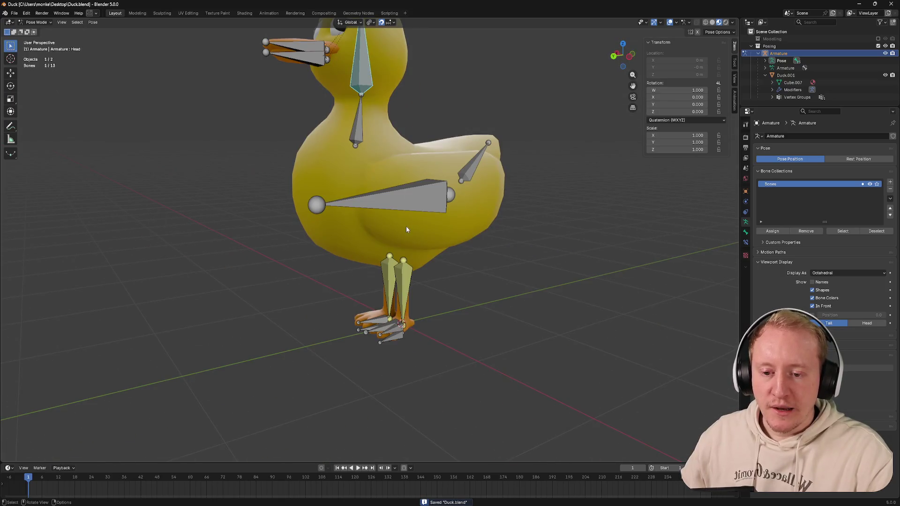
{"action": "left_click", "coordinate": [413, 269]}
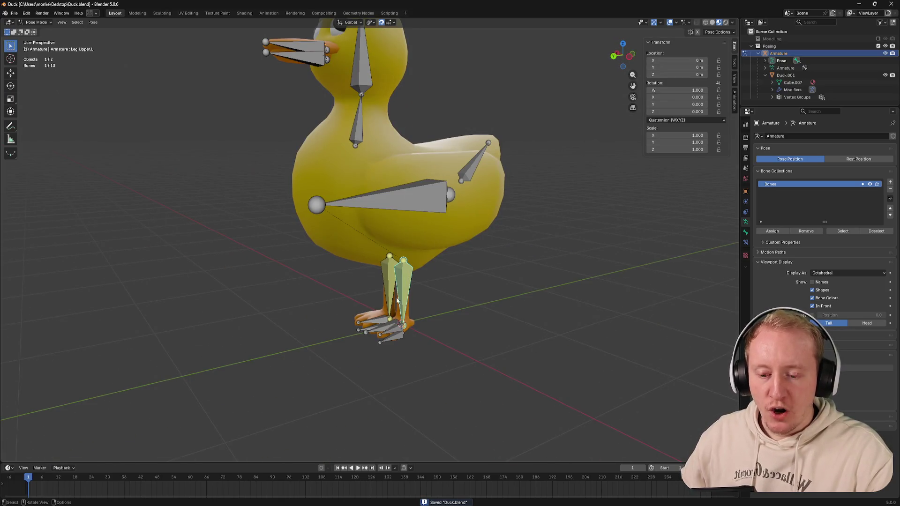
Step: Make the timeline area taller, undoing a stray keyframe on all bones, and list the editor types
{"action": "left_click_drag", "start_coordinate": [290, 462], "coordinate": [291, 375]}
{"action": "mouse_move", "coordinate": [352, 211]}
{"action": "middle_mouse_down"}
{"action": "mouse_move", "coordinate": [340, 290]}
{"action": "mouse_move", "coordinate": [329, 294]}
{"action": "middle_mouse_up"}
{"action": "scroll", "coordinate": [329, 315], "scroll_direction": "up", "scroll_amount": 2}
{"action": "scroll", "coordinate": [330, 294], "scroll_direction": "down", "scroll_amount": 2}
{"action": "key", "text": "a"}
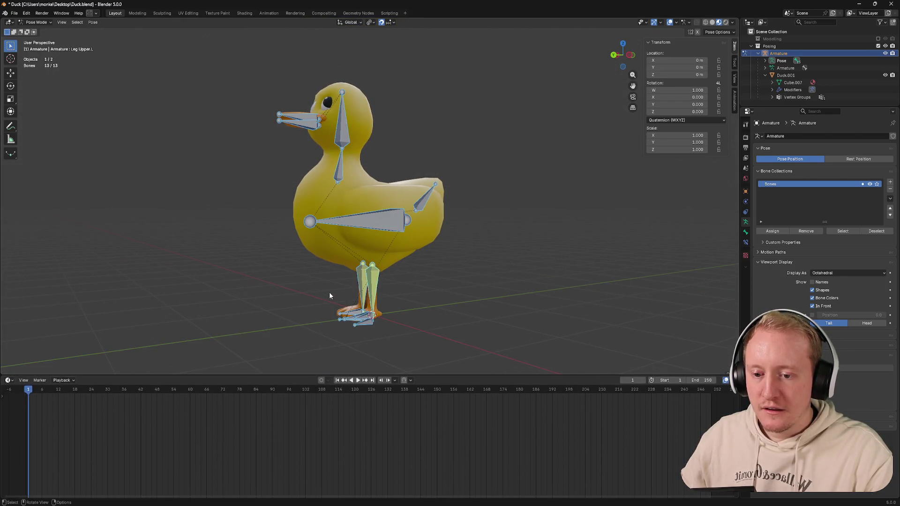
{"action": "key", "text": "i"}
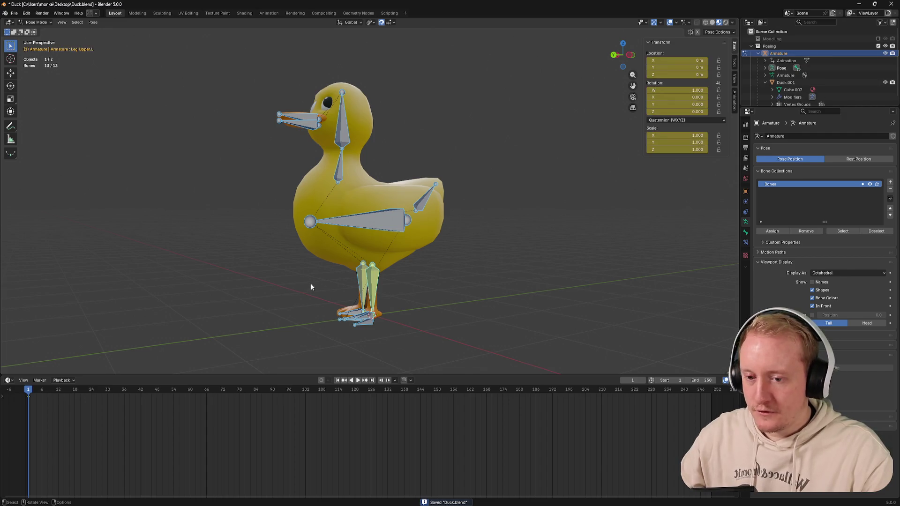
{"action": "key", "text": "ctrl+z"}
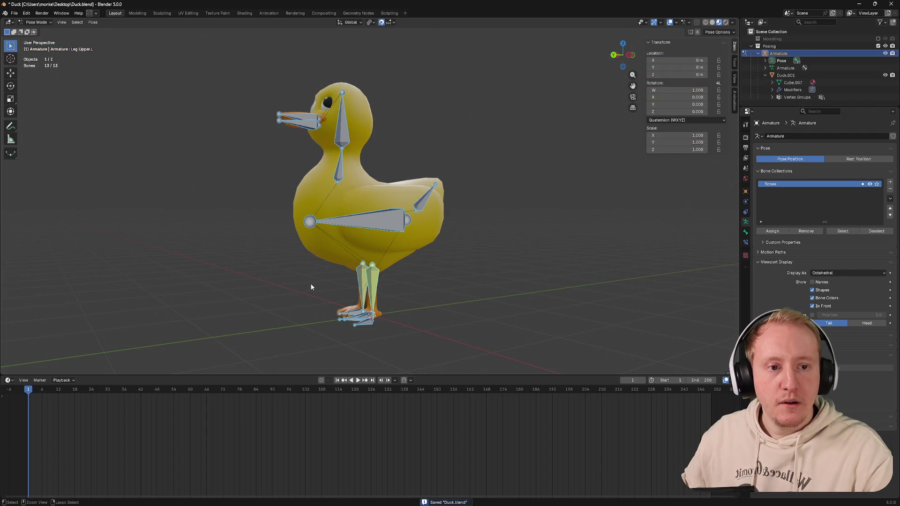
{"action": "left_click", "coordinate": [8, 379]}
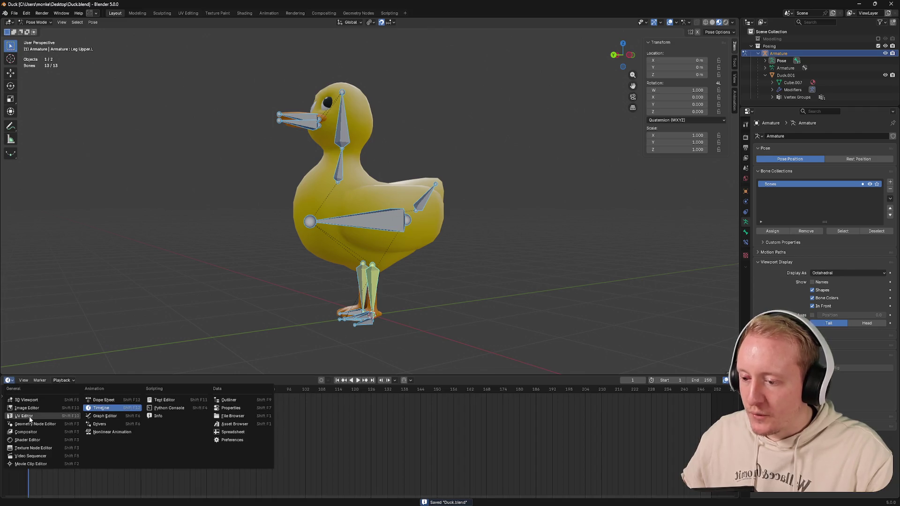
Step: Turn the timeline area into a Dope Sheet in Action Editor mode
{"action": "left_click", "coordinate": [104, 400]}
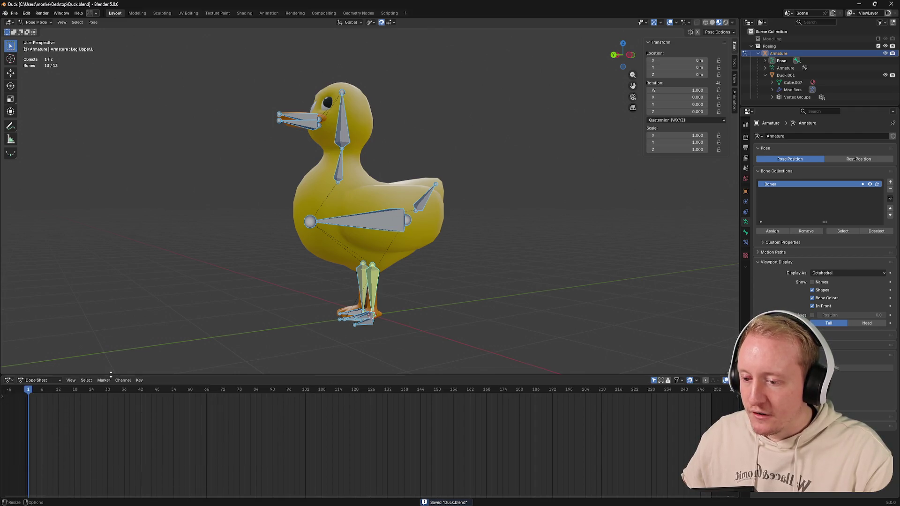
{"action": "left_click_drag", "start_coordinate": [110, 373], "coordinate": [111, 338]}
{"action": "left_click", "coordinate": [37, 346]}
{"action": "left_click", "coordinate": [43, 370]}
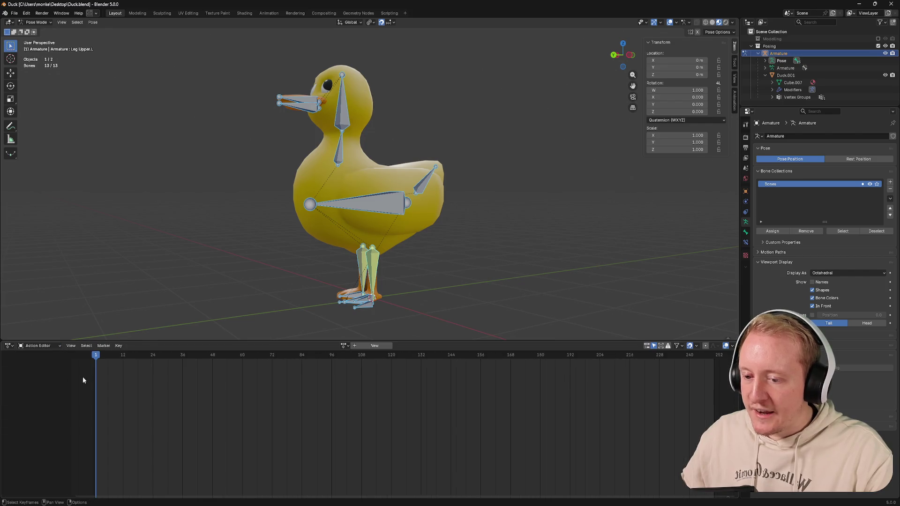
Step: Create a new action for the armature and name it Idle
{"action": "left_click", "coordinate": [340, 345]}
{"action": "left_click", "coordinate": [374, 346]}
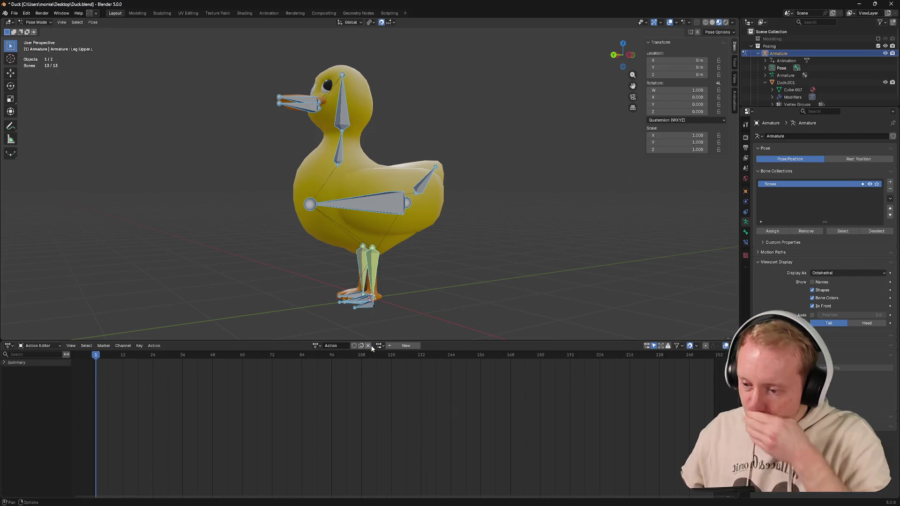
{"action": "double_click", "coordinate": [343, 345]}
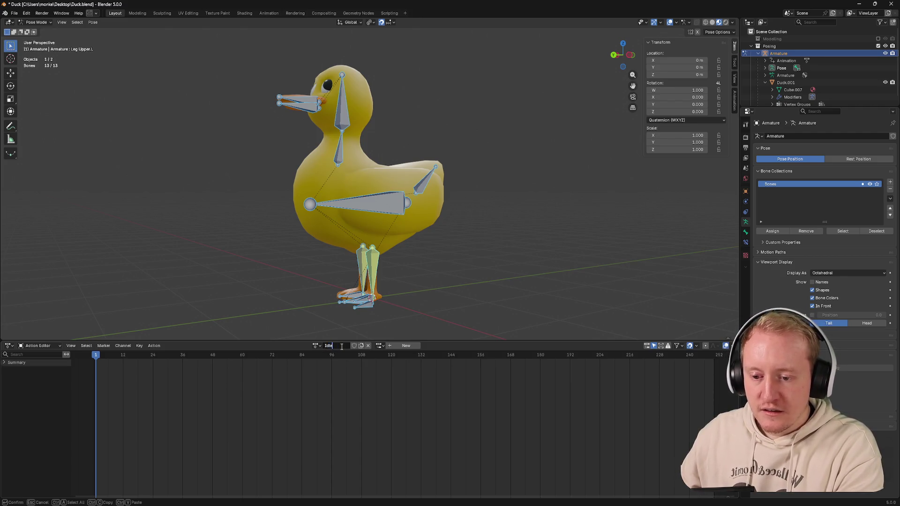
{"action": "key", "text": "Return"}
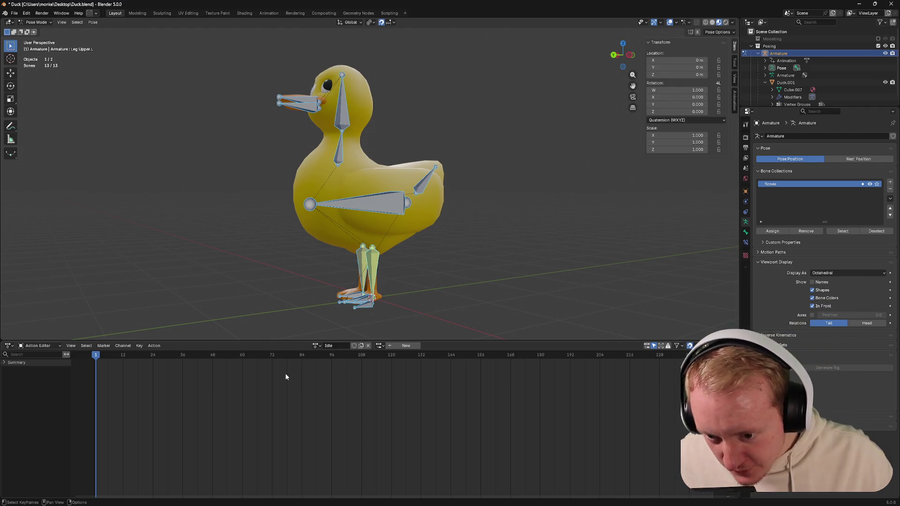
Step: View the duck from the side and start moving the left foot IK target bone
{"action": "middle_click_drag", "start_coordinate": [356, 290], "coordinate": [319, 290]}
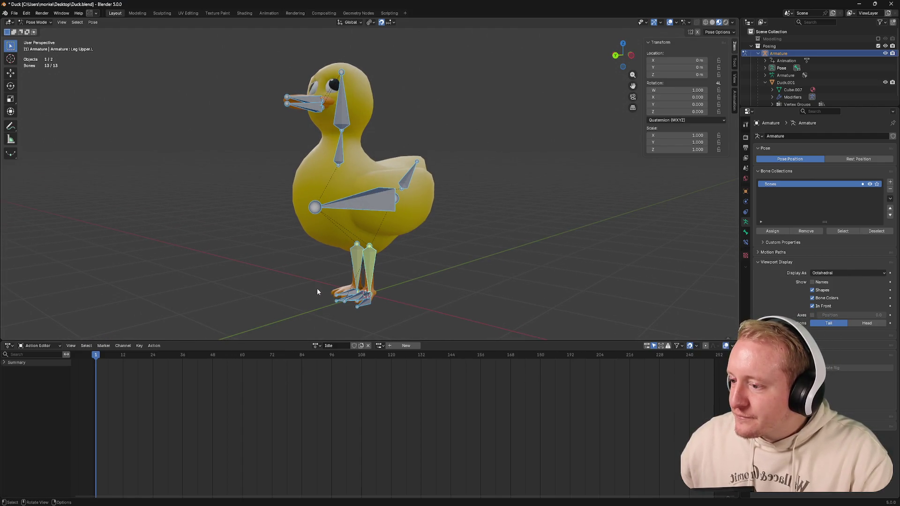
{"action": "scroll", "coordinate": [313, 289], "scroll_direction": "up", "scroll_amount": 3}
{"action": "scroll", "coordinate": [313, 281], "scroll_direction": "up", "scroll_amount": 3}
{"action": "scroll", "coordinate": [315, 258], "scroll_direction": "down", "scroll_amount": 4}
{"action": "mouse_move", "coordinate": [314, 258]}
{"action": "middle_mouse_down"}
{"action": "mouse_move", "coordinate": [280, 256]}
{"action": "mouse_move", "coordinate": [351, 259]}
{"action": "middle_mouse_up"}
{"action": "left_click", "coordinate": [366, 264]}
{"action": "key", "text": "g"}
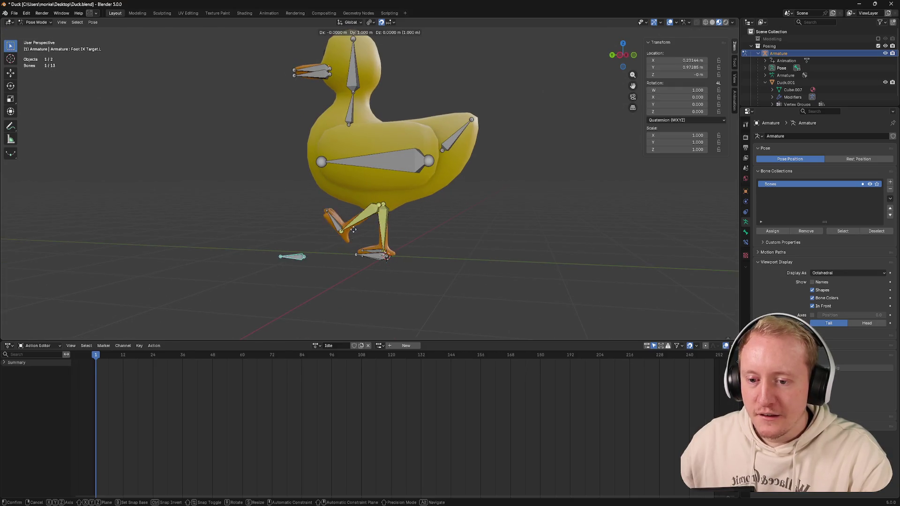
{"action": "key", "text": "Escape"}
{"action": "key", "text": "alt+g"}
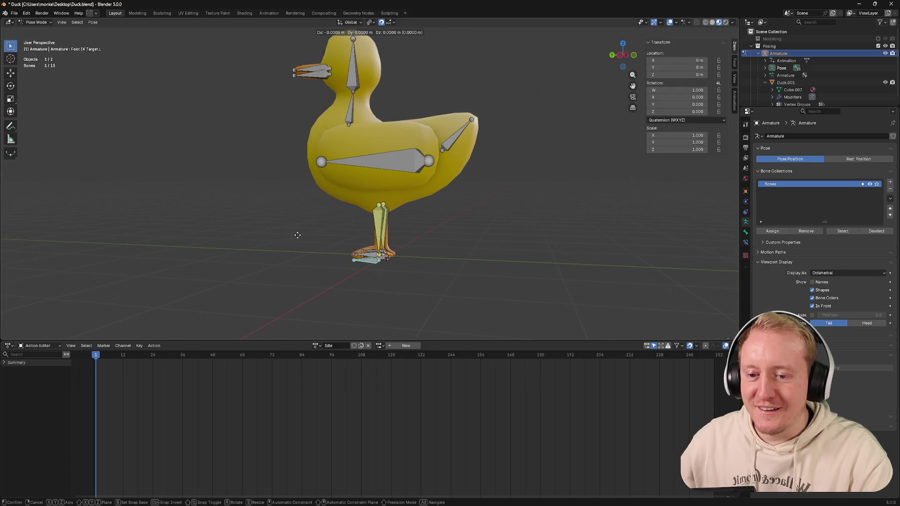
{"action": "key", "text": "Escape"}
{"action": "key", "text": "KP_Decimal"}
{"action": "key", "text": "ctrl+KP_3"}
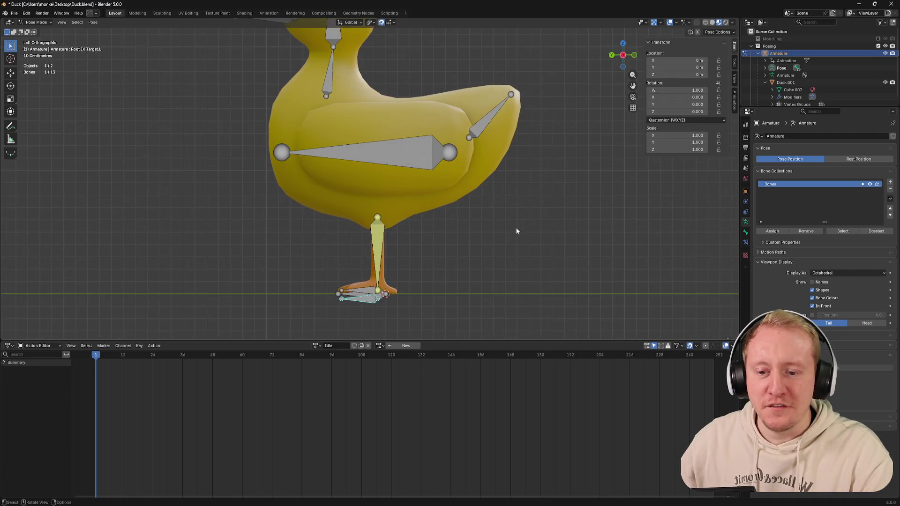
{"action": "key", "text": "g"}
{"action": "key", "text": "y"}
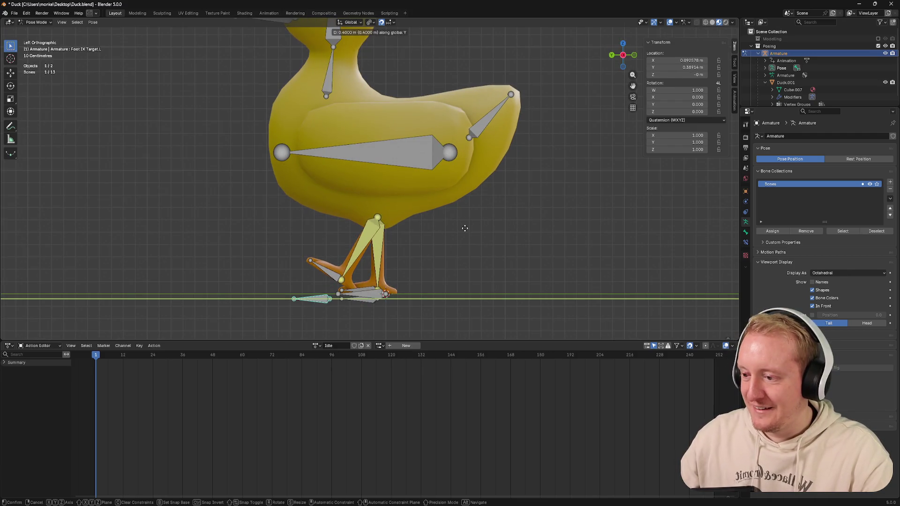
{"action": "left_click", "coordinate": [522, 227]}
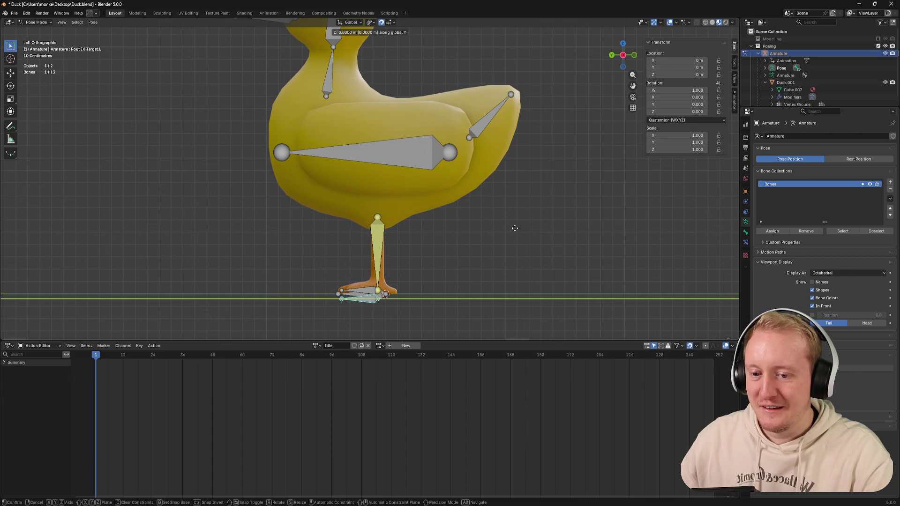
{"action": "scroll", "coordinate": [521, 228], "scroll_direction": "down", "scroll_amount": 3}
{"action": "scroll", "coordinate": [517, 230], "scroll_direction": "down", "scroll_amount": 2}
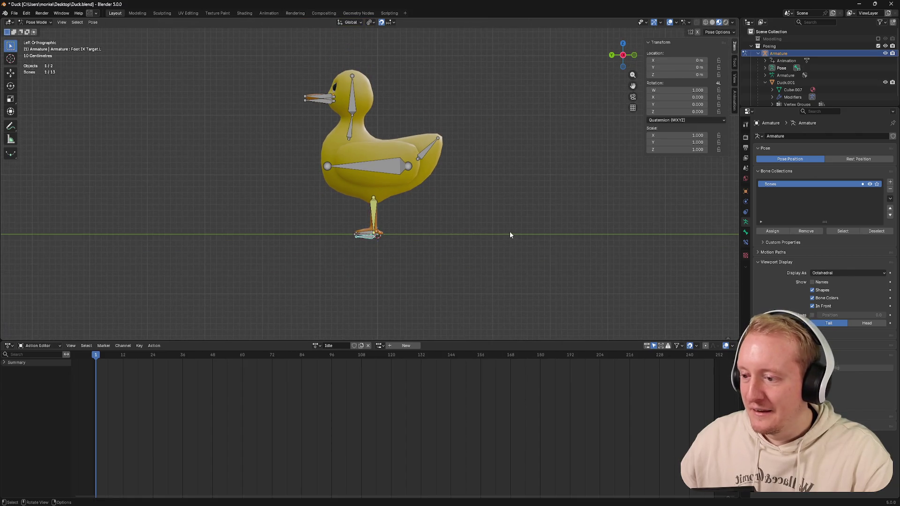
{"action": "scroll", "coordinate": [511, 232], "scroll_direction": "down", "scroll_amount": 1}
{"action": "scroll", "coordinate": [510, 232], "scroll_direction": "down", "scroll_amount": 1}
{"action": "scroll", "coordinate": [510, 231], "scroll_direction": "down", "scroll_amount": 1}
{"action": "scroll", "coordinate": [510, 234], "scroll_direction": "up", "scroll_amount": 2}
{"action": "scroll", "coordinate": [510, 231], "scroll_direction": "up", "scroll_amount": 1}
{"action": "key", "text": "g"}
{"action": "key", "text": "y"}
{"action": "left_click", "coordinate": [459, 227]}
{"action": "mouse_move", "coordinate": [441, 228]}
{"action": "middle_mouse_down"}
{"action": "mouse_move", "coordinate": [416, 238]}
{"action": "mouse_move", "coordinate": [464, 235]}
{"action": "middle_mouse_up"}
{"action": "key", "text": "ctrl+z"}
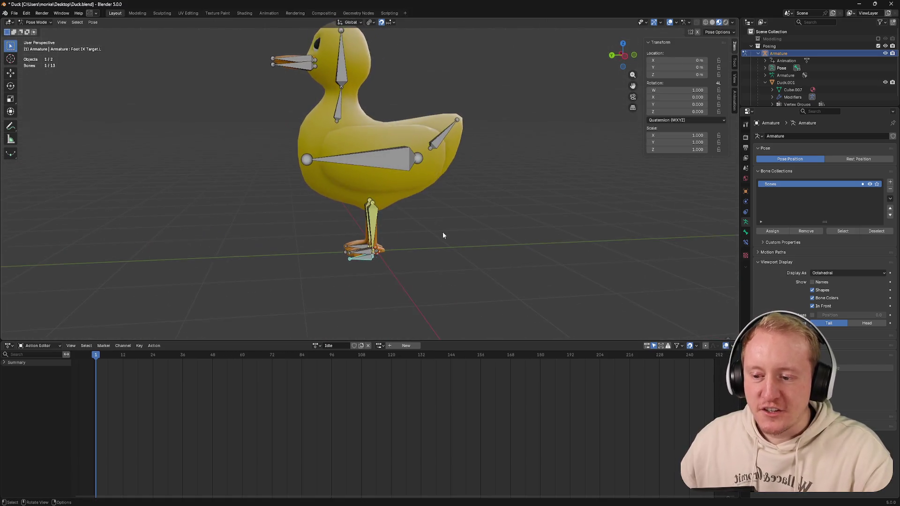
{"action": "key", "text": "a"}
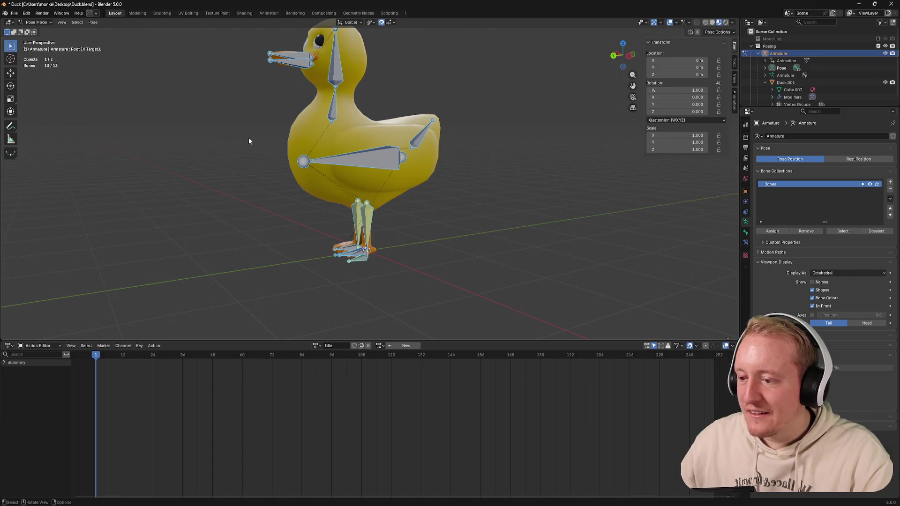
{"action": "left_click", "coordinate": [93, 22]}
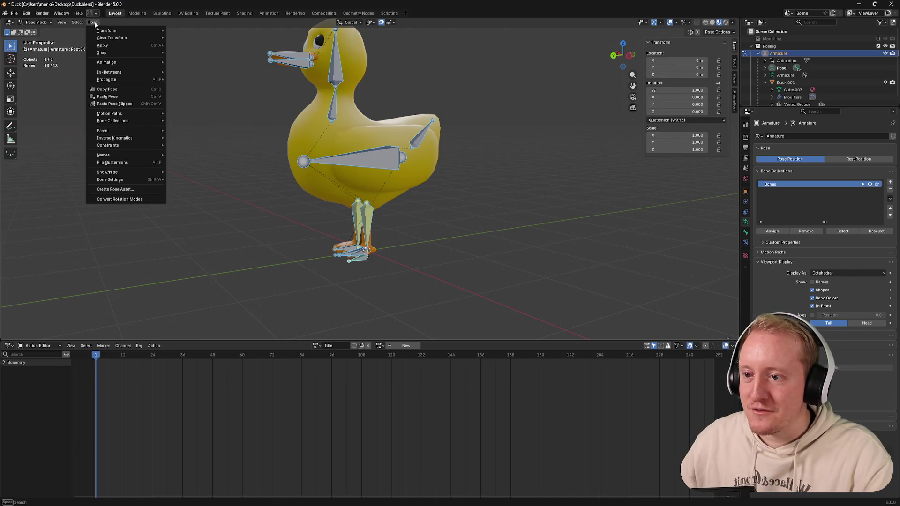
Step: Key all bones' transforms at frame 1, reveal the bone channels and save the file
{"action": "left_click", "coordinate": [172, 140]}
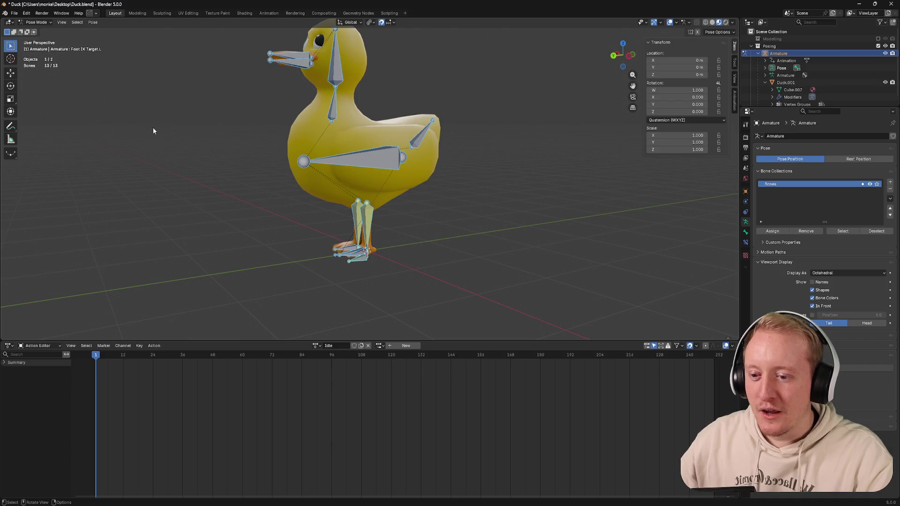
{"action": "key", "text": "i"}
{"action": "left_click", "coordinate": [4, 362]}
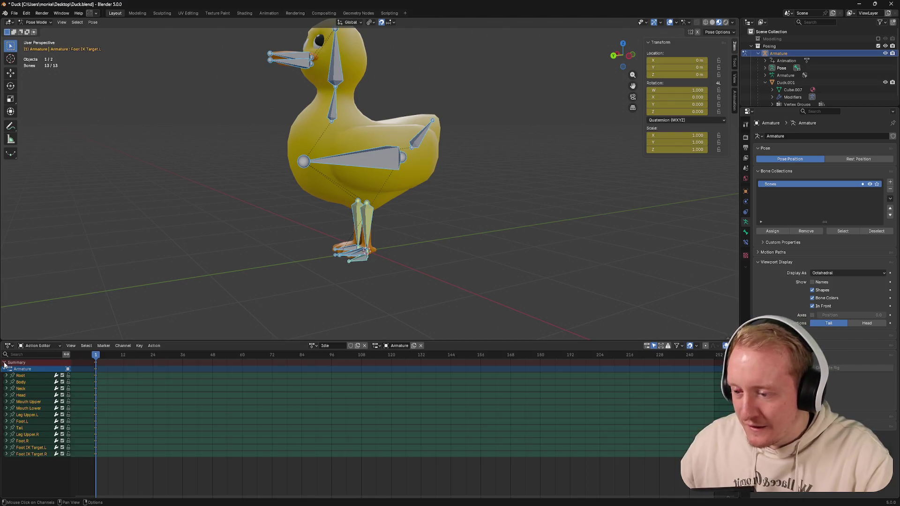
{"action": "mouse_move", "coordinate": [182, 231]}
{"action": "middle_mouse_down"}
{"action": "mouse_move", "coordinate": [226, 216]}
{"action": "mouse_move", "coordinate": [188, 215]}
{"action": "middle_mouse_up"}
{"action": "left_click", "coordinate": [201, 215]}
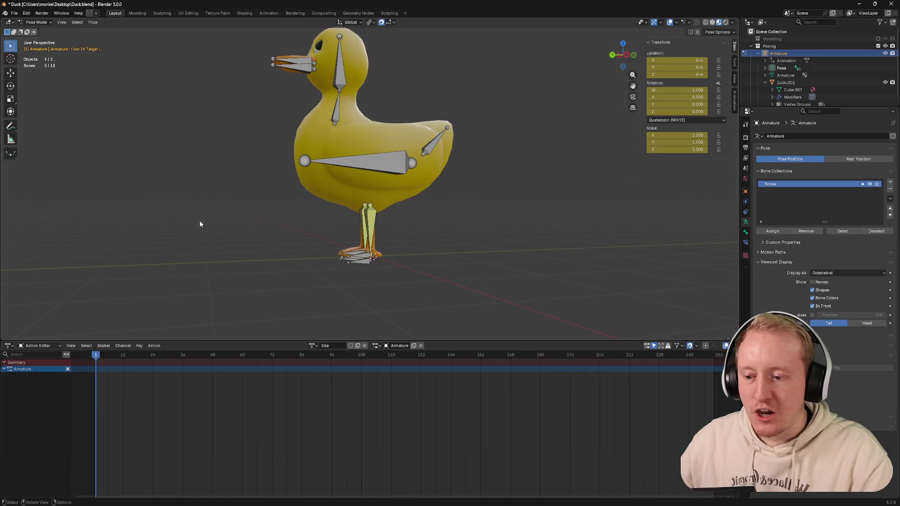
{"action": "key", "text": "a"}
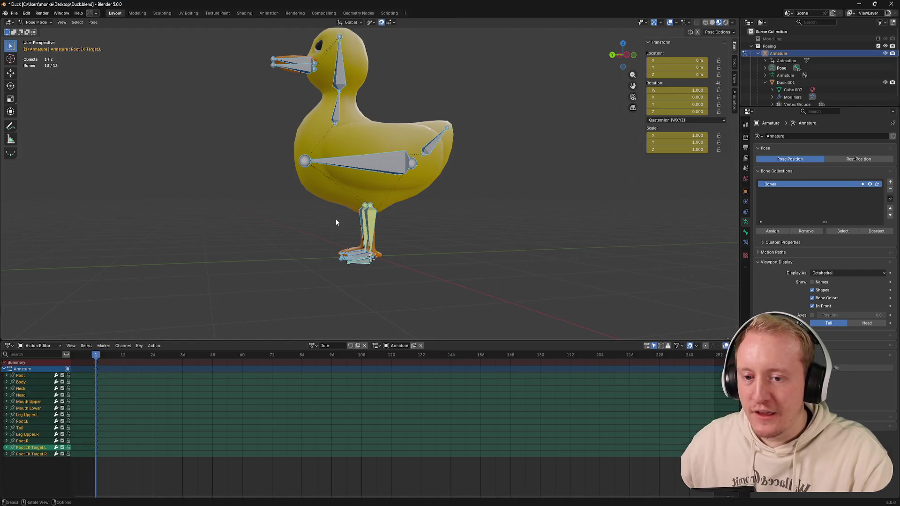
{"action": "left_click", "coordinate": [150, 373]}
{"action": "key", "text": "ctrl+s"}
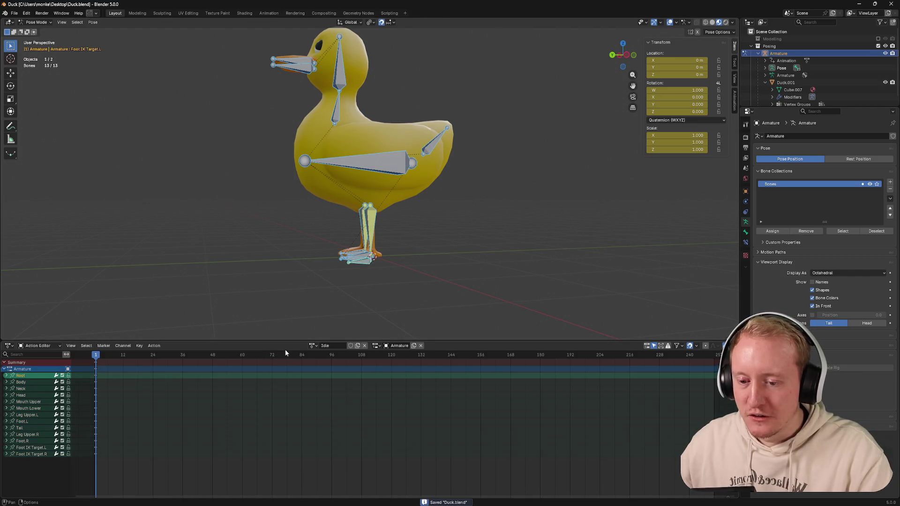
Step: Browse the action and slot lists and edit the slot name, keeping Duck Armature
{"action": "left_click", "coordinate": [313, 345]}
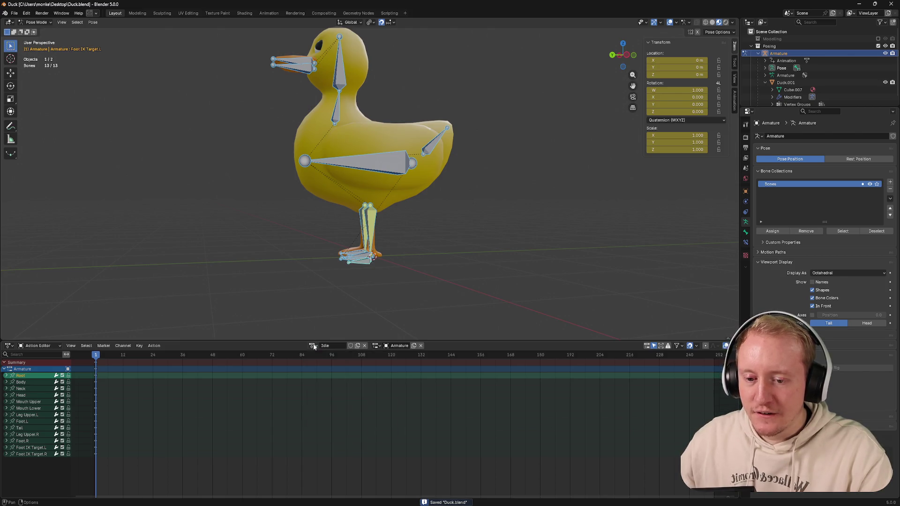
{"action": "left_click", "coordinate": [386, 346]}
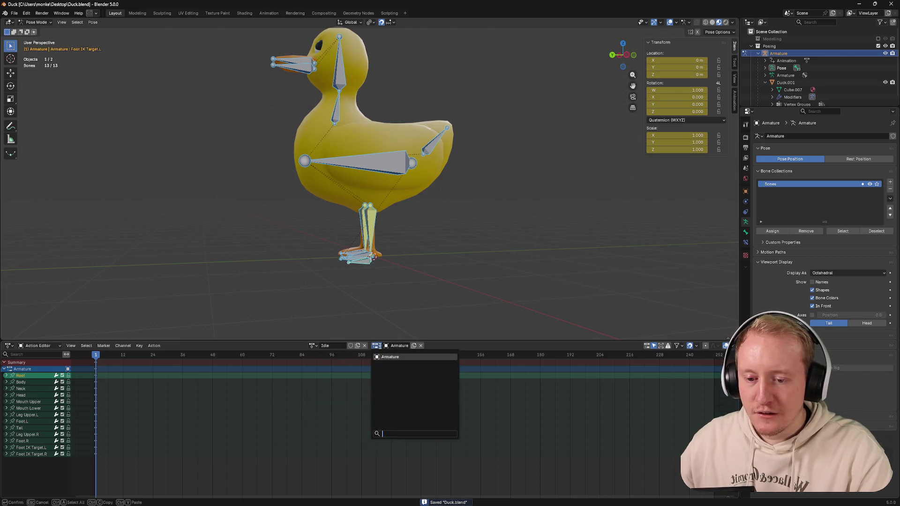
{"action": "double_click", "coordinate": [395, 346]}
{"action": "key", "text": "Home"}
{"action": "type", "text": "Duck"}
{"action": "key", "text": "Return"}
{"action": "double_click", "coordinate": [402, 346]}
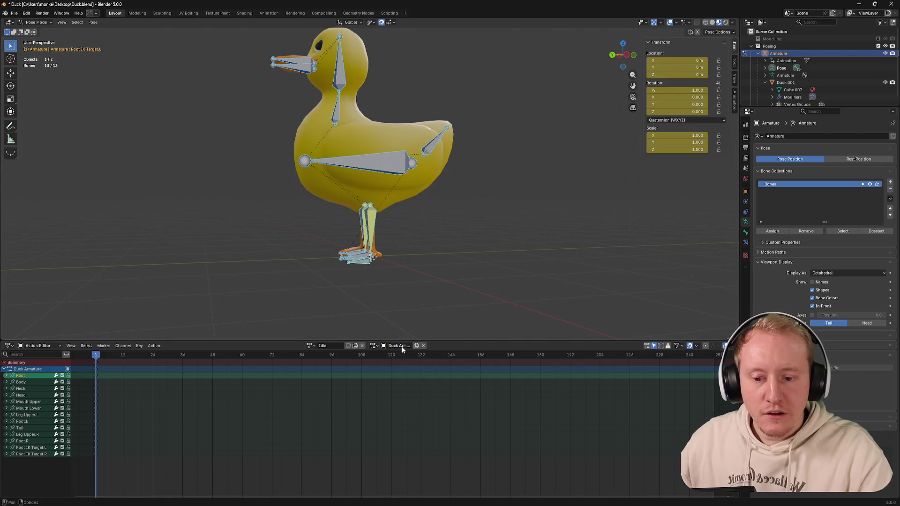
{"action": "key", "text": "Return"}
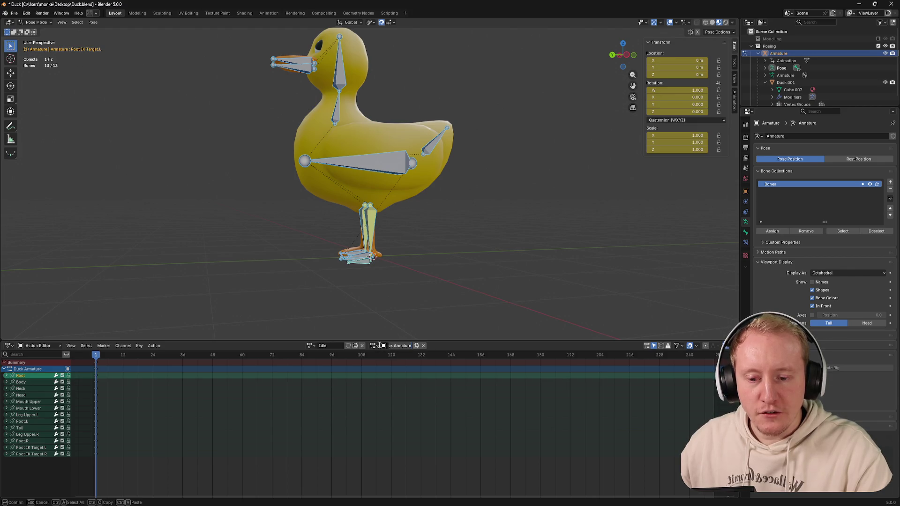
Step: Rename the Idle action's slot from Duck Armature to Armature
{"action": "left_click", "coordinate": [374, 346]}
{"action": "key", "text": "Escape"}
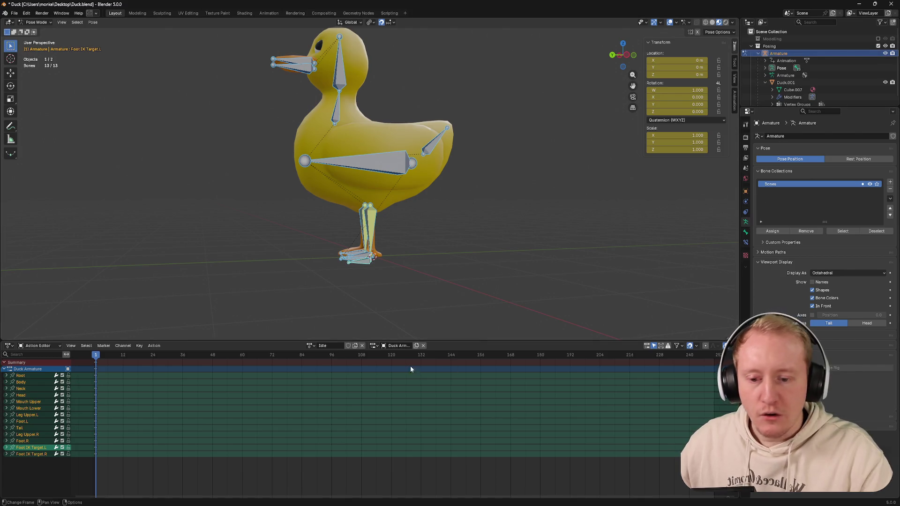
{"action": "double_click", "coordinate": [398, 346]}
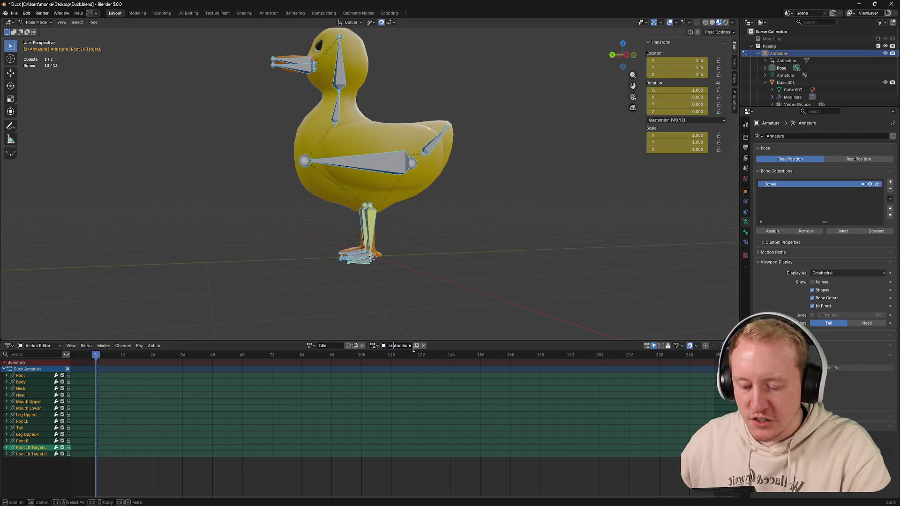
{"action": "key", "text": "ctrl+BackSpace"}
{"action": "key", "text": "Return"}
Step: Insert keyframes for the bones and return the playhead to frame 1
{"action": "left_click", "coordinate": [236, 455]}
{"action": "key", "text": "i"}
{"action": "left_click", "coordinate": [254, 429]}
{"action": "key", "text": "space"}
{"action": "key", "text": "i"}
{"action": "left_click", "coordinate": [176, 440]}
{"action": "left_click", "coordinate": [90, 357]}
{"action": "left_click_drag", "start_coordinate": [91, 357], "coordinate": [98, 357]}
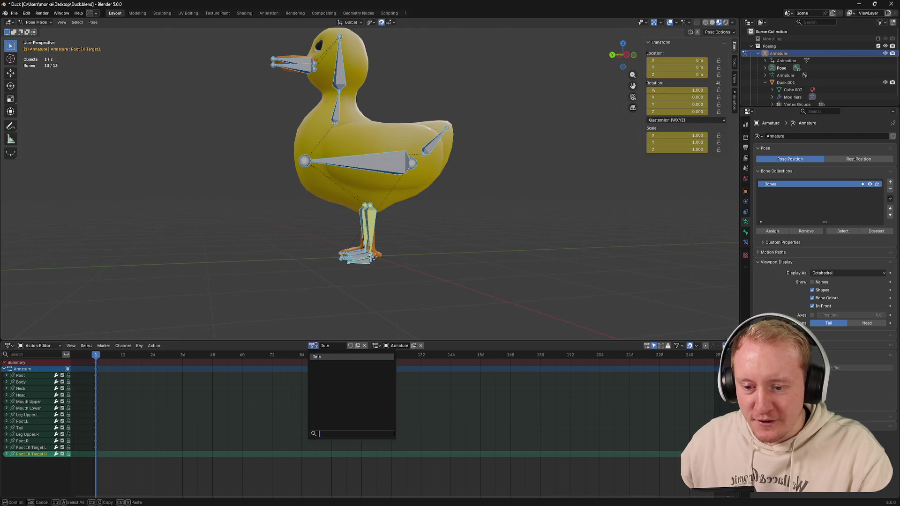
Step: Experiment with copying and unassigning Idle and Idle.001, ending with Idle assigned
{"action": "left_click", "coordinate": [358, 345]}
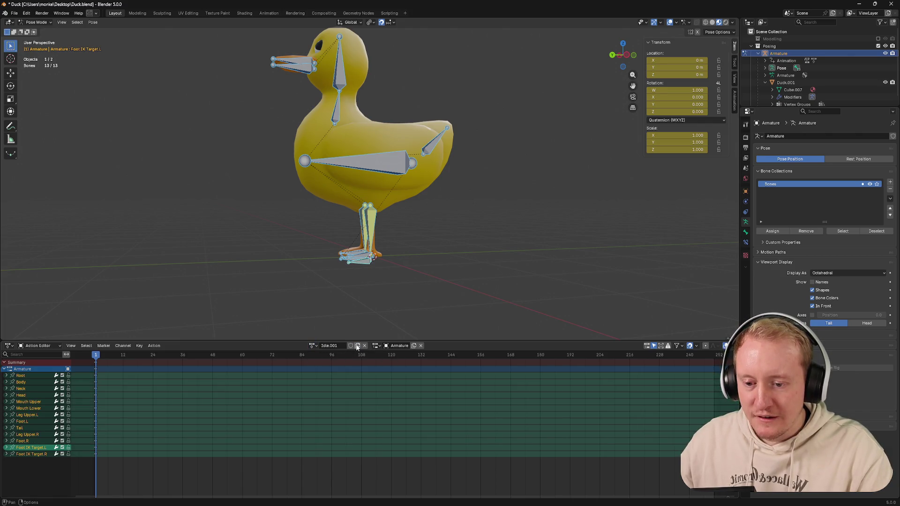
{"action": "left_click", "coordinate": [366, 346]}
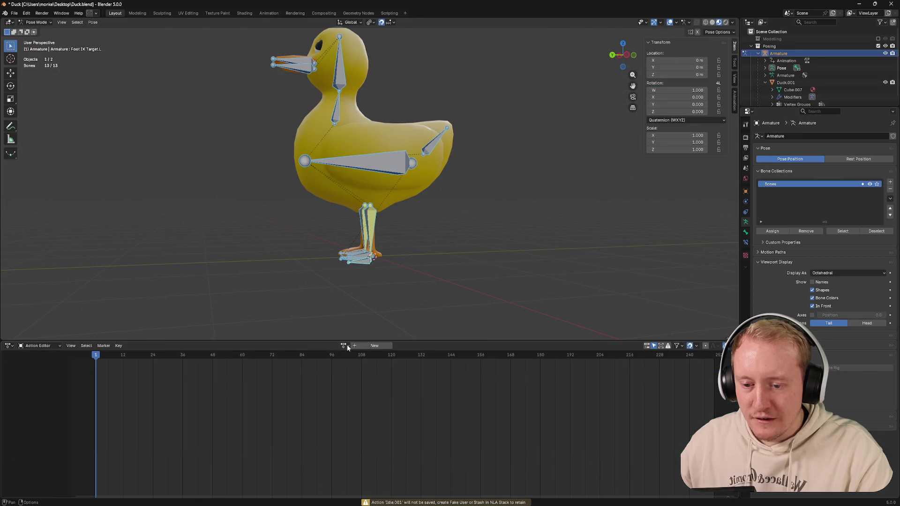
{"action": "left_click", "coordinate": [345, 345]}
{"action": "left_click", "coordinate": [348, 358]}
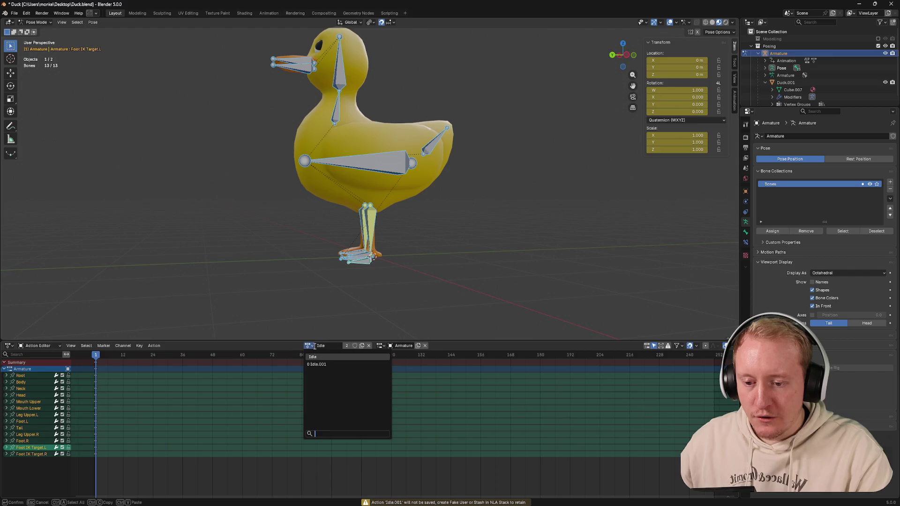
{"action": "left_click", "coordinate": [365, 346]}
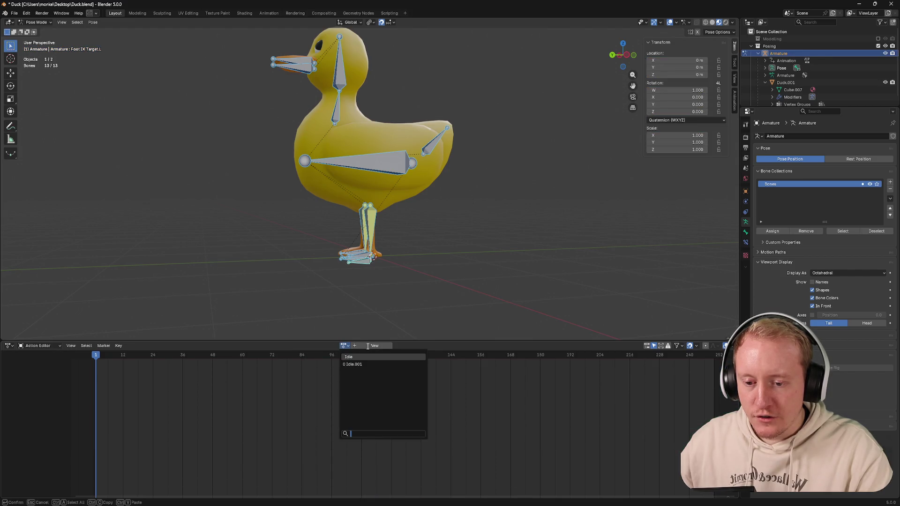
{"action": "key", "text": "Escape"}
{"action": "left_click", "coordinate": [346, 345]}
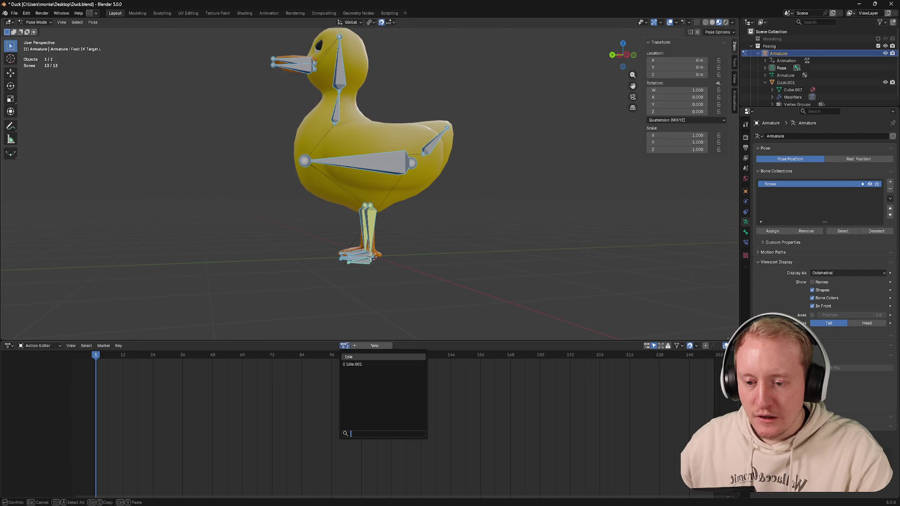
{"action": "left_click", "coordinate": [379, 363]}
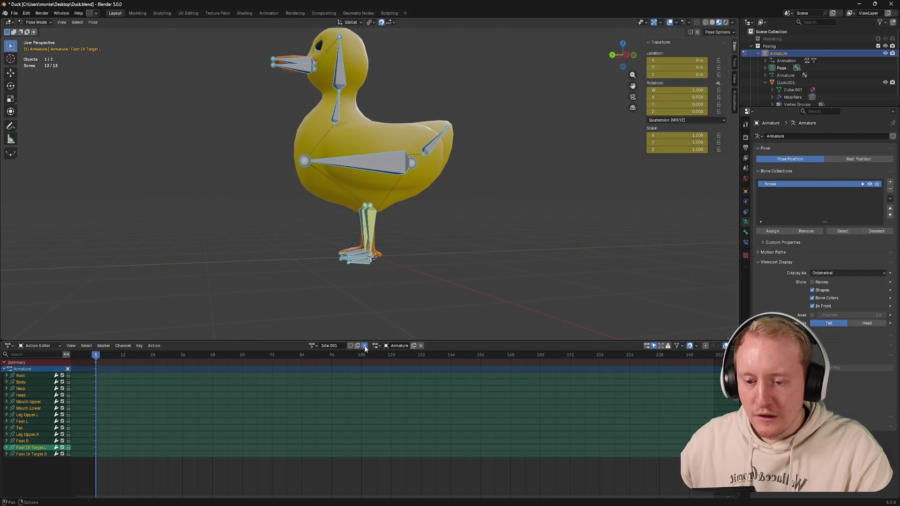
{"action": "left_click", "coordinate": [364, 347]}
{"action": "left_click", "coordinate": [347, 356]}
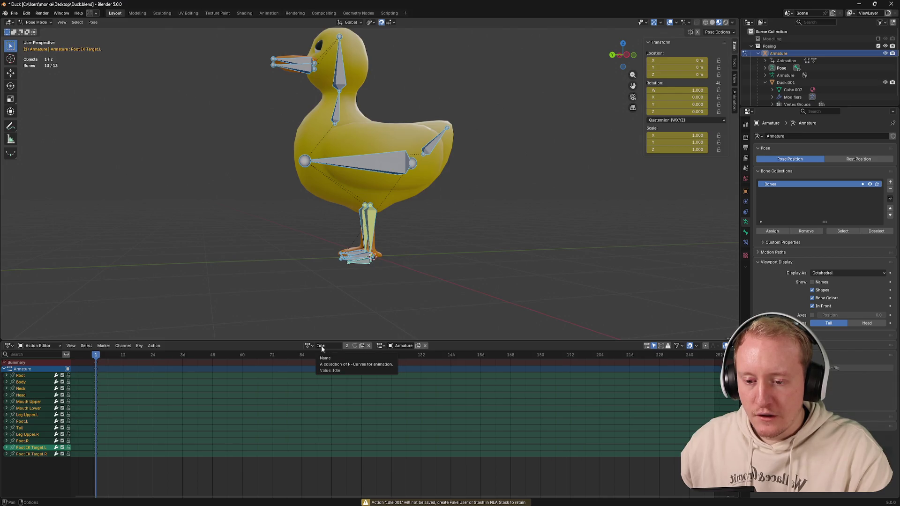
Step: Save the blend file and check the list of available actions
{"action": "key", "text": "ctrl+s"}
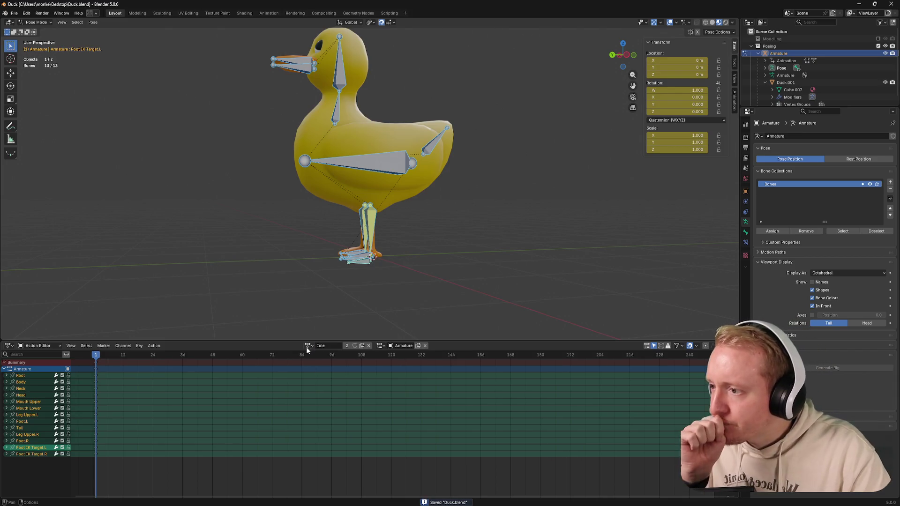
{"action": "left_click", "coordinate": [308, 345]}
{"action": "left_click", "coordinate": [356, 352]}
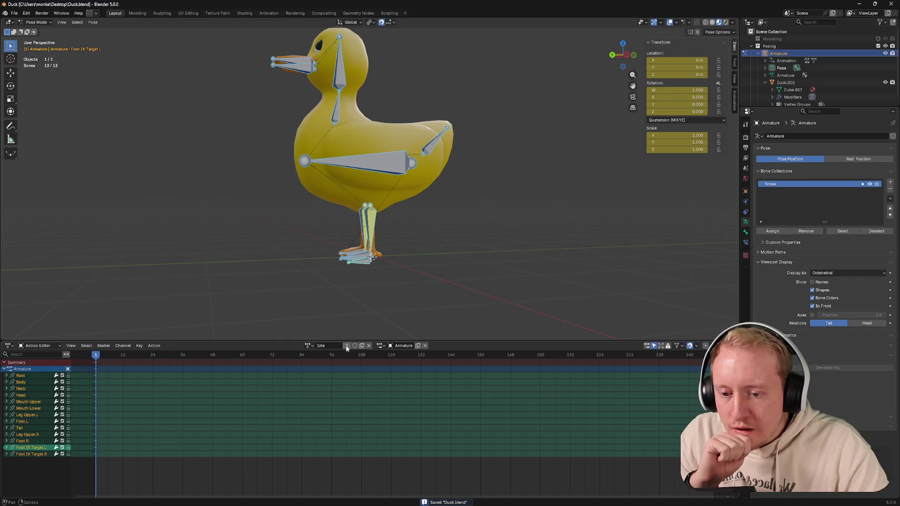
Step: Make single-user copies up to Idle.002, unlink the duplicate and reassign the original Idle
{"action": "left_click", "coordinate": [347, 348]}
{"action": "left_click", "coordinate": [308, 345]}
{"action": "left_click", "coordinate": [313, 346]}
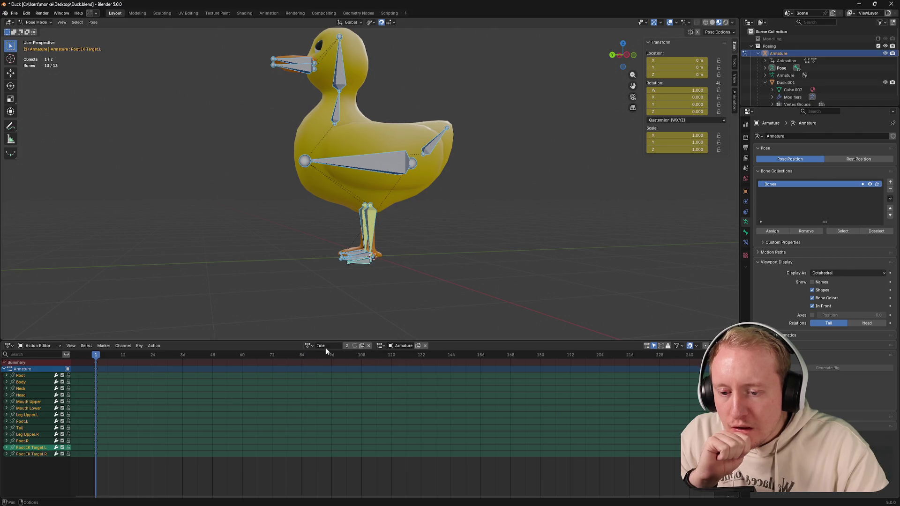
{"action": "left_click", "coordinate": [346, 346]}
{"action": "left_click", "coordinate": [313, 346]}
{"action": "left_click", "coordinate": [364, 347]}
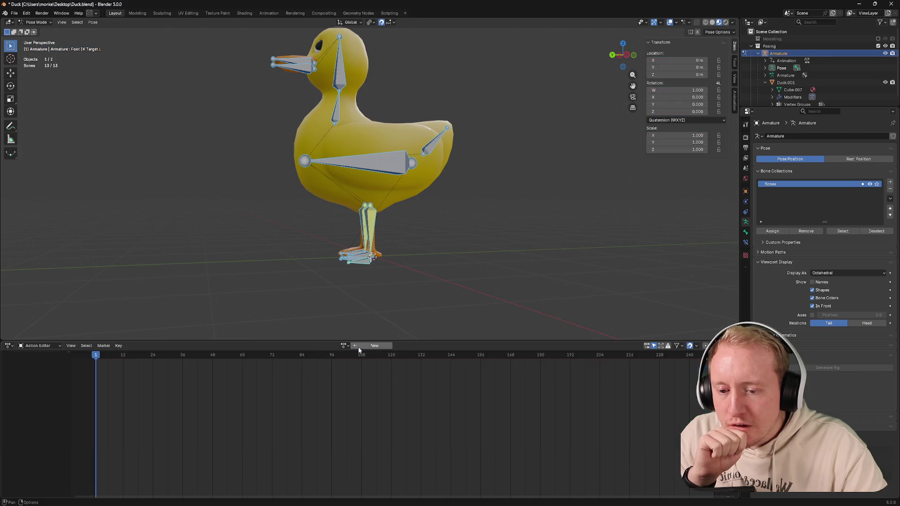
{"action": "left_click", "coordinate": [345, 346]}
{"action": "left_click", "coordinate": [348, 358]}
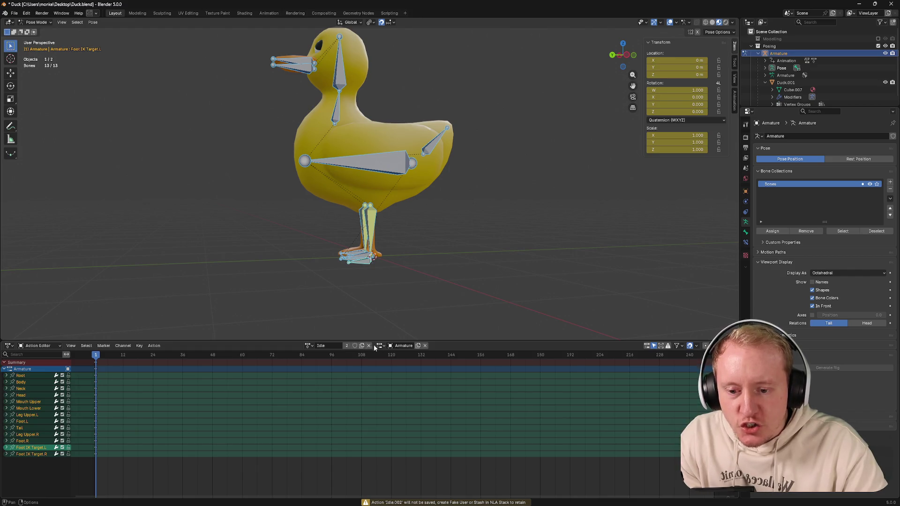
Step: Unassign Idle and create a new action named Waddle
{"action": "left_click", "coordinate": [368, 346]}
{"action": "double_click", "coordinate": [332, 346]}
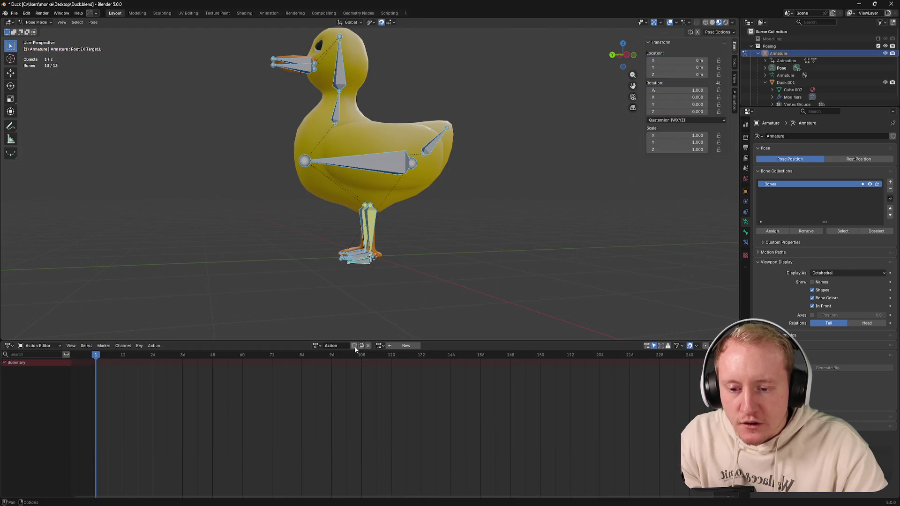
{"action": "type", "text": "Actio"}
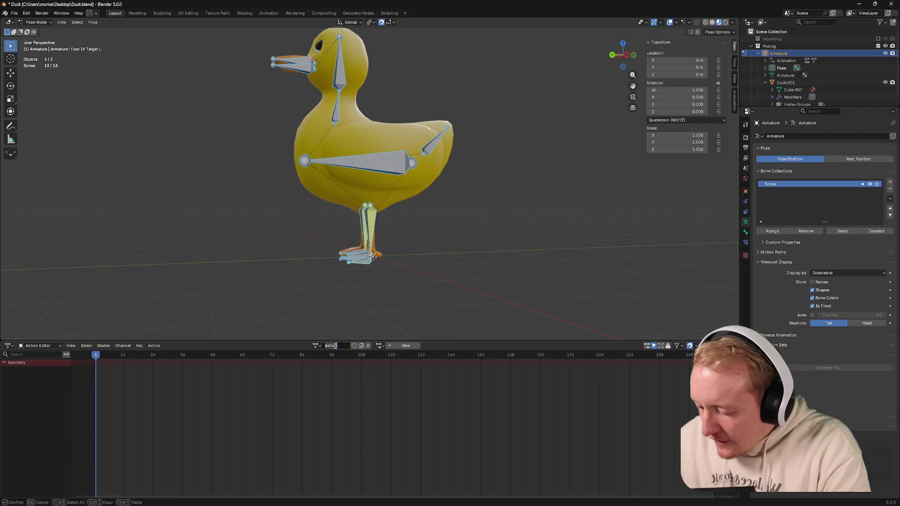
{"action": "key", "text": "BackSpace"}
{"action": "key", "text": "BackSpace"}
{"action": "key", "text": "BackSpace"}
{"action": "type", "text": "Waddle"}
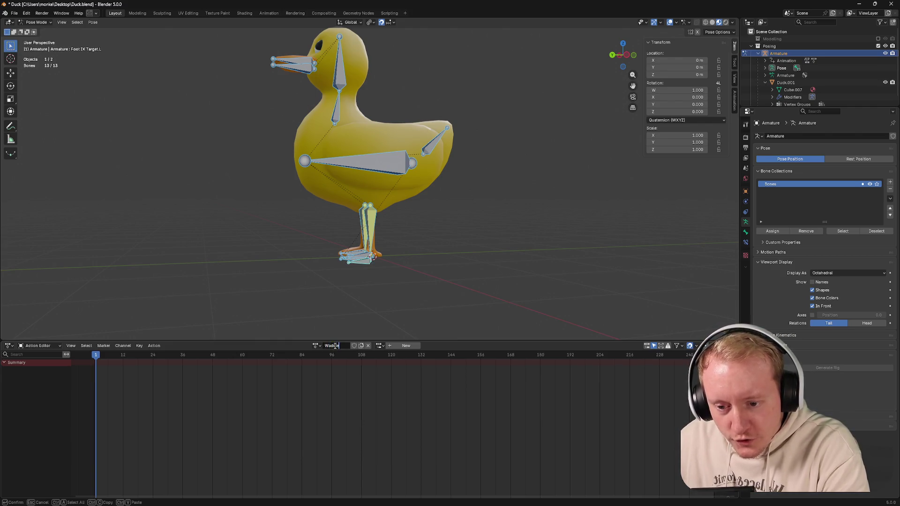
{"action": "key", "text": "Return"}
Step: Select the duck's body bone and key the bones at frame 1 in Waddle
{"action": "left_click", "coordinate": [316, 345]}
{"action": "left_click", "coordinate": [161, 392]}
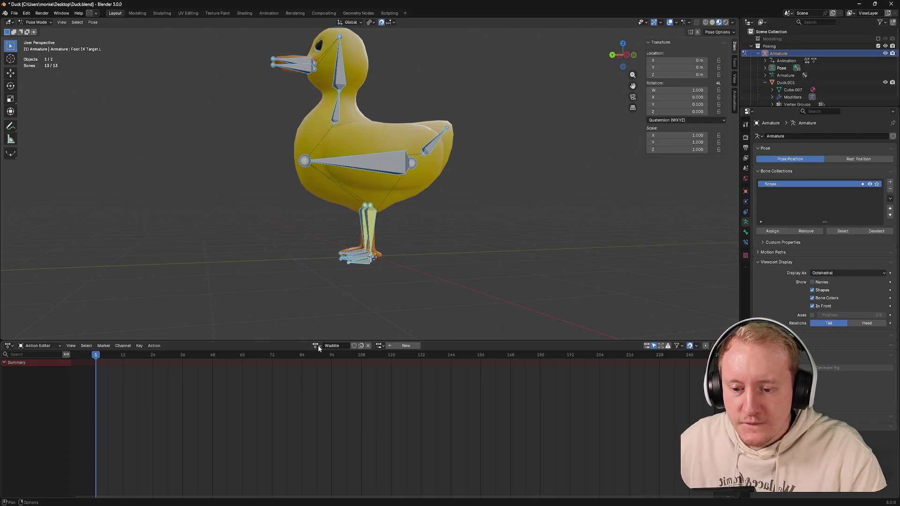
{"action": "left_click", "coordinate": [380, 156]}
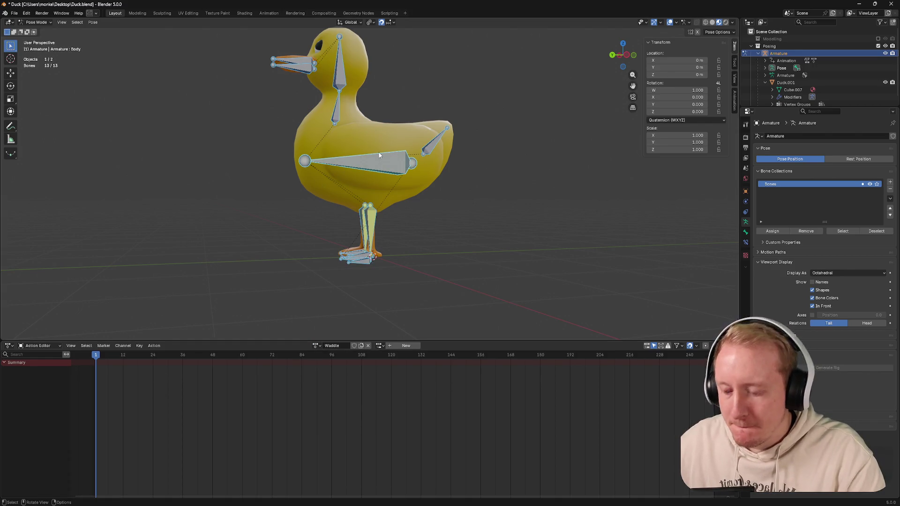
{"action": "key", "text": "i"}
{"action": "left_click", "coordinate": [167, 405]}
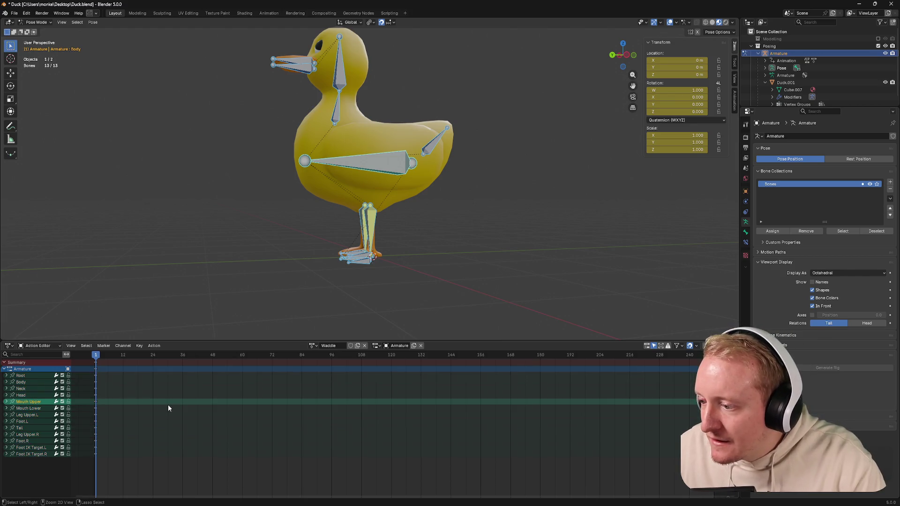
Step: Save the file and select the Foot IK Target.L bone
{"action": "key", "text": "ctrl+s"}
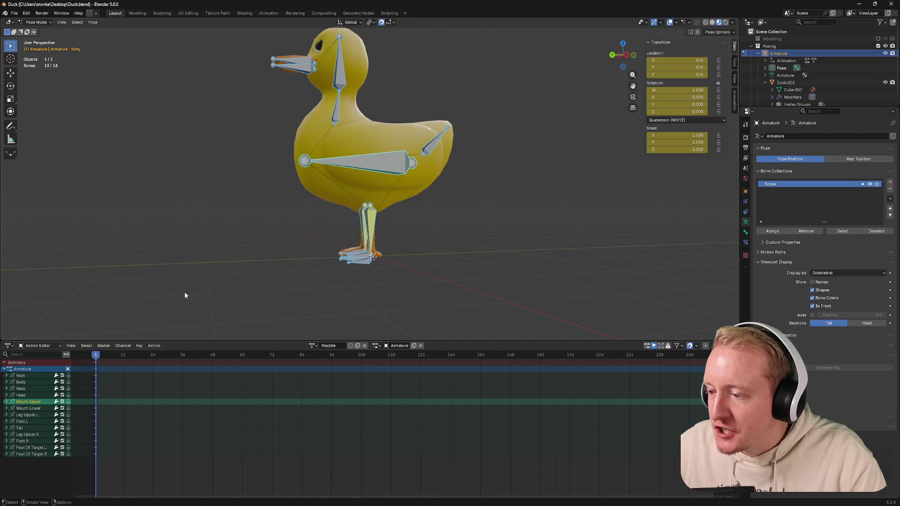
{"action": "middle_click_drag", "start_coordinate": [392, 215], "coordinate": [377, 219]}
{"action": "left_click", "coordinate": [382, 220]}
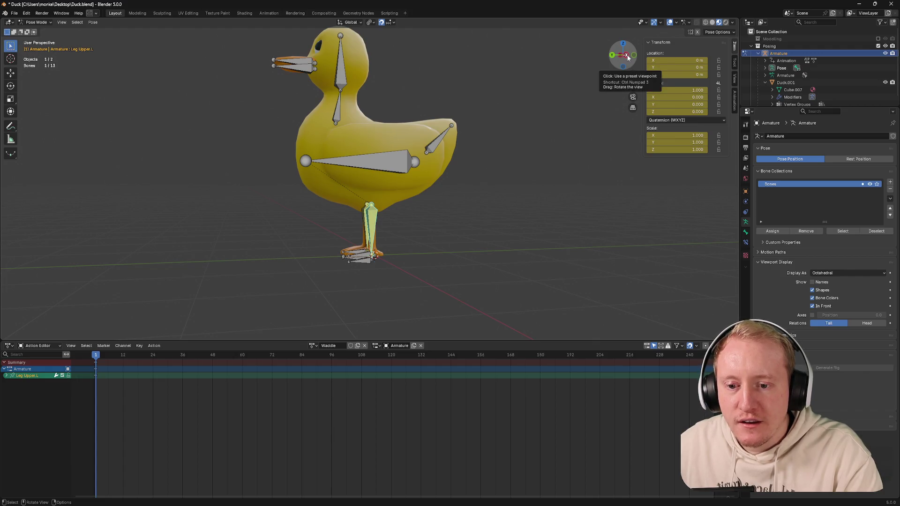
{"action": "left_click", "coordinate": [371, 260]}
Step: Switch to a left orthographic view and bring frame 1 back into the Action Editor
{"action": "left_click", "coordinate": [624, 55]}
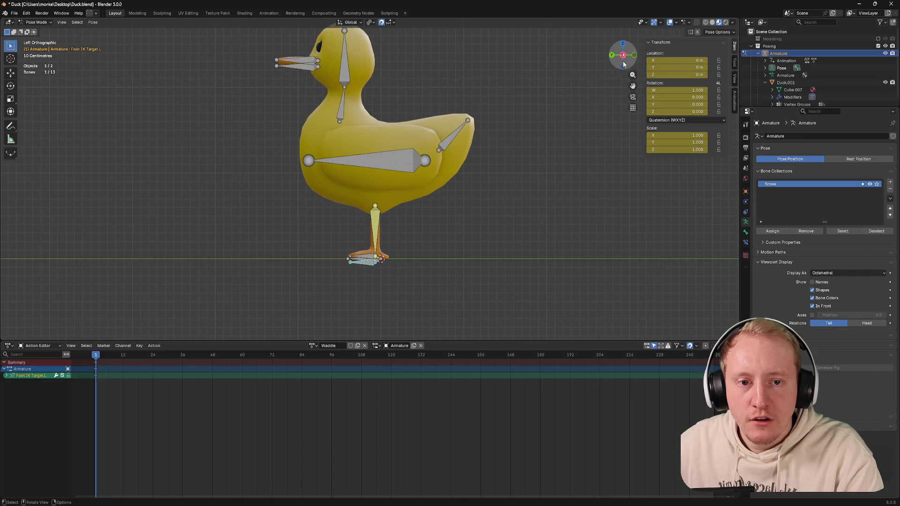
{"action": "scroll", "coordinate": [134, 390], "scroll_direction": "up", "scroll_amount": 3}
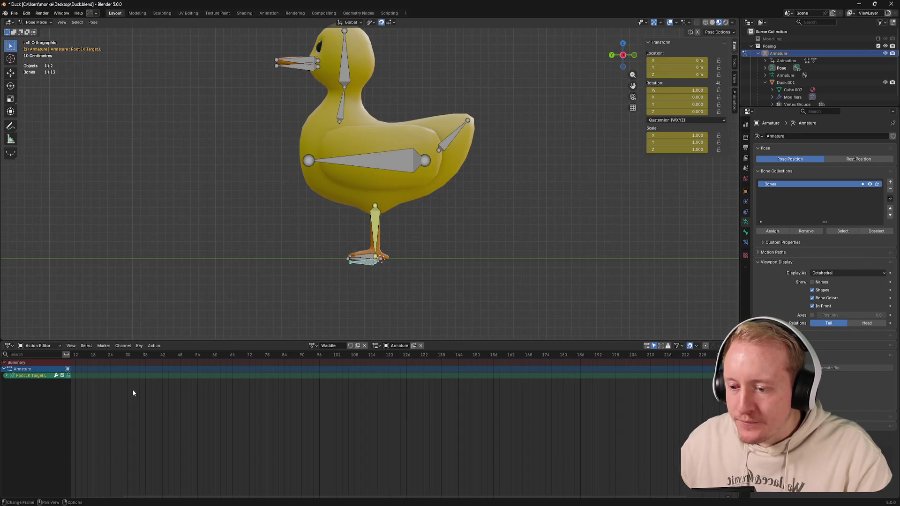
{"action": "scroll", "coordinate": [132, 389], "scroll_direction": "up", "scroll_amount": 1}
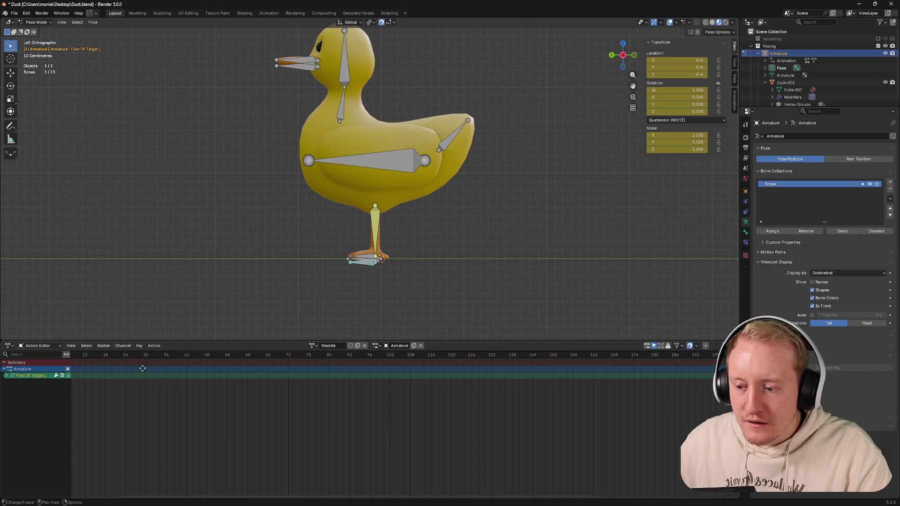
{"action": "middle_click_drag", "start_coordinate": [143, 371], "coordinate": [214, 373]}
{"action": "middle_click_drag", "start_coordinate": [355, 261], "coordinate": [422, 246]}
Step: Snap to the left side view and cancel a tentative move of the left foot
{"action": "left_click", "coordinate": [631, 54]}
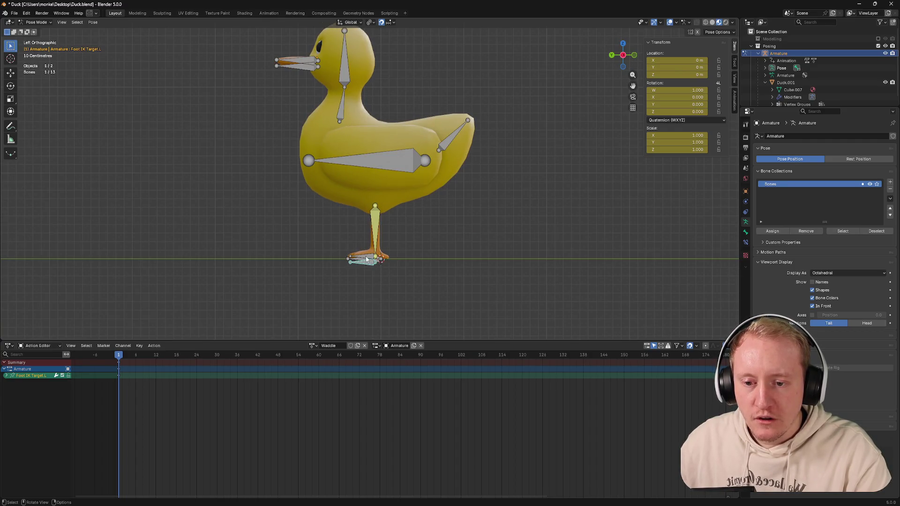
{"action": "key", "text": "g"}
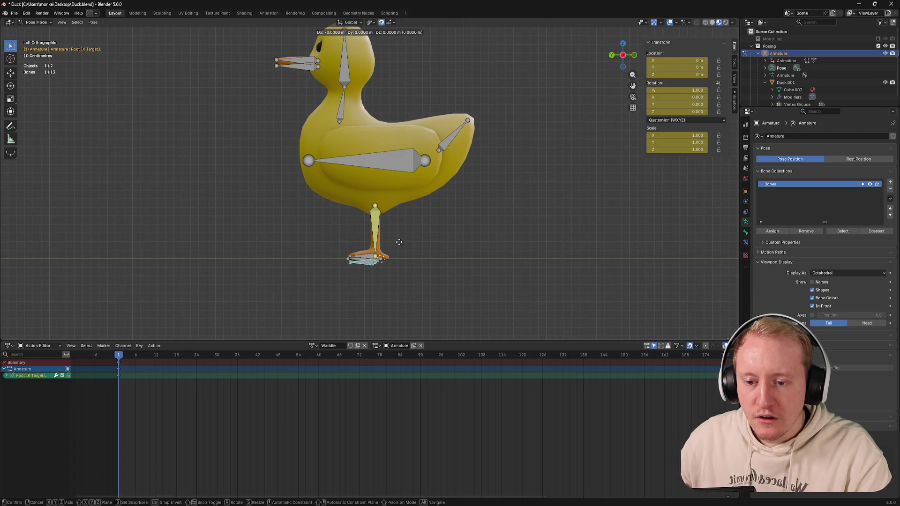
{"action": "key", "text": "Escape"}
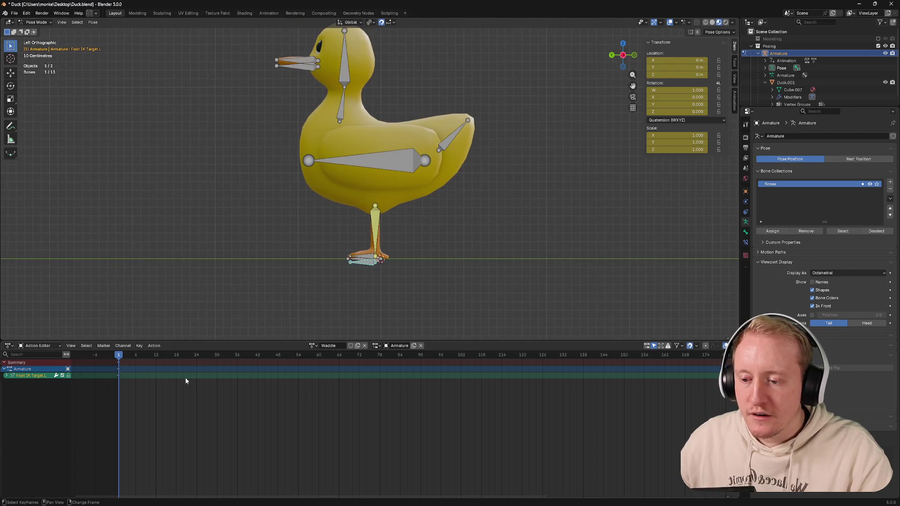
Step: Scrub the playhead to about frame 6-7 and bring up the Action Editor's View menu
{"action": "left_click", "coordinate": [139, 354]}
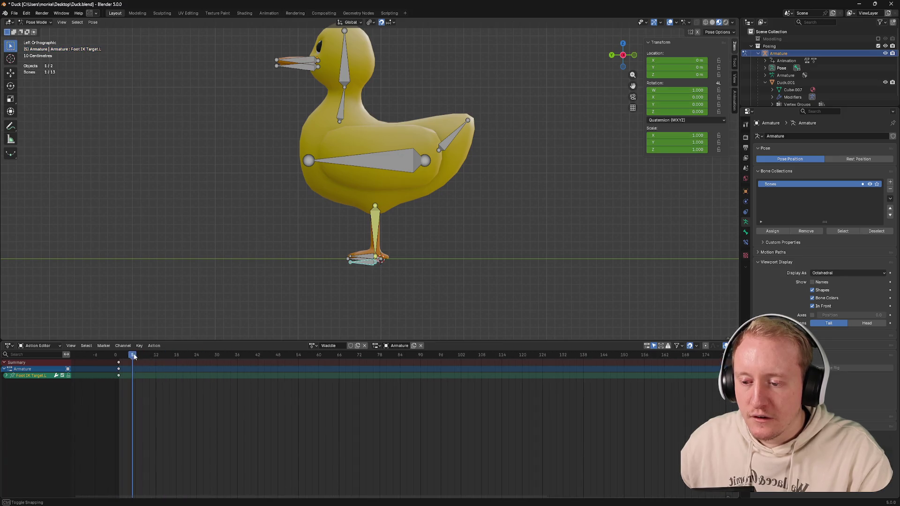
{"action": "scroll", "coordinate": [204, 365], "scroll_direction": "up", "scroll_amount": 2, "text": "ctrl"}
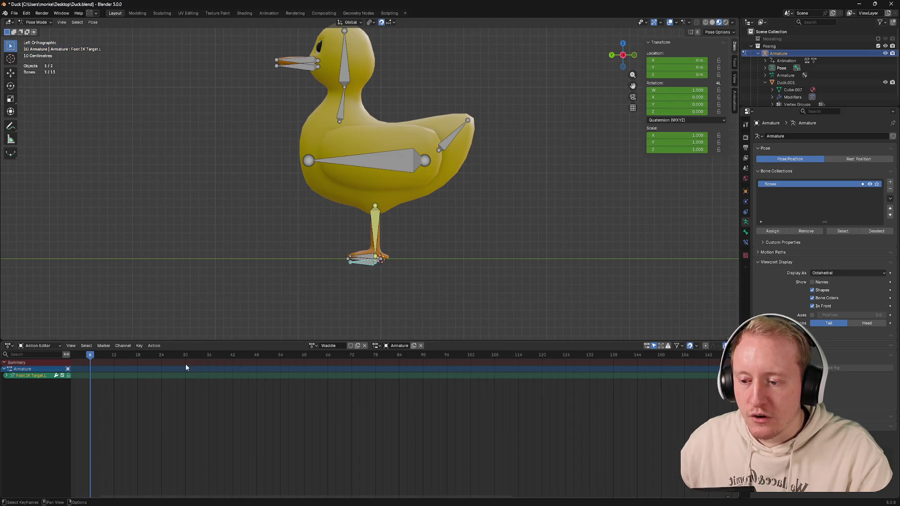
{"action": "scroll", "coordinate": [186, 363], "scroll_direction": "up", "scroll_amount": 2, "text": "ctrl"}
{"action": "left_click", "coordinate": [98, 364]}
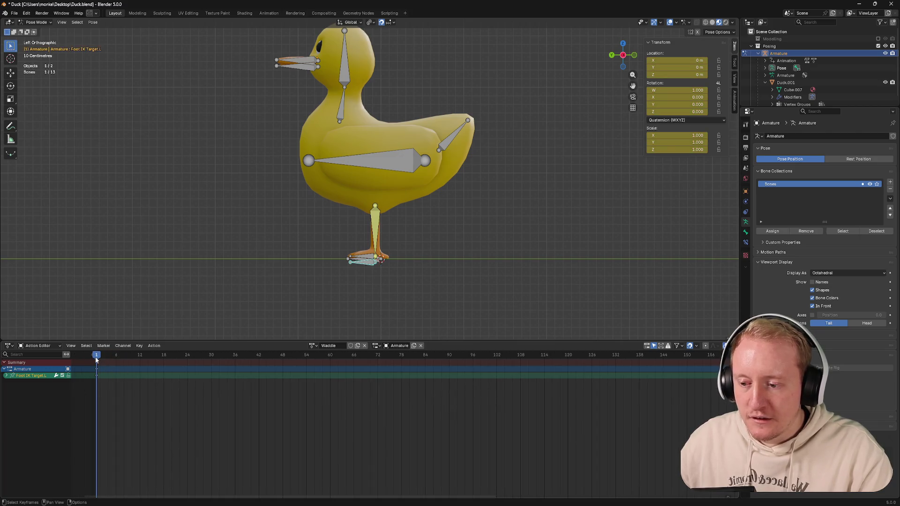
{"action": "left_click_drag", "start_coordinate": [97, 361], "coordinate": [120, 360]}
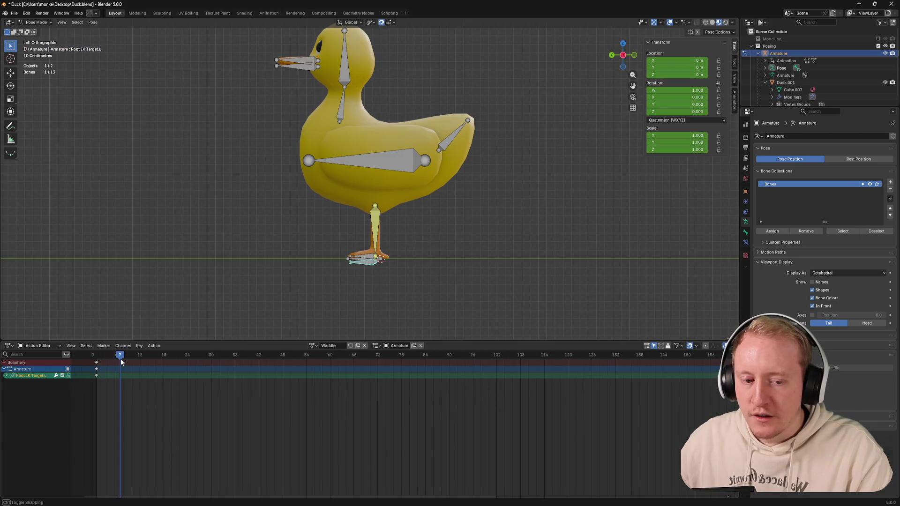
{"action": "left_click", "coordinate": [71, 346]}
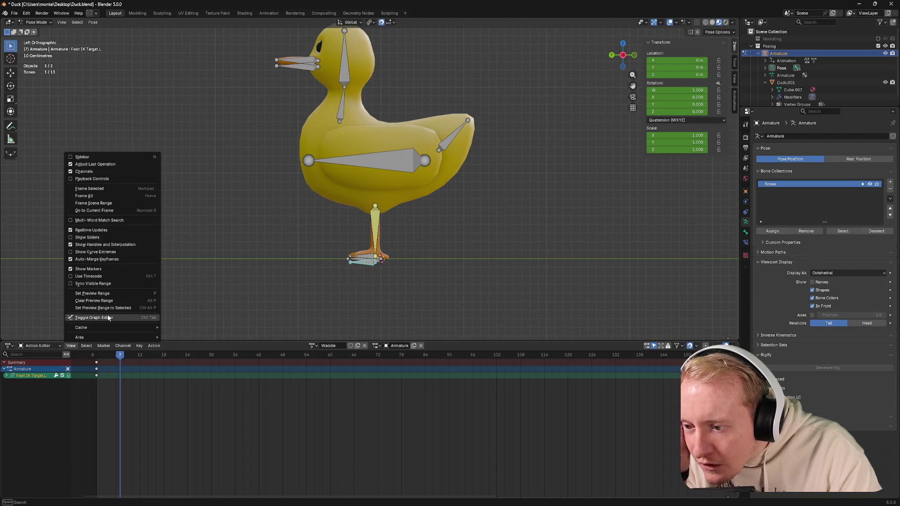
Step: Show timecodes on the ruler, scrub to the one-second mark (frame 24) and view render settings
{"action": "left_click", "coordinate": [89, 277]}
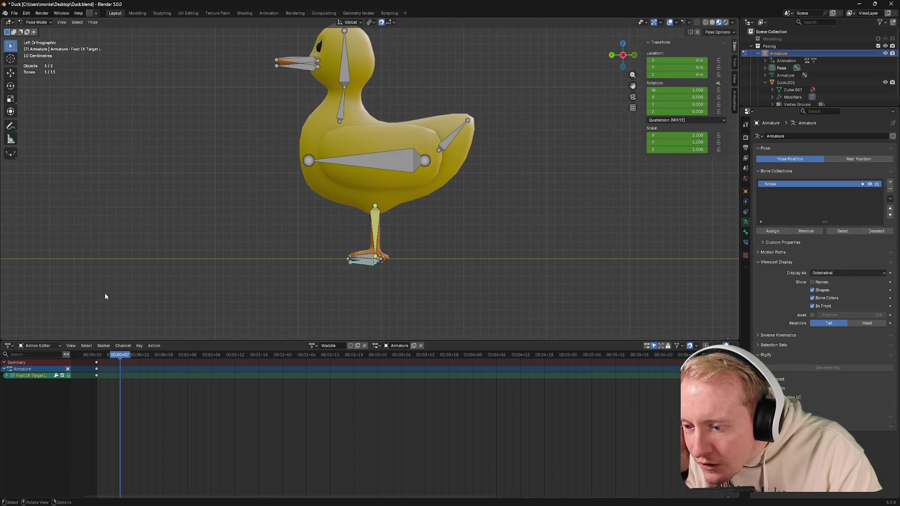
{"action": "mouse_move", "coordinate": [112, 359]}
{"action": "left_mouse_down"}
{"action": "mouse_move", "coordinate": [211, 355]}
{"action": "mouse_move", "coordinate": [188, 370]}
{"action": "left_mouse_up"}
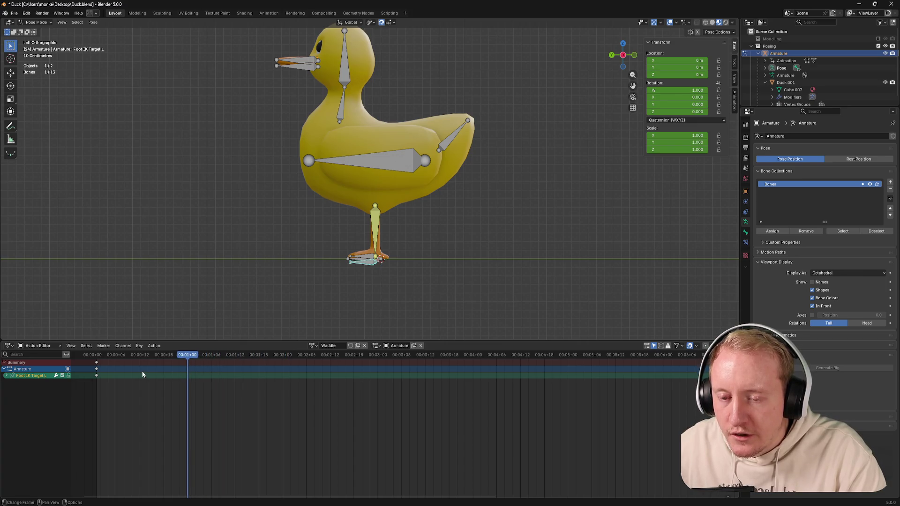
{"action": "left_click_drag", "start_coordinate": [132, 353], "coordinate": [187, 361]}
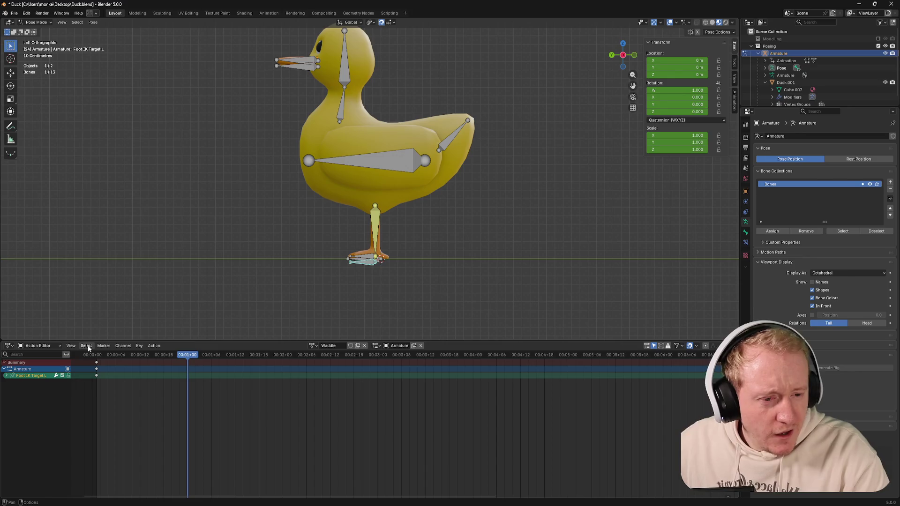
{"action": "left_click", "coordinate": [746, 138]}
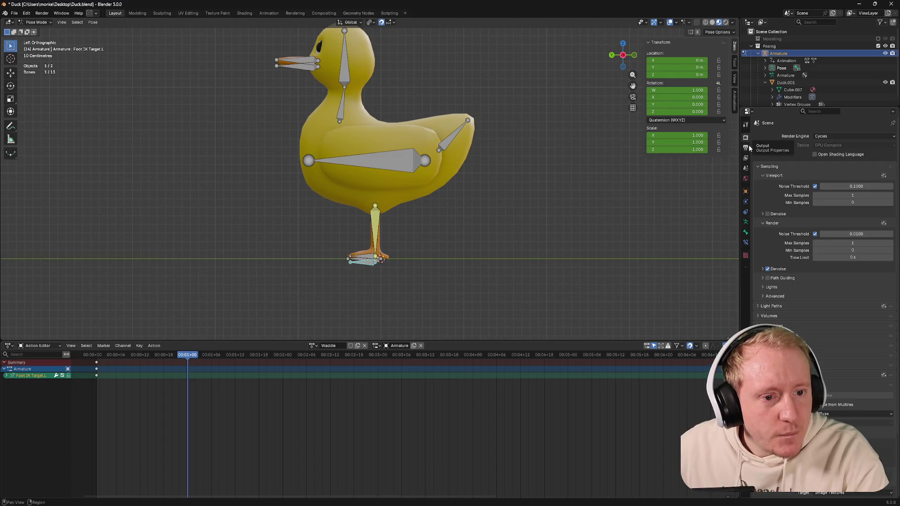
Step: Browse the Output, World, Scene and View Layer settings, returning to Output
{"action": "left_click", "coordinate": [747, 147]}
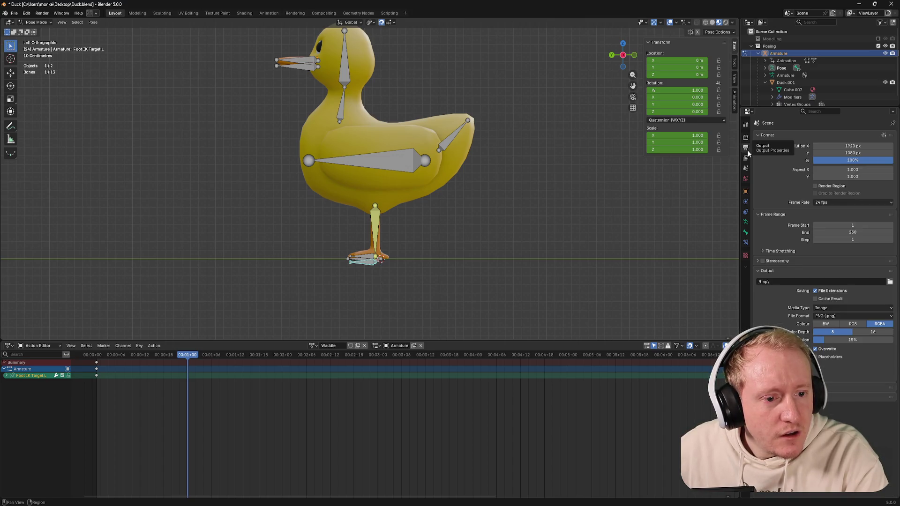
{"action": "left_click", "coordinate": [747, 177]}
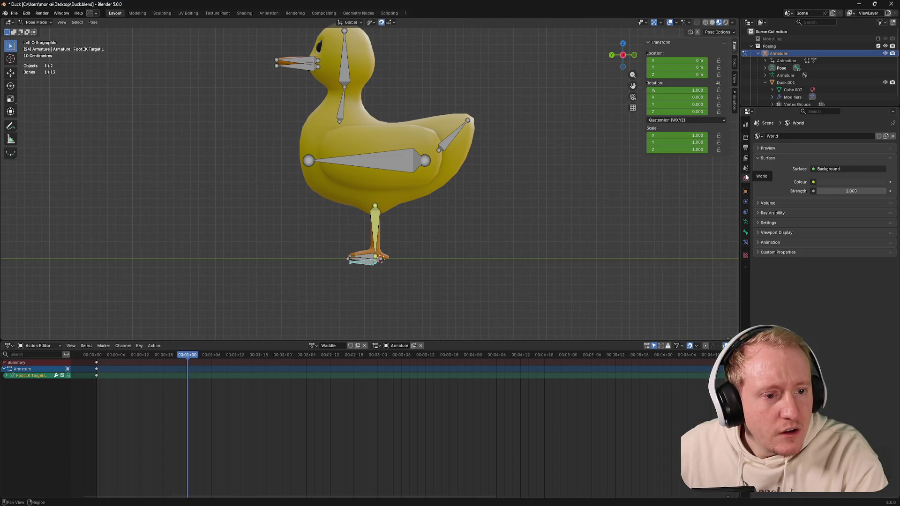
{"action": "left_click", "coordinate": [746, 169]}
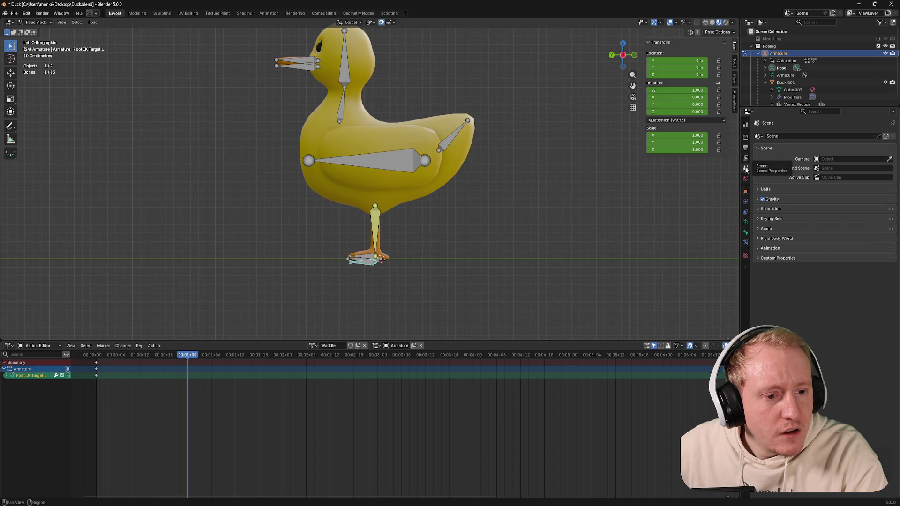
{"action": "left_click", "coordinate": [767, 189]}
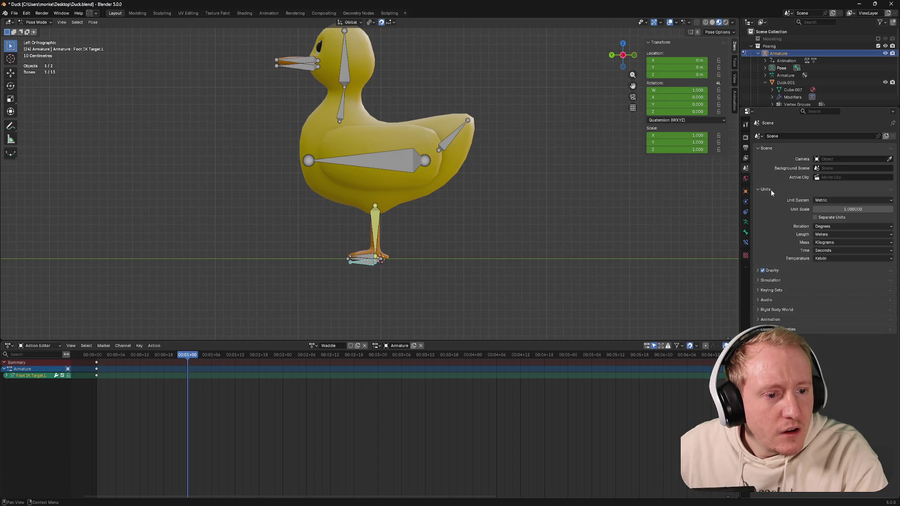
{"action": "left_click", "coordinate": [772, 319]}
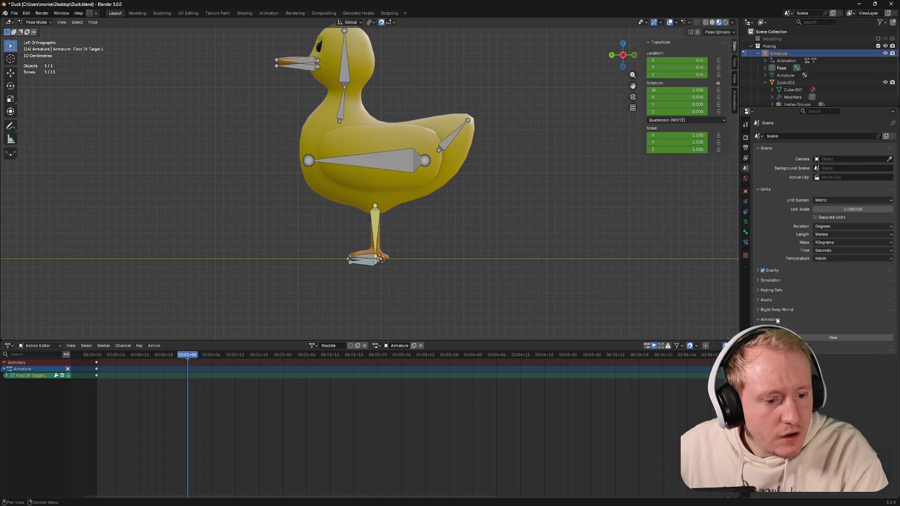
{"action": "left_click", "coordinate": [746, 159]}
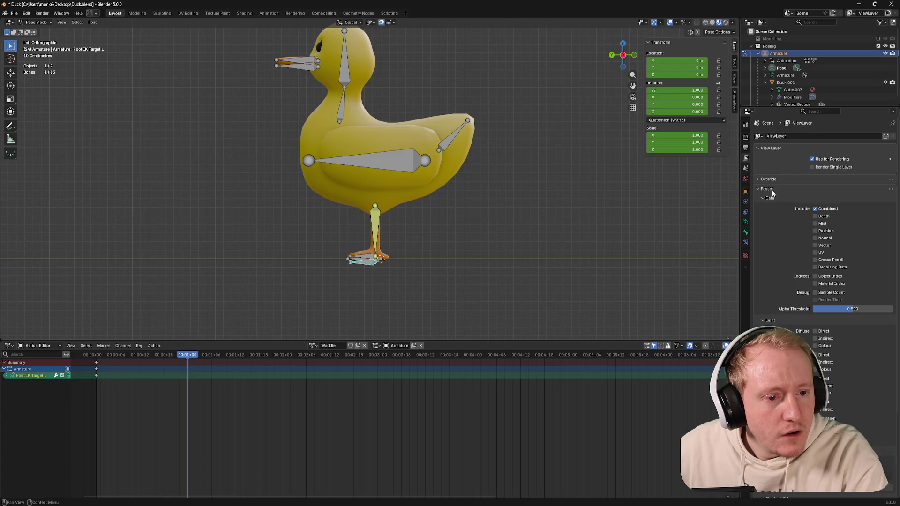
{"action": "scroll", "coordinate": [761, 177], "scroll_direction": "down", "scroll_amount": 1}
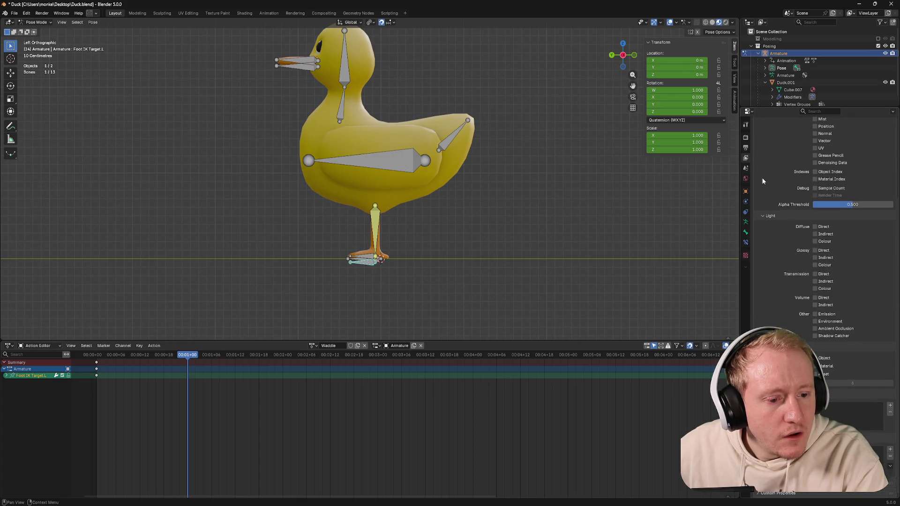
{"action": "left_click", "coordinate": [746, 149]}
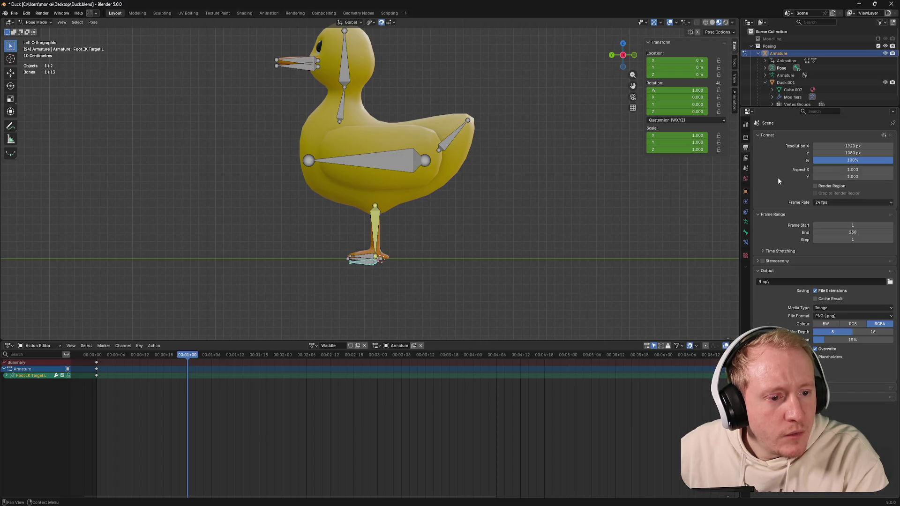
Step: Open the Frame Range End field (250) for editing
{"action": "double_click", "coordinate": [858, 234]}
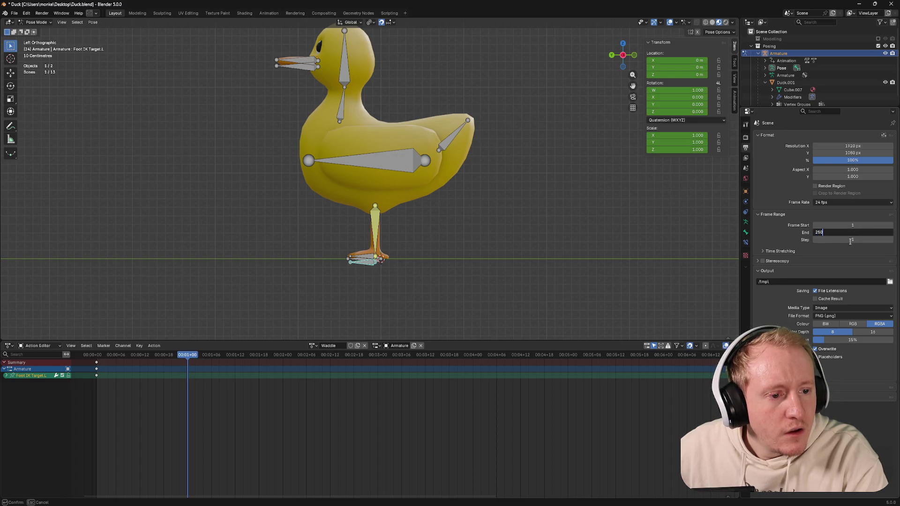
{"action": "key", "text": "Return"}
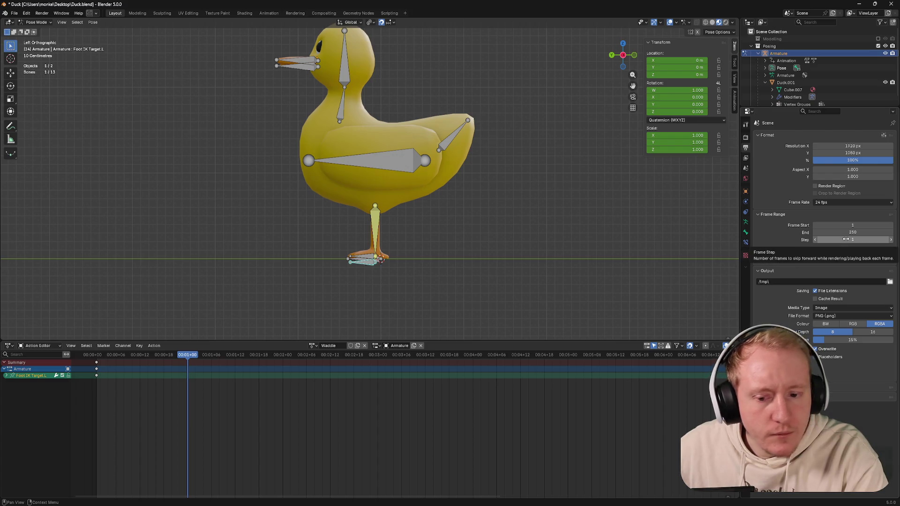
{"action": "right_click", "coordinate": [847, 239]}
{"action": "left_click", "coordinate": [778, 238]}
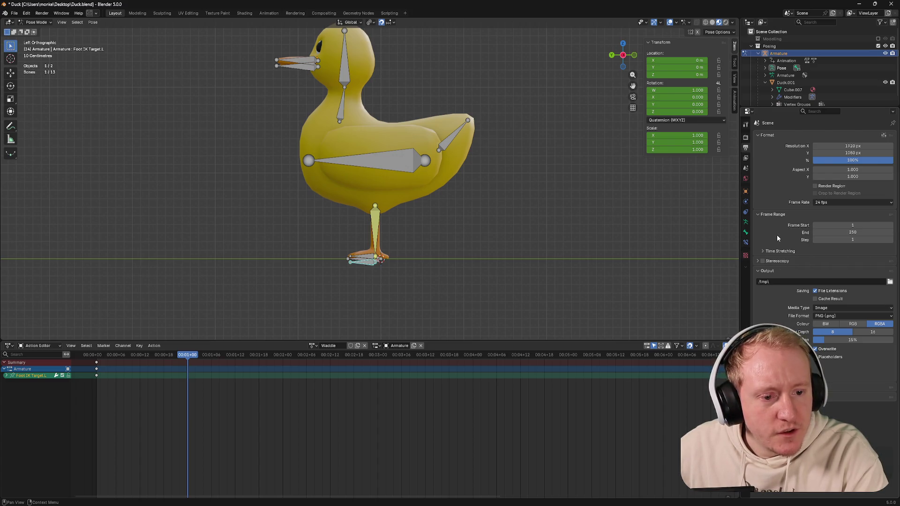
{"action": "double_click", "coordinate": [857, 232]}
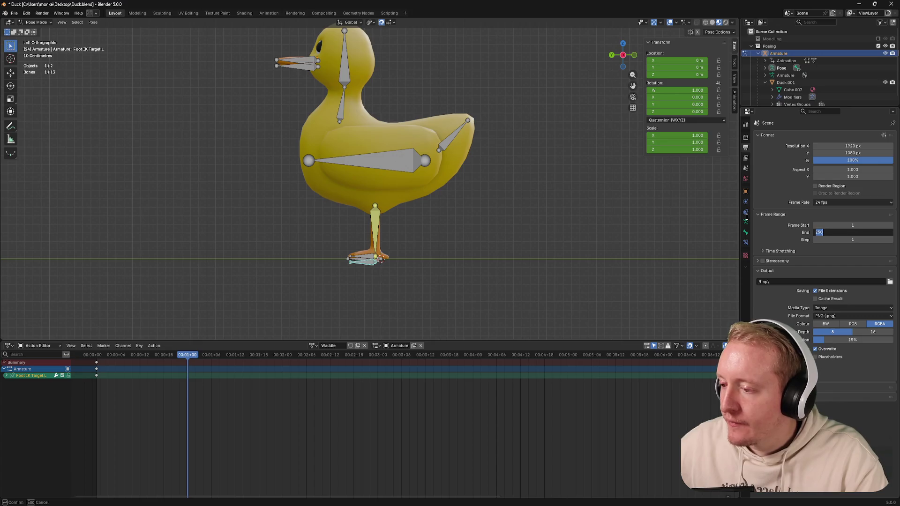
Step: Confirm the end frame value and try a couple of rotations on the Foot.L bone
{"action": "key", "text": "Return"}
{"action": "key", "text": "r"}
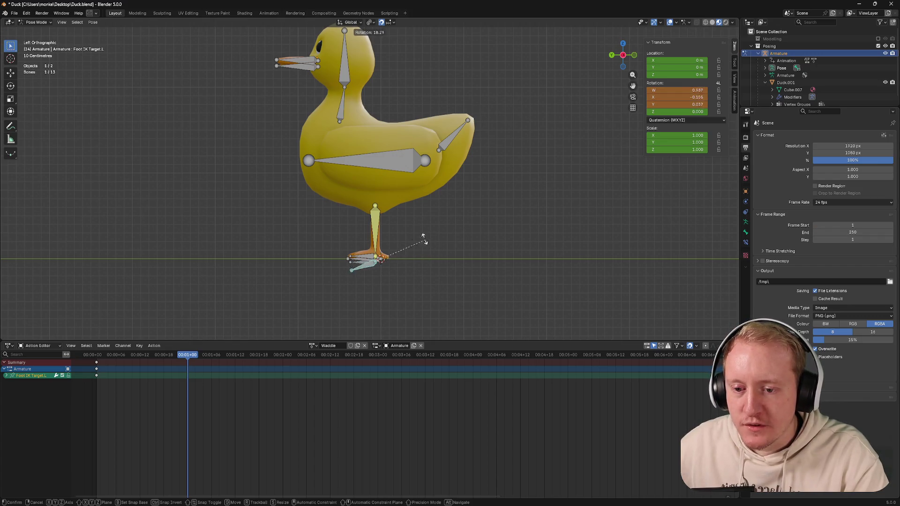
{"action": "left_click", "coordinate": [383, 226]}
{"action": "left_click", "coordinate": [364, 257]}
{"action": "key", "text": "r"}
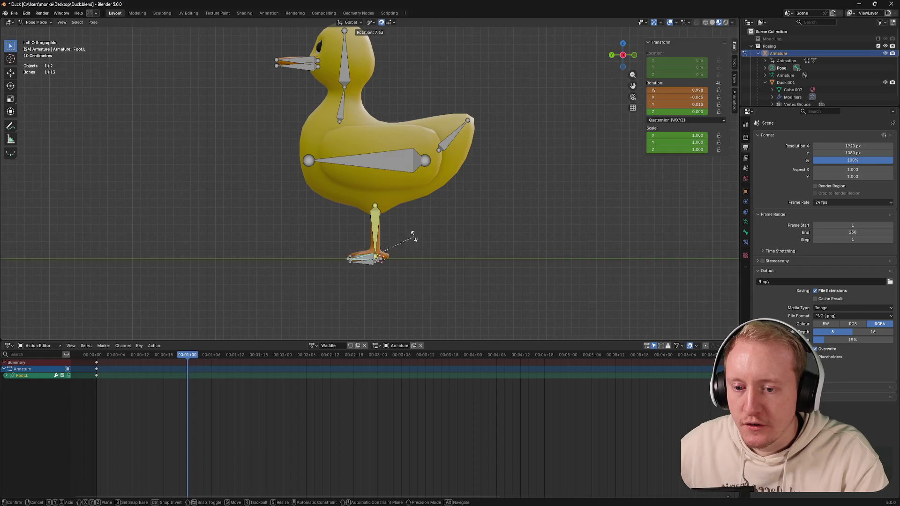
{"action": "left_click", "coordinate": [386, 228]}
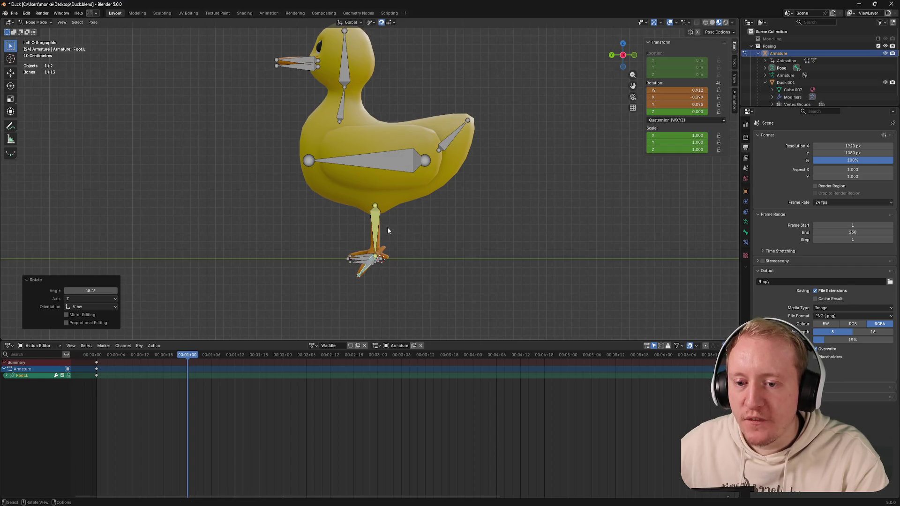
{"action": "middle_click_drag", "start_coordinate": [387, 227], "coordinate": [444, 239]}
Step: Try rotating and moving the Body bone, then orbit to face the duck's front
{"action": "left_click", "coordinate": [366, 164]}
{"action": "key", "text": "r"}
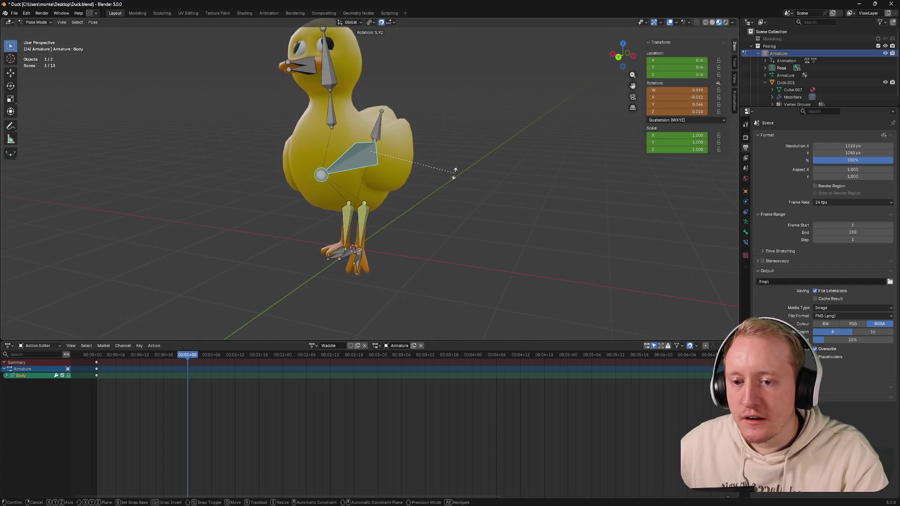
{"action": "left_click", "coordinate": [436, 189]}
{"action": "key", "text": "g"}
{"action": "left_click", "coordinate": [410, 184]}
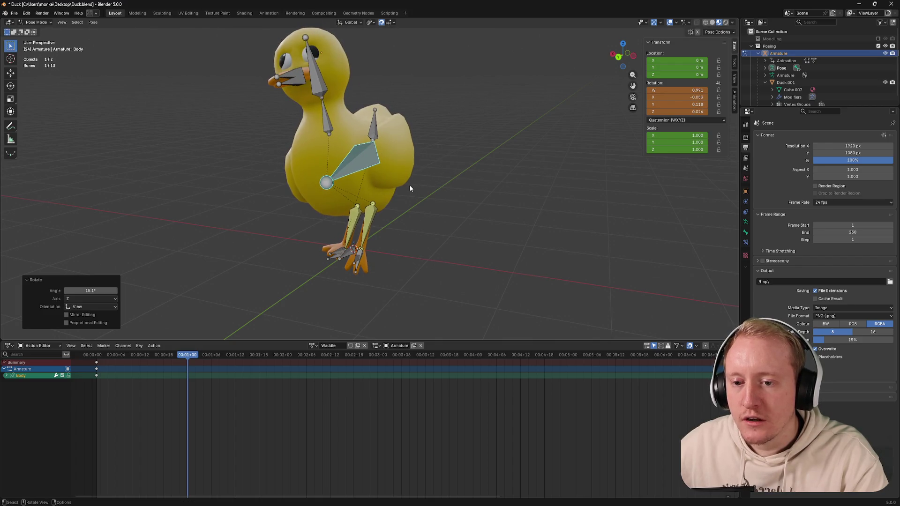
{"action": "middle_click_drag", "start_coordinate": [410, 184], "coordinate": [425, 176]}
Step: Test-move the left foot's IK target freely and along global X from several view angles
{"action": "left_click", "coordinate": [359, 269]}
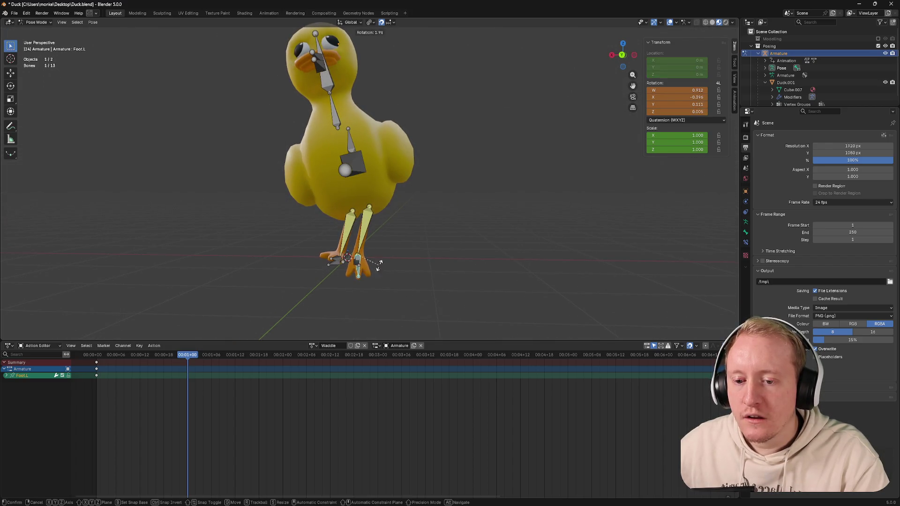
{"action": "left_click", "coordinate": [357, 261]}
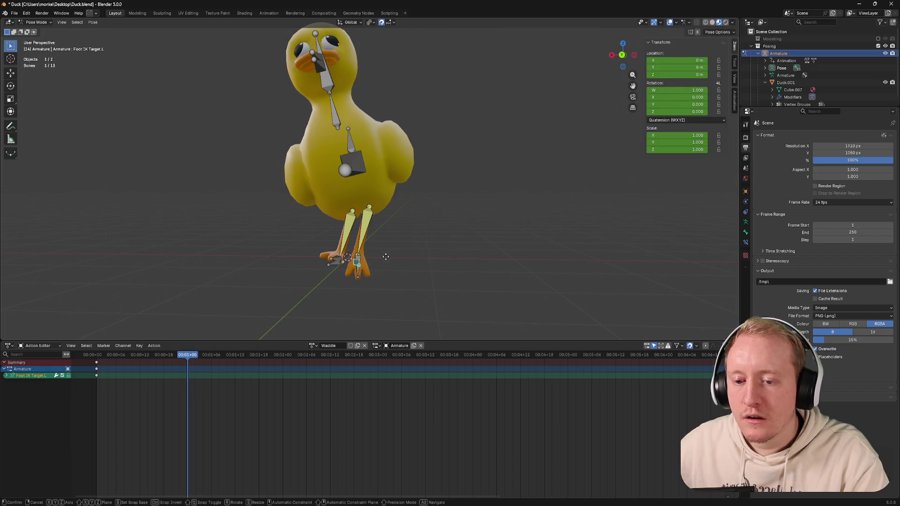
{"action": "key", "text": "g"}
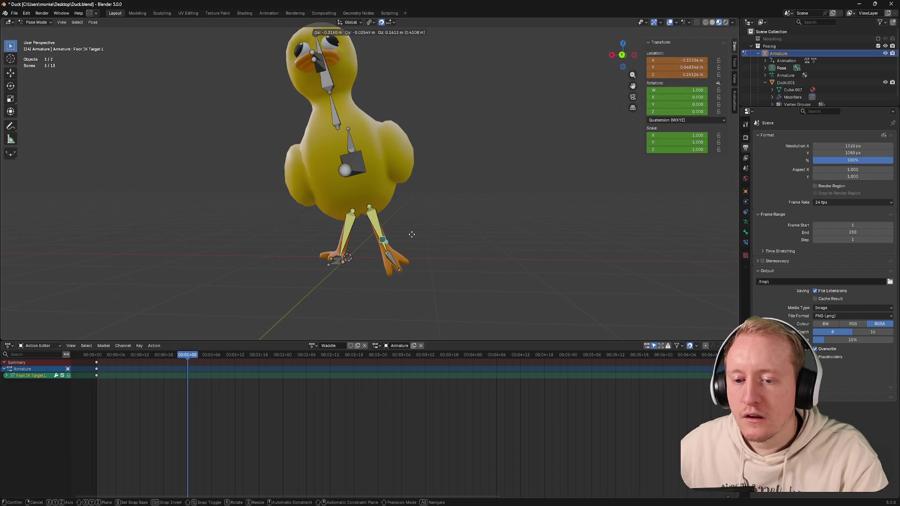
{"action": "left_click", "coordinate": [408, 242]}
{"action": "middle_click_drag", "start_coordinate": [407, 242], "coordinate": [327, 240]}
{"action": "key", "text": "g"}
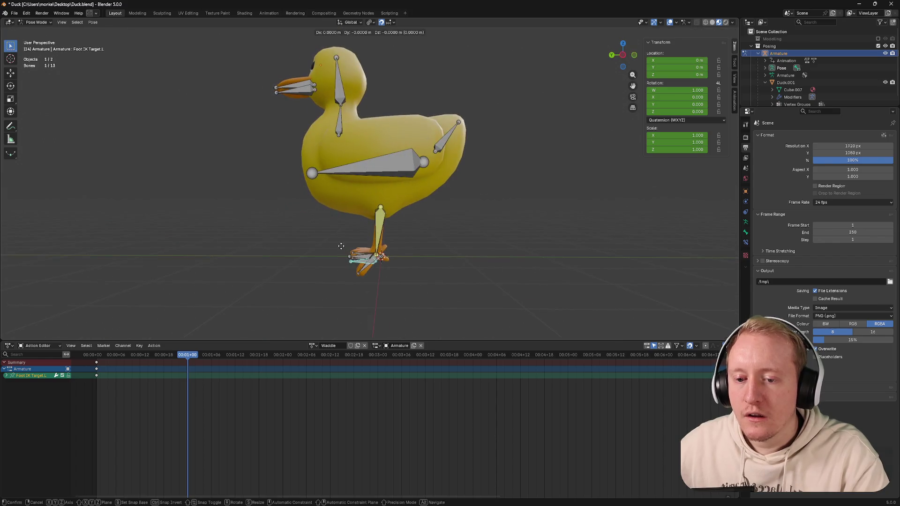
{"action": "left_click", "coordinate": [343, 239]}
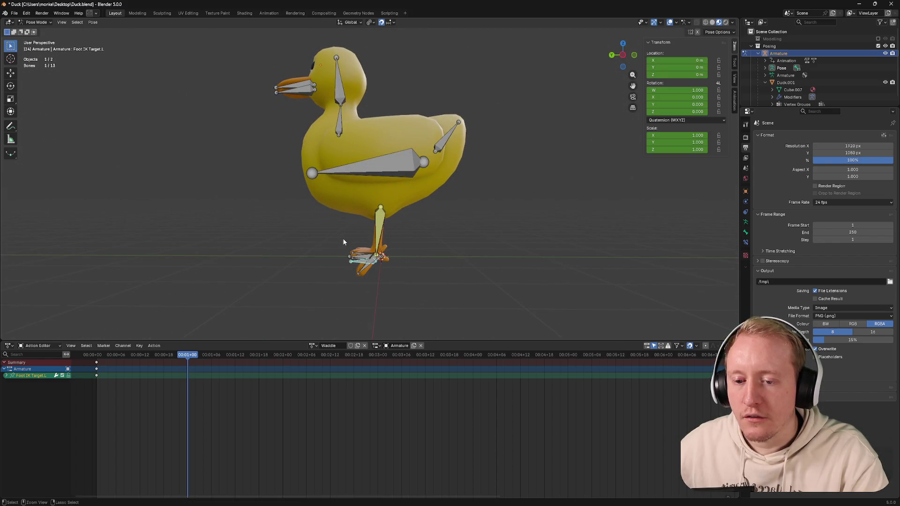
{"action": "middle_click_drag", "start_coordinate": [342, 238], "coordinate": [410, 233]}
{"action": "key", "text": "g"}
{"action": "key", "text": "x"}
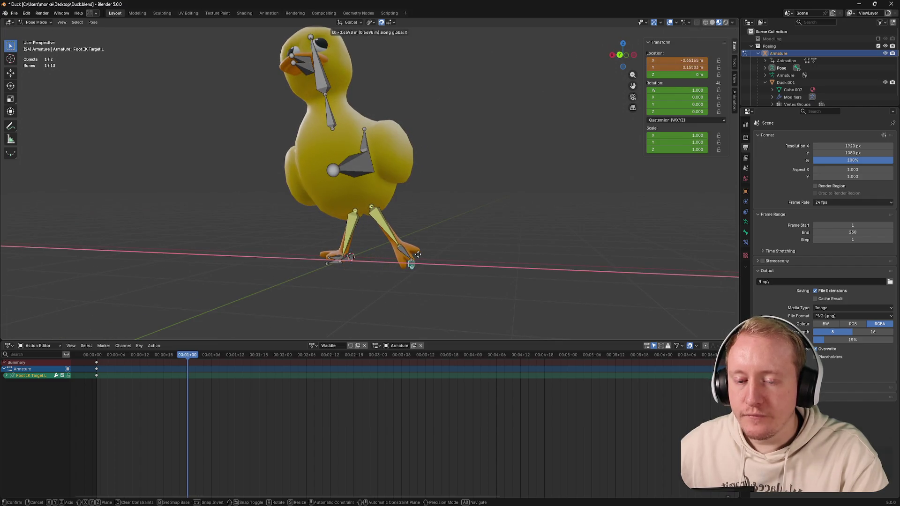
{"action": "left_click", "coordinate": [419, 255]}
{"action": "mouse_move", "coordinate": [395, 247]}
{"action": "middle_mouse_down"}
{"action": "mouse_move", "coordinate": [331, 265]}
{"action": "mouse_move", "coordinate": [386, 261]}
{"action": "mouse_move", "coordinate": [252, 247]}
{"action": "mouse_move", "coordinate": [267, 269]}
{"action": "middle_mouse_up"}
{"action": "scroll", "coordinate": [387, 261], "scroll_direction": "up", "scroll_amount": 3}
Step: Trial a vertical G Z move and a free move on the Body bone, cancelling both to keep the rest pose
{"action": "left_click", "coordinate": [383, 254]}
{"action": "left_click", "coordinate": [399, 171]}
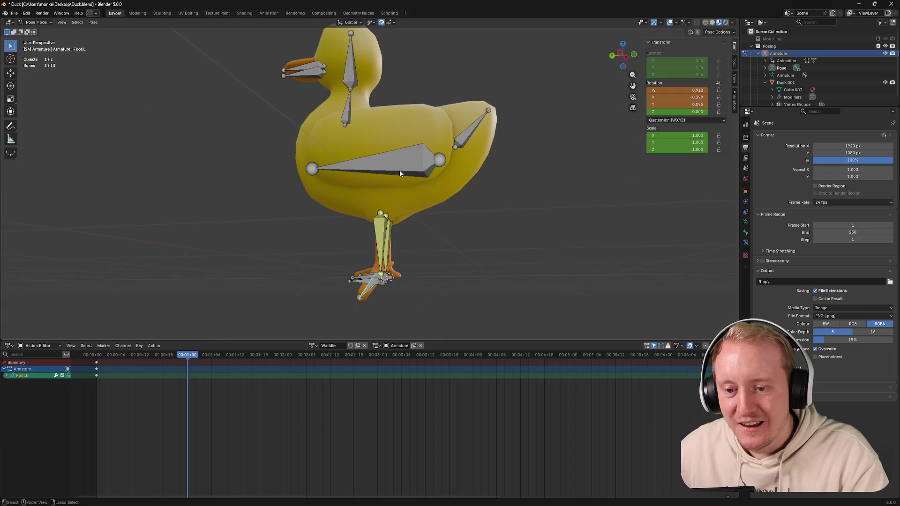
{"action": "key", "text": "g"}
{"action": "key", "text": "z"}
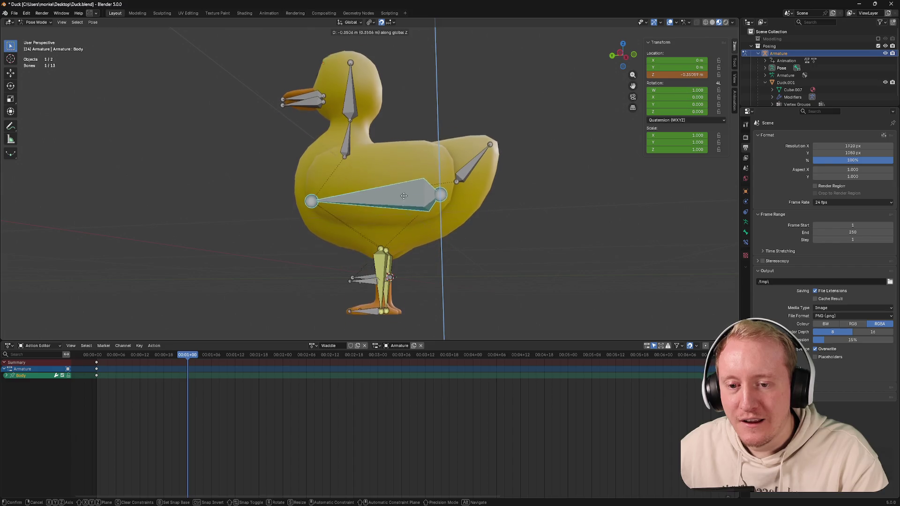
{"action": "right_click", "coordinate": [404, 218]}
{"action": "middle_click_drag", "start_coordinate": [402, 178], "coordinate": [392, 218]}
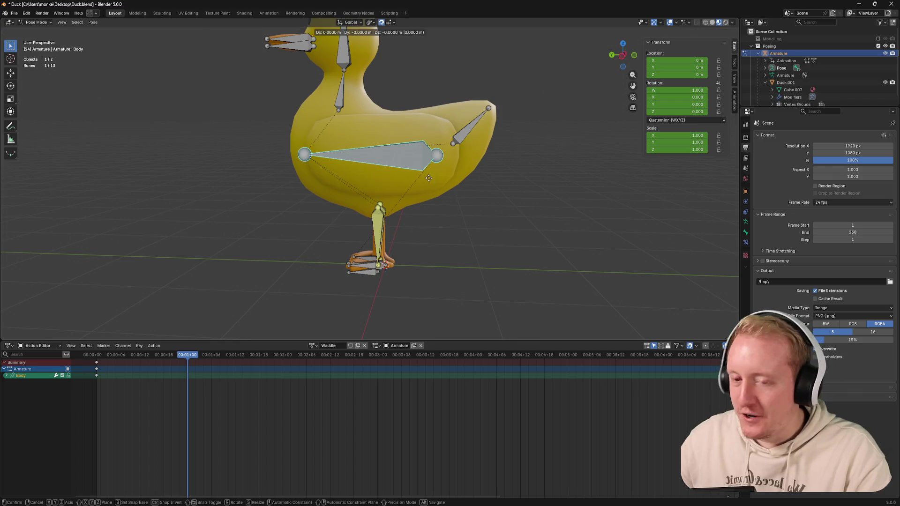
{"action": "key", "text": "g"}
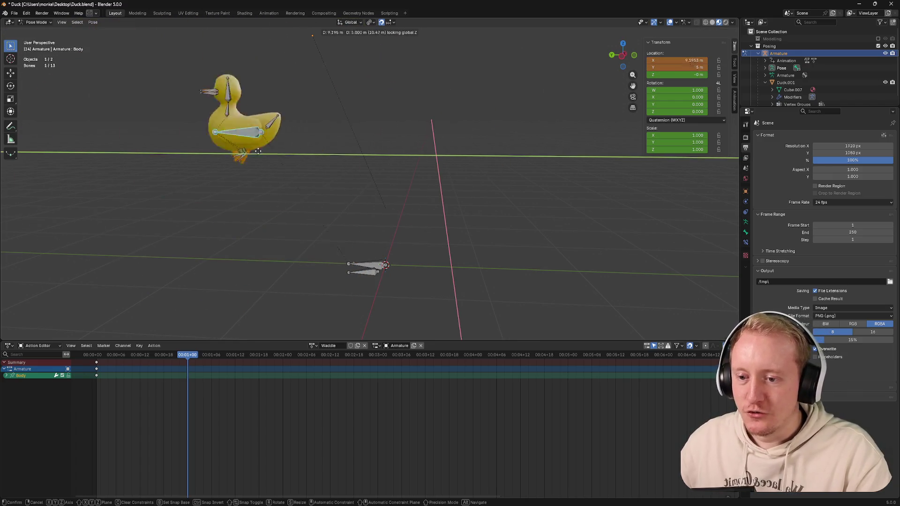
{"action": "right_click", "coordinate": [410, 168]}
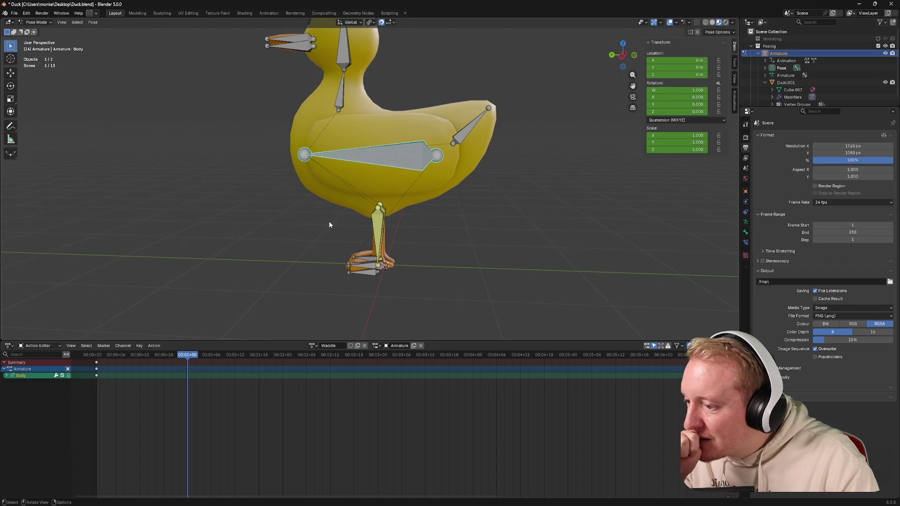
{"action": "mouse_move", "coordinate": [333, 209]}
{"action": "middle_mouse_down"}
{"action": "mouse_move", "coordinate": [408, 204]}
{"action": "mouse_move", "coordinate": [416, 190]}
{"action": "mouse_move", "coordinate": [384, 232]}
{"action": "mouse_move", "coordinate": [423, 208]}
{"action": "middle_mouse_up"}
Step: Save Duck.blend with Ctrl+S, then inspect the Foot IK Target.L and Leg Upper.L bones from a low angle
{"action": "key", "text": "ctrl+s"}
{"action": "left_click", "coordinate": [378, 254]}
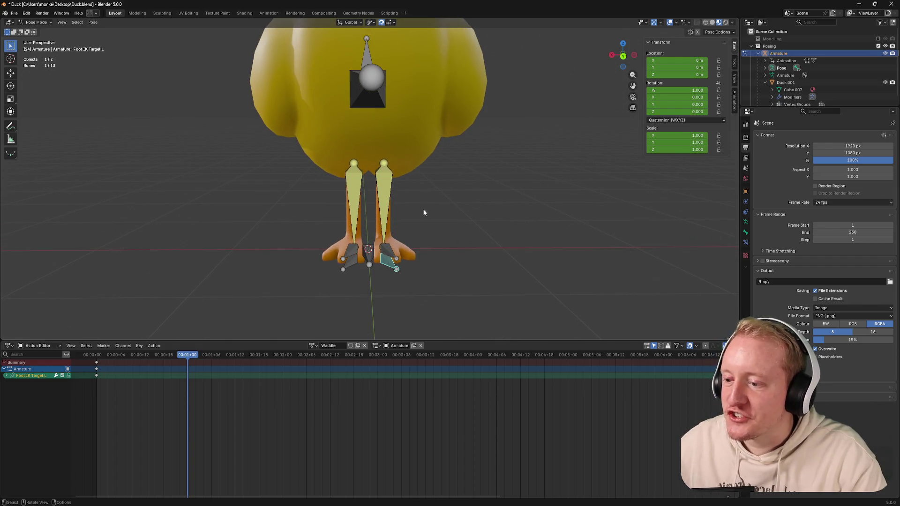
{"action": "mouse_move", "coordinate": [422, 209]}
{"action": "middle_mouse_down"}
{"action": "mouse_move", "coordinate": [400, 209]}
{"action": "mouse_move", "coordinate": [377, 277]}
{"action": "mouse_move", "coordinate": [379, 268]}
{"action": "middle_mouse_up"}
{"action": "left_click", "coordinate": [401, 209]}
{"action": "scroll", "coordinate": [402, 279], "scroll_direction": "down", "scroll_amount": 2}
{"action": "left_click", "coordinate": [376, 269]}
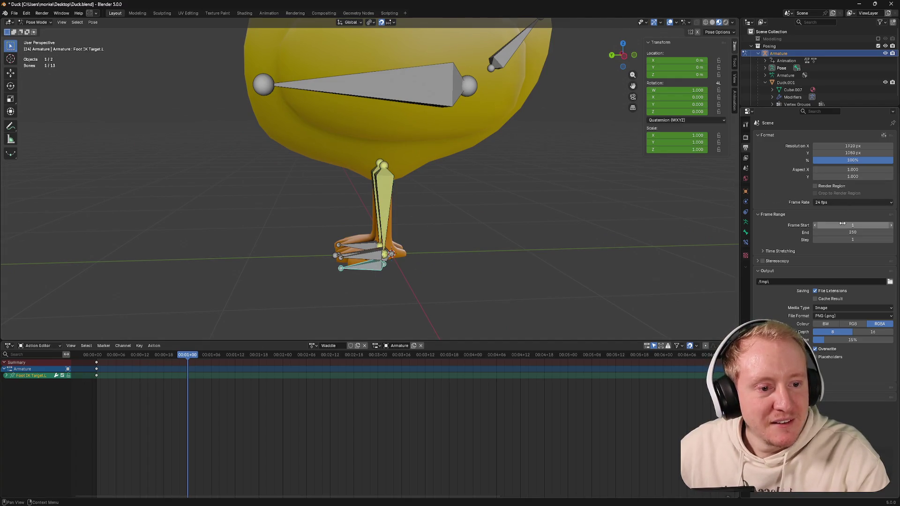
Step: Set the scene frame rate to 60 fps in Output Properties and scrub the timeline to check timing
{"action": "left_click", "coordinate": [833, 203]}
{"action": "left_click", "coordinate": [831, 285]}
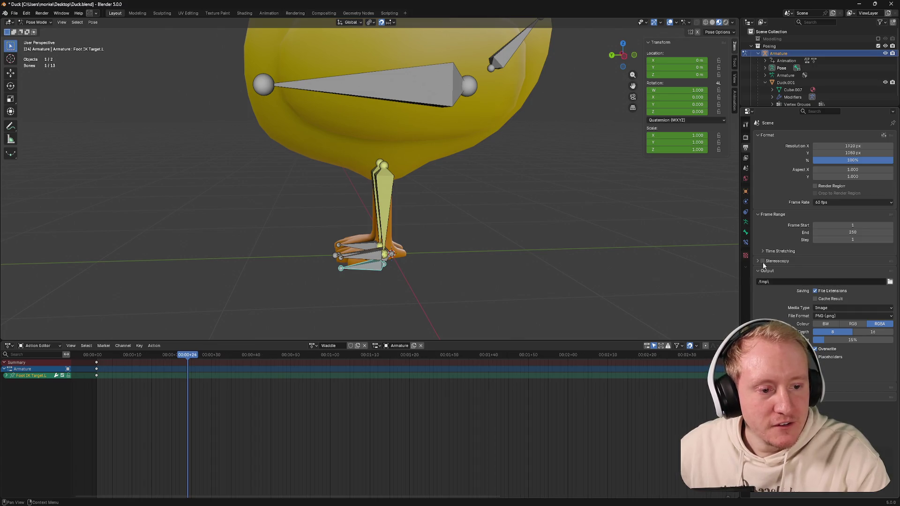
{"action": "left_click", "coordinate": [837, 204]}
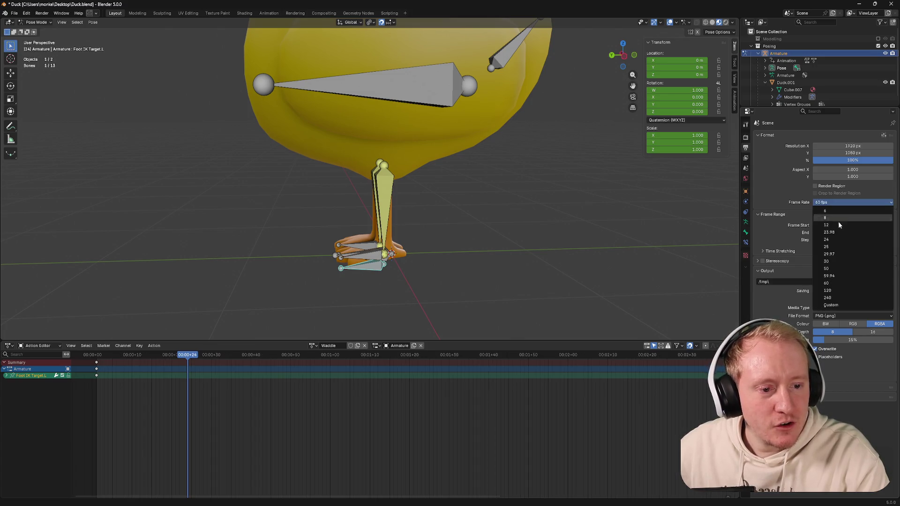
{"action": "left_click", "coordinate": [831, 284]}
{"action": "mouse_move", "coordinate": [113, 355]}
{"action": "left_mouse_down"}
{"action": "mouse_move", "coordinate": [331, 357]}
{"action": "mouse_move", "coordinate": [216, 363]}
{"action": "left_mouse_up"}
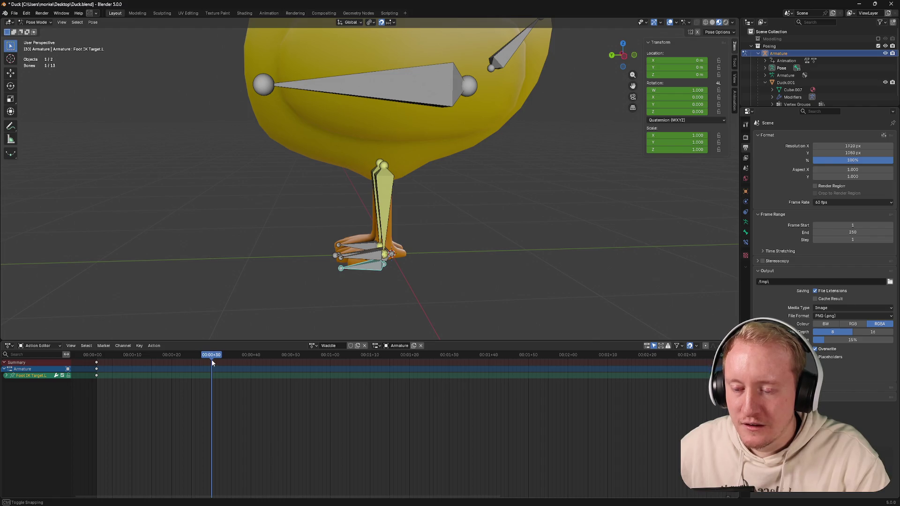
{"action": "mouse_move", "coordinate": [364, 269]}
{"action": "middle_mouse_down"}
{"action": "mouse_move", "coordinate": [430, 250]}
{"action": "mouse_move", "coordinate": [368, 274]}
{"action": "mouse_move", "coordinate": [375, 256]}
{"action": "mouse_move", "coordinate": [391, 254]}
{"action": "middle_mouse_up"}
{"action": "scroll", "coordinate": [367, 275], "scroll_direction": "up", "scroll_amount": 2}
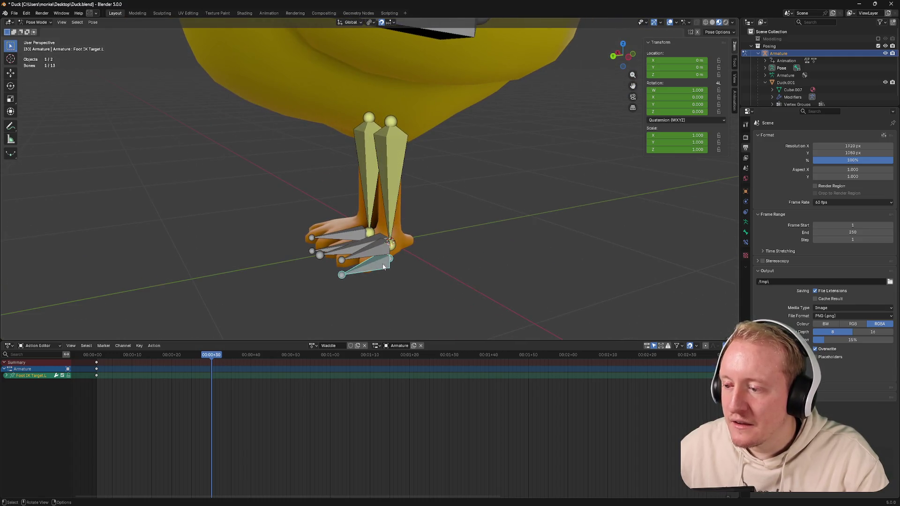
Step: Change the frame rate to 30 fps and scrub around the one-second mark to verify
{"action": "left_click", "coordinate": [851, 202]}
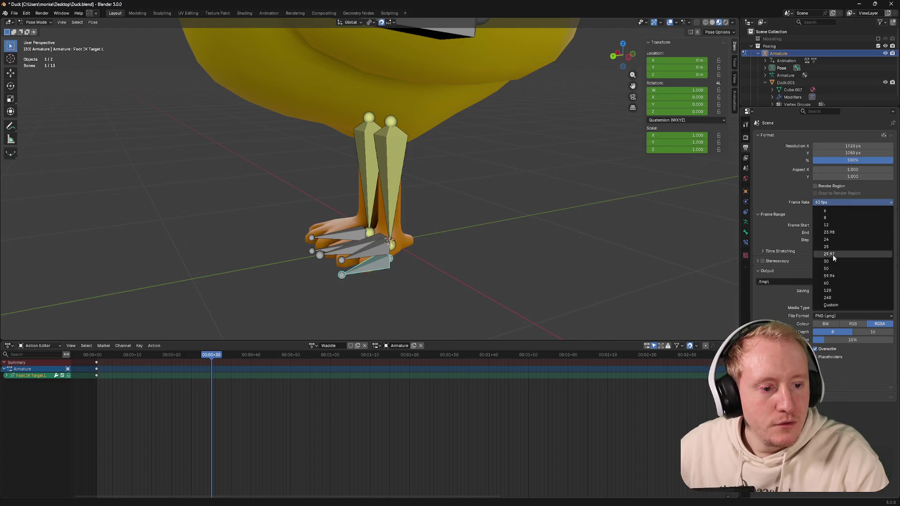
{"action": "left_click", "coordinate": [833, 262]}
{"action": "left_click_drag", "start_coordinate": [213, 356], "coordinate": [150, 357]}
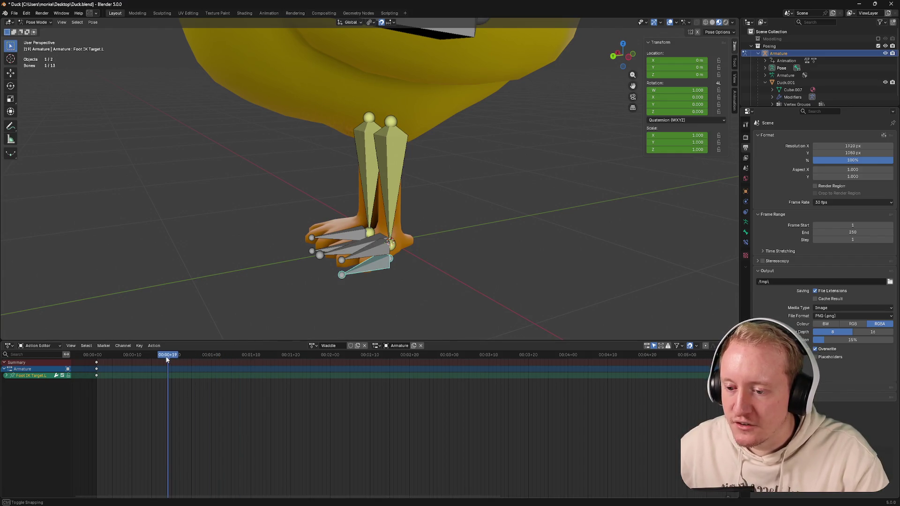
{"action": "mouse_move", "coordinate": [373, 266]}
{"action": "middle_mouse_down"}
{"action": "mouse_move", "coordinate": [408, 248]}
{"action": "mouse_move", "coordinate": [372, 264]}
{"action": "mouse_move", "coordinate": [341, 262]}
{"action": "middle_mouse_up"}
Step: Rotate Foot.L, switch to Back Orthographic view and step the left foot IK target out sideways along X
{"action": "left_click", "coordinate": [355, 256]}
{"action": "key", "text": "r"}
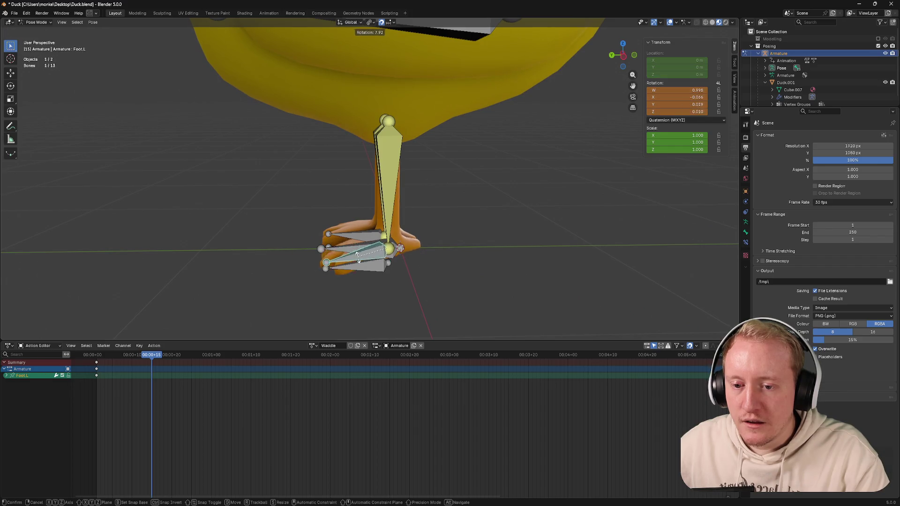
{"action": "left_click", "coordinate": [380, 271]}
{"action": "scroll", "coordinate": [409, 256], "scroll_direction": "down", "scroll_amount": 3}
{"action": "middle_click_drag", "start_coordinate": [379, 268], "coordinate": [422, 240]}
{"action": "left_click", "coordinate": [622, 55]}
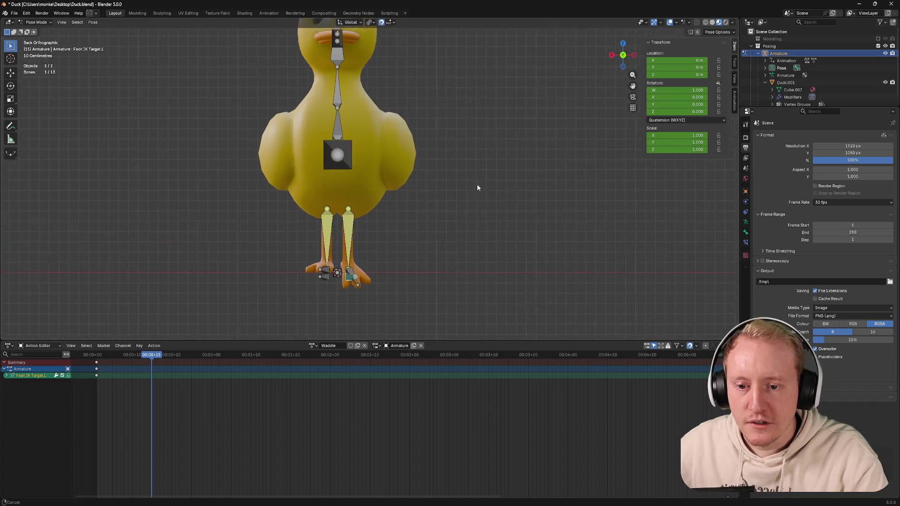
{"action": "key", "text": "r"}
{"action": "right_click", "coordinate": [389, 269]}
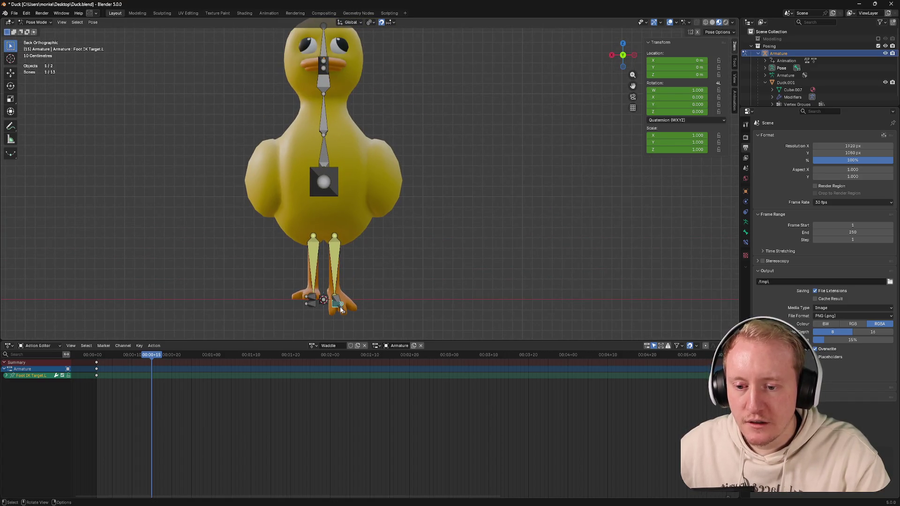
{"action": "key", "text": "g"}
{"action": "key", "text": "x"}
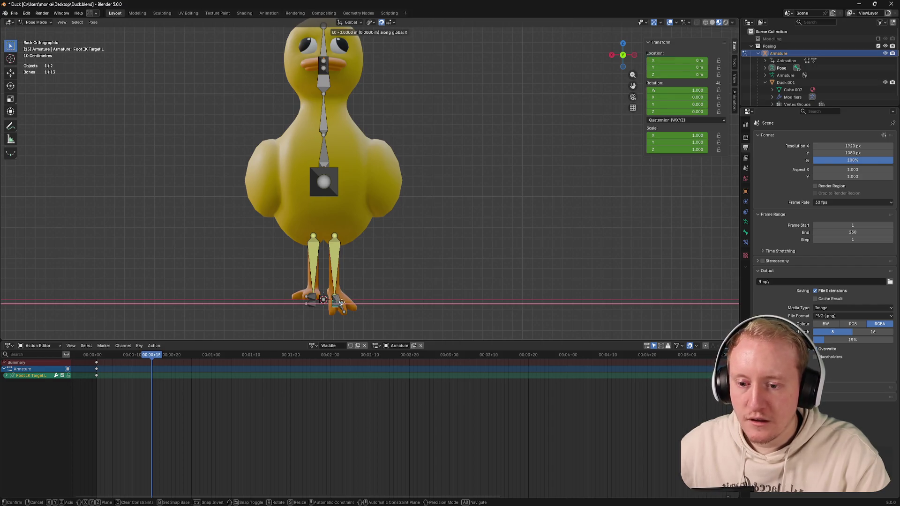
{"action": "left_click", "coordinate": [361, 303]}
Step: Tilt the Body bone about Y and shift it sideways along X toward the stepped foot
{"action": "left_click", "coordinate": [323, 182]}
{"action": "key", "text": "r"}
{"action": "key", "text": "y"}
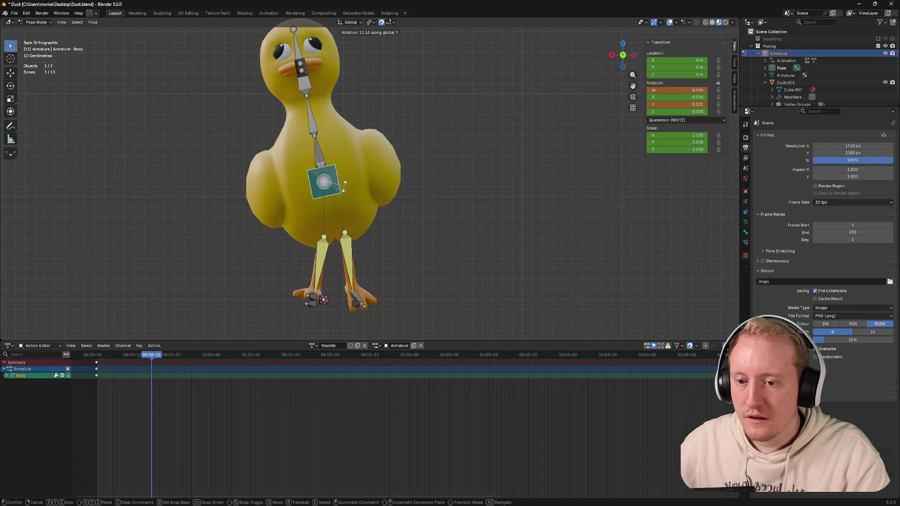
{"action": "left_click", "coordinate": [344, 185]}
{"action": "key", "text": "g"}
{"action": "key", "text": "x"}
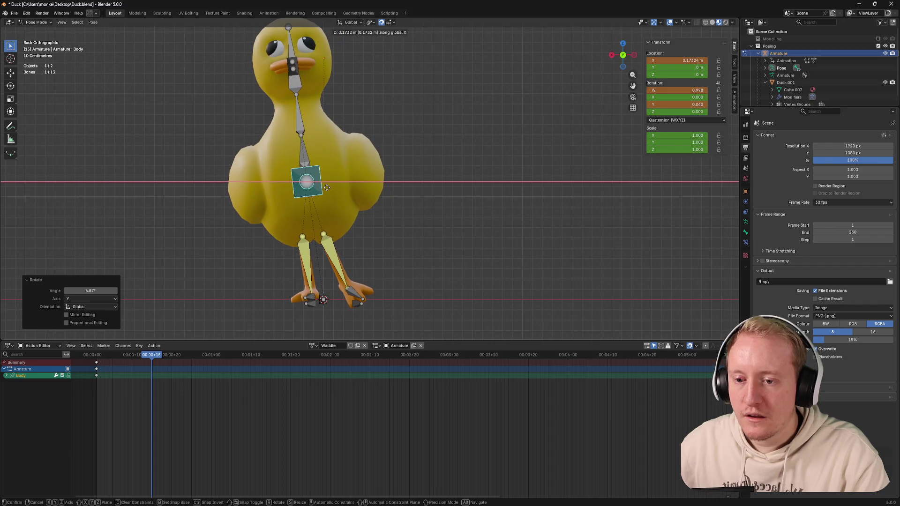
{"action": "left_click", "coordinate": [327, 188]}
Step: Adjust the left foot IK target's height with G Z and its sideways position with G X
{"action": "left_click", "coordinate": [356, 304]}
{"action": "key", "text": "g"}
{"action": "key", "text": "z"}
{"action": "left_click", "coordinate": [358, 292]}
{"action": "key", "text": "g"}
{"action": "key", "text": "x"}
{"action": "left_click", "coordinate": [365, 292]}
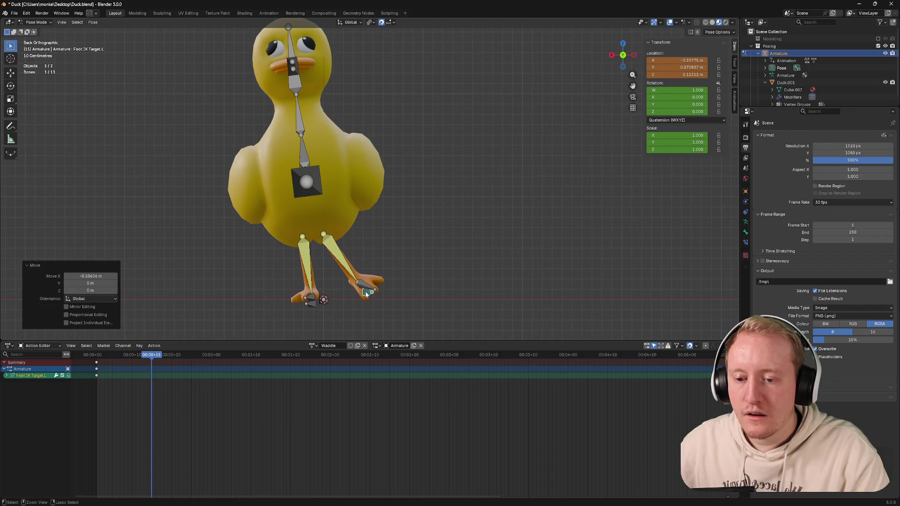
Step: Rotate the Body bone by 4.55°, select Foot IK Target.R and check the pose from side and back views
{"action": "left_click", "coordinate": [308, 182]}
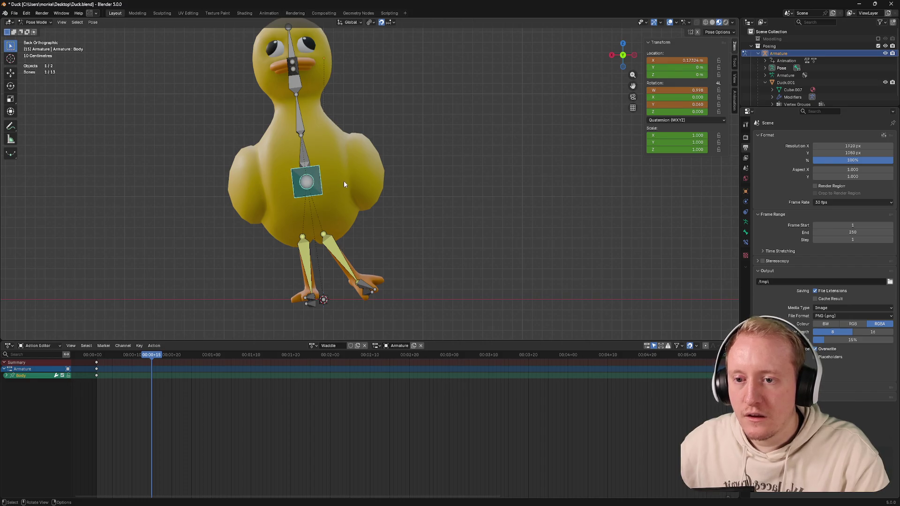
{"action": "key", "text": "r"}
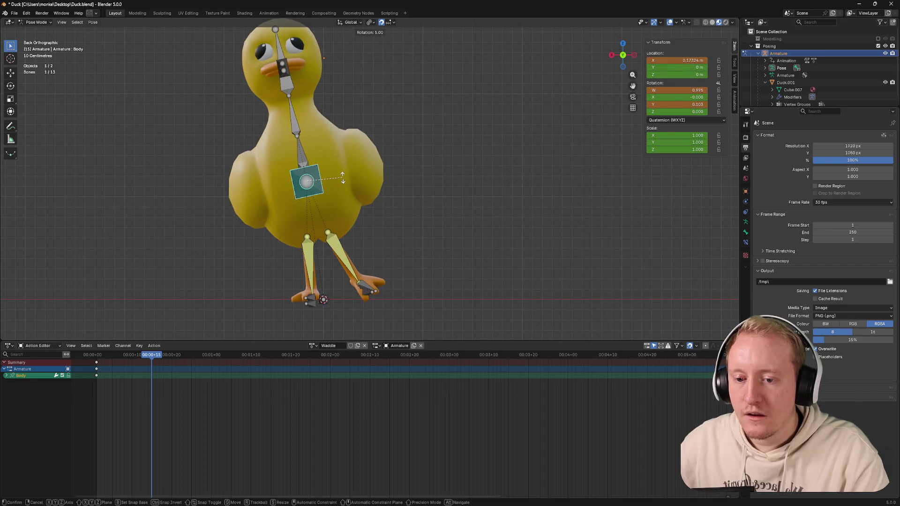
{"action": "left_click", "coordinate": [342, 181]}
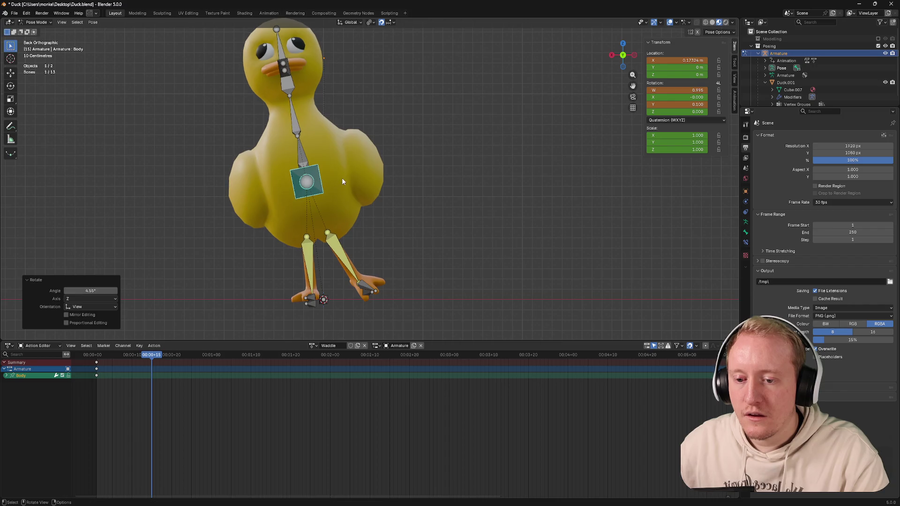
{"action": "left_click", "coordinate": [312, 302]}
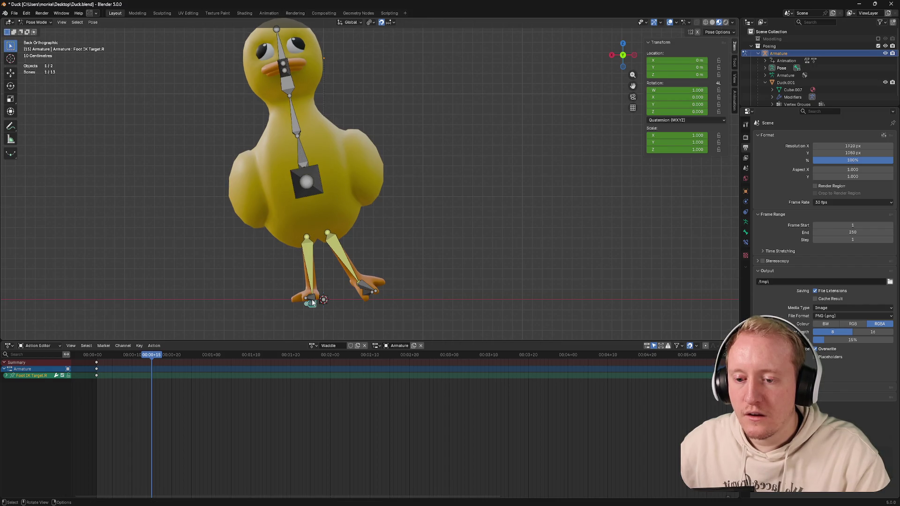
{"action": "mouse_move", "coordinate": [321, 302]}
{"action": "middle_mouse_down"}
{"action": "mouse_move", "coordinate": [247, 261]}
{"action": "mouse_move", "coordinate": [266, 260]}
{"action": "middle_mouse_up"}
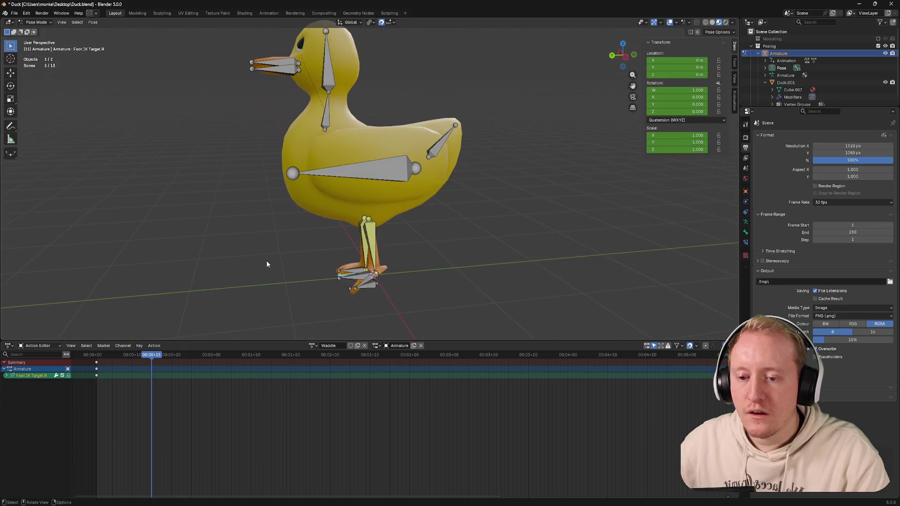
{"action": "left_click", "coordinate": [613, 56]}
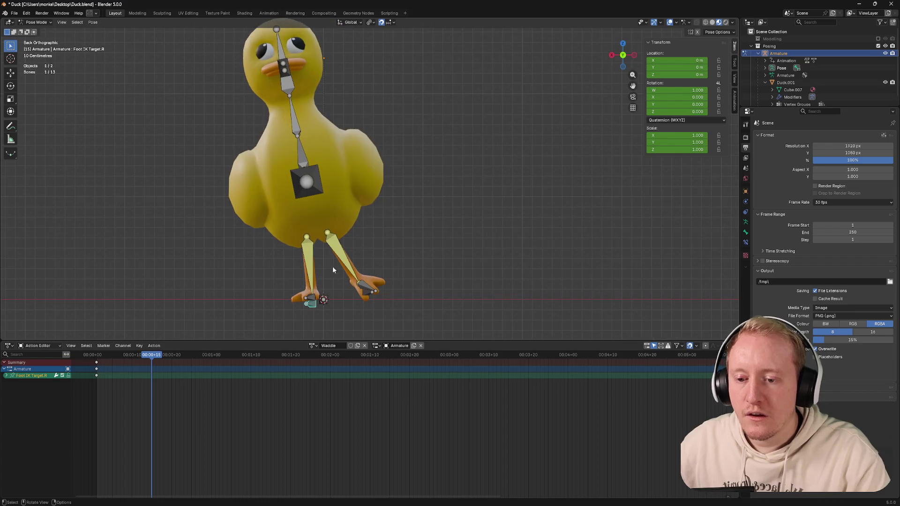
Step: In right-side view move the right foot IK target along Y and give Foot.R a first rotation
{"action": "left_click", "coordinate": [633, 55]}
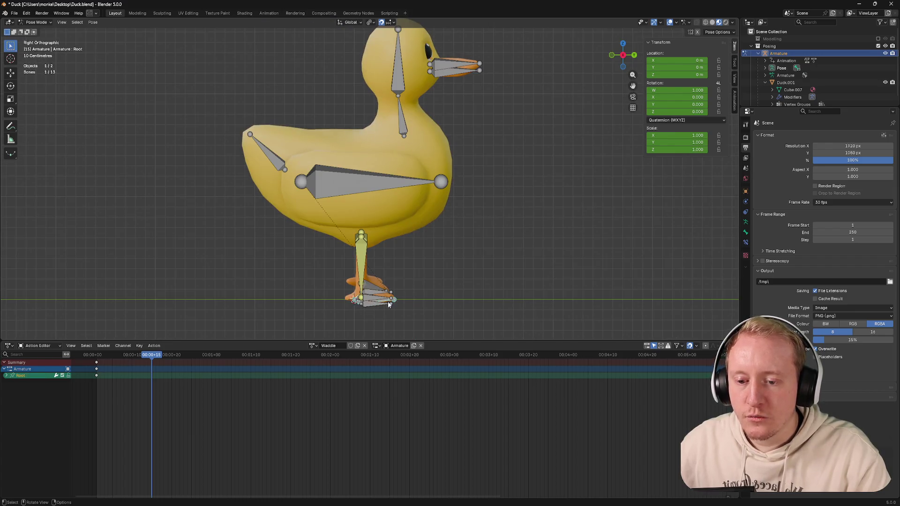
{"action": "key", "text": "g"}
{"action": "key", "text": "y"}
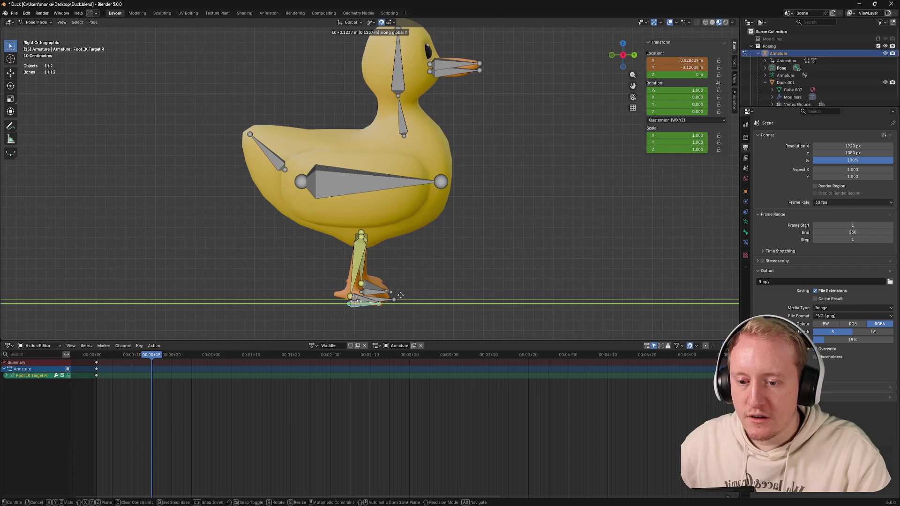
{"action": "left_click", "coordinate": [401, 299]}
{"action": "key", "text": "r"}
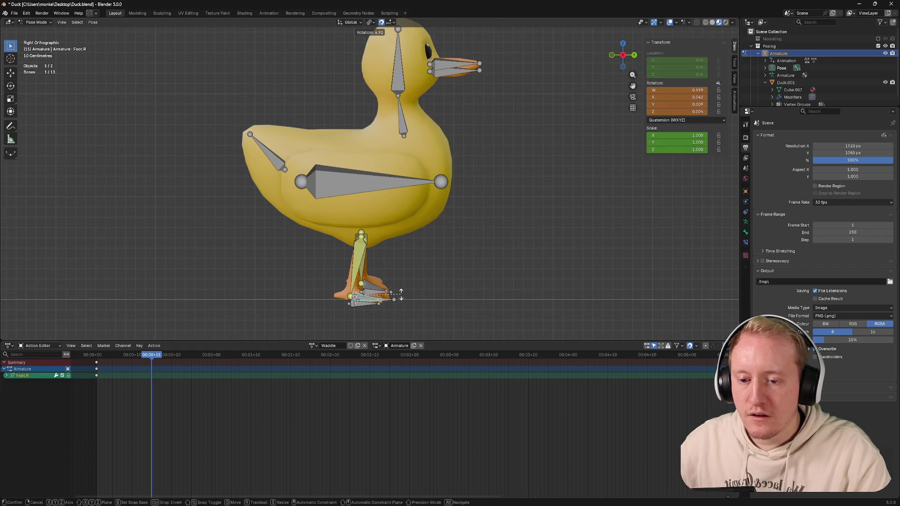
{"action": "left_click", "coordinate": [401, 291]}
{"action": "mouse_move", "coordinate": [400, 291]}
{"action": "middle_mouse_down"}
{"action": "mouse_move", "coordinate": [435, 253]}
{"action": "mouse_move", "coordinate": [426, 256]}
{"action": "middle_mouse_up"}
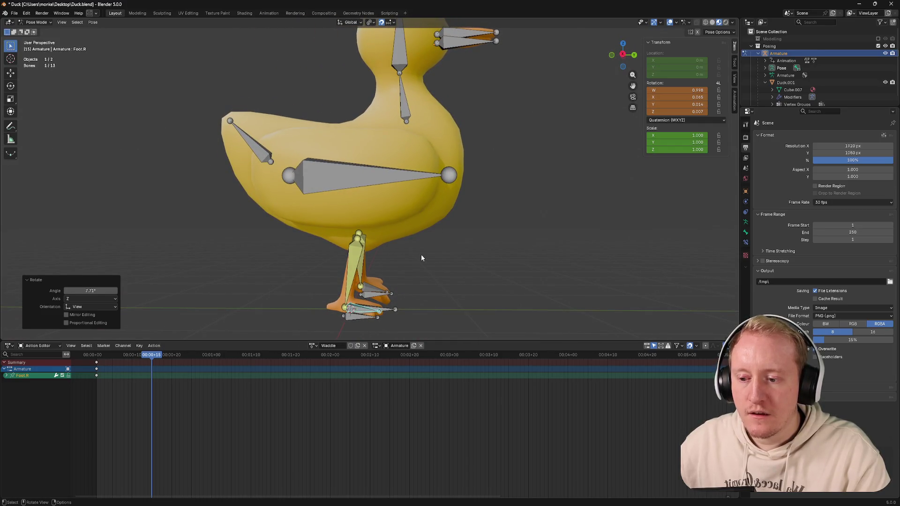
Step: Jump to the mid-stride frame and tilt Foot.R about five degrees around global X, then review the pose
{"action": "left_click_drag", "start_coordinate": [151, 354], "coordinate": [96, 355]}
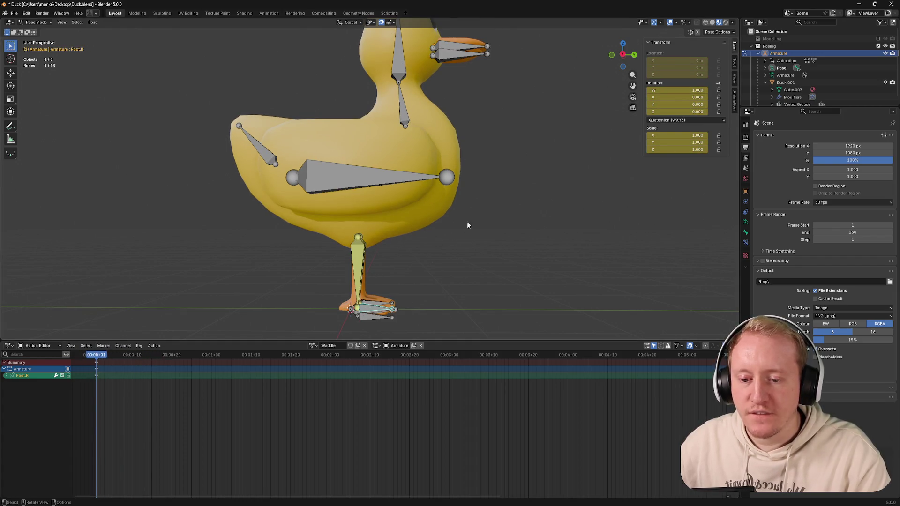
{"action": "key", "text": "Up"}
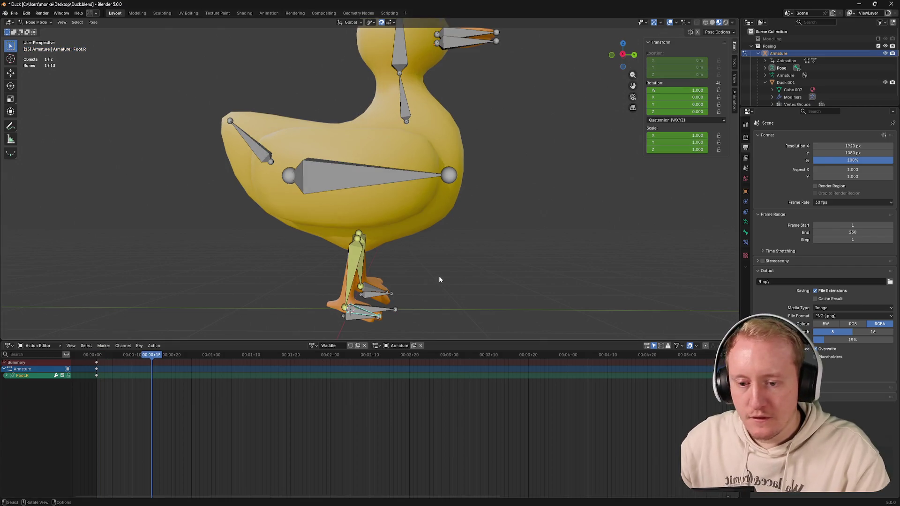
{"action": "mouse_move", "coordinate": [439, 275]}
{"action": "middle_mouse_down"}
{"action": "mouse_move", "coordinate": [428, 248]}
{"action": "mouse_move", "coordinate": [386, 302]}
{"action": "middle_mouse_up"}
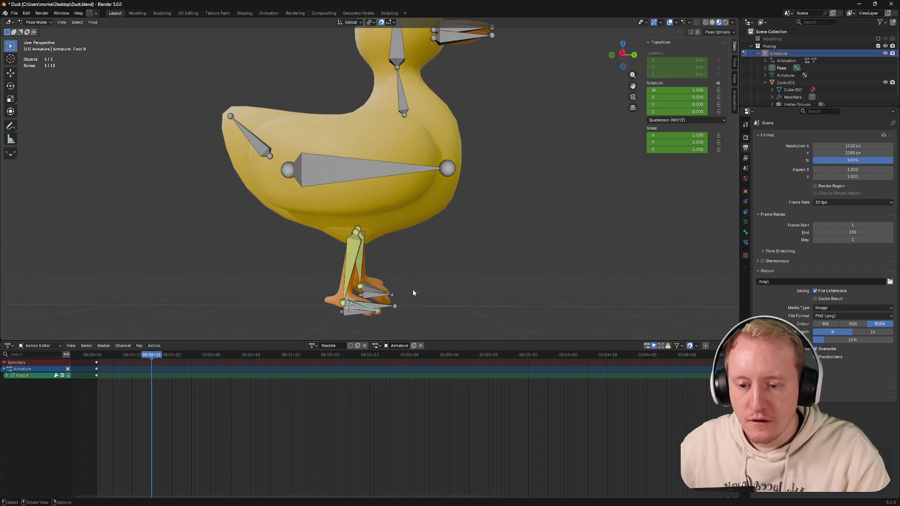
{"action": "key", "text": "KP_3"}
{"action": "key", "text": "r"}
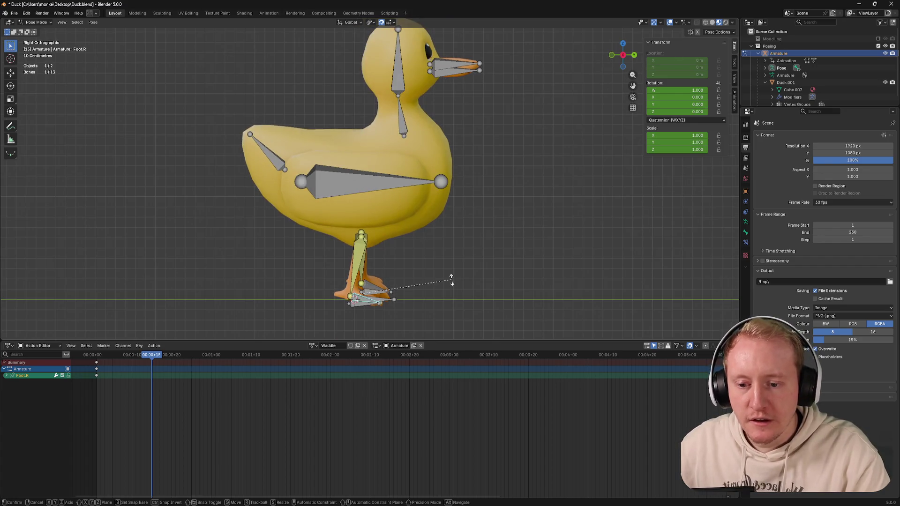
{"action": "left_click", "coordinate": [452, 279]}
{"action": "key", "text": "r"}
{"action": "key", "text": "x"}
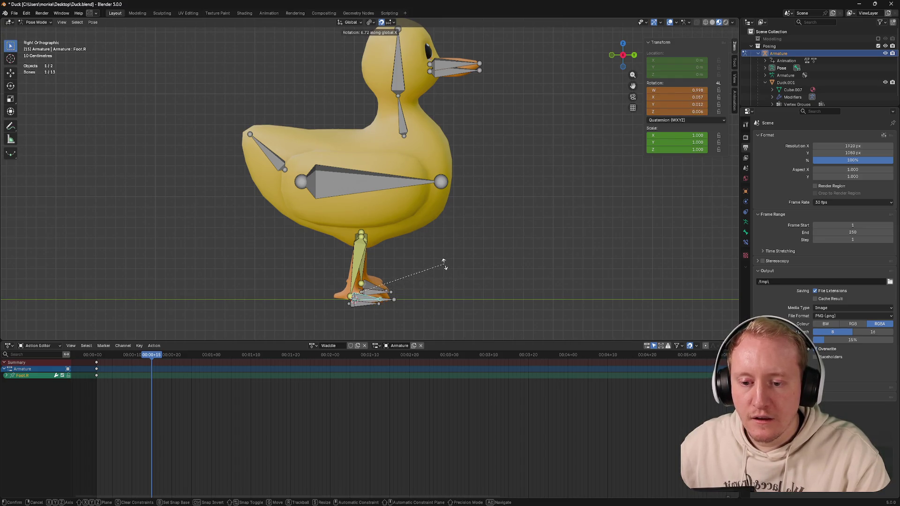
{"action": "left_click", "coordinate": [442, 264]}
{"action": "middle_click_drag", "start_coordinate": [448, 253], "coordinate": [366, 249]}
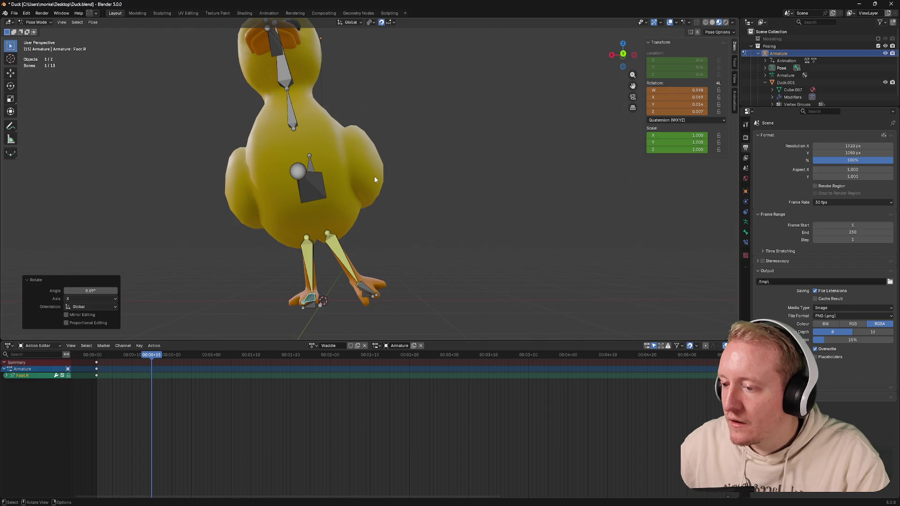
{"action": "mouse_move", "coordinate": [374, 176]}
{"action": "middle_mouse_down"}
{"action": "mouse_move", "coordinate": [398, 189]}
{"action": "mouse_move", "coordinate": [384, 190]}
{"action": "mouse_move", "coordinate": [442, 187]}
{"action": "middle_mouse_up"}
Step: Select Foot IK Target.L and begin moving it along the global Y axis
{"action": "left_click", "coordinate": [619, 53]}
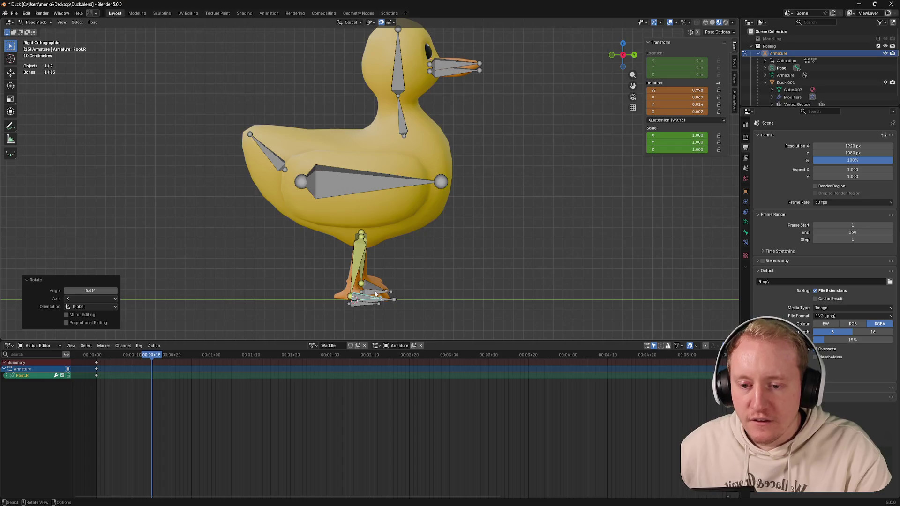
{"action": "left_click", "coordinate": [378, 296]}
{"action": "key", "text": "g"}
{"action": "key", "text": "x"}
{"action": "key", "text": "y"}
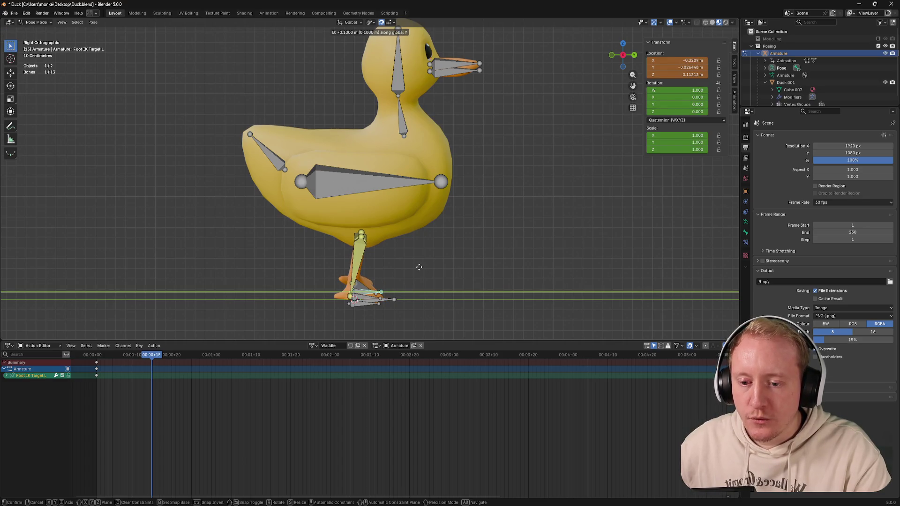
Step: Place the left foot target, nudge the Body bone forward, clear and restore its location to compare
{"action": "left_click", "coordinate": [419, 267]}
{"action": "left_click", "coordinate": [381, 186]}
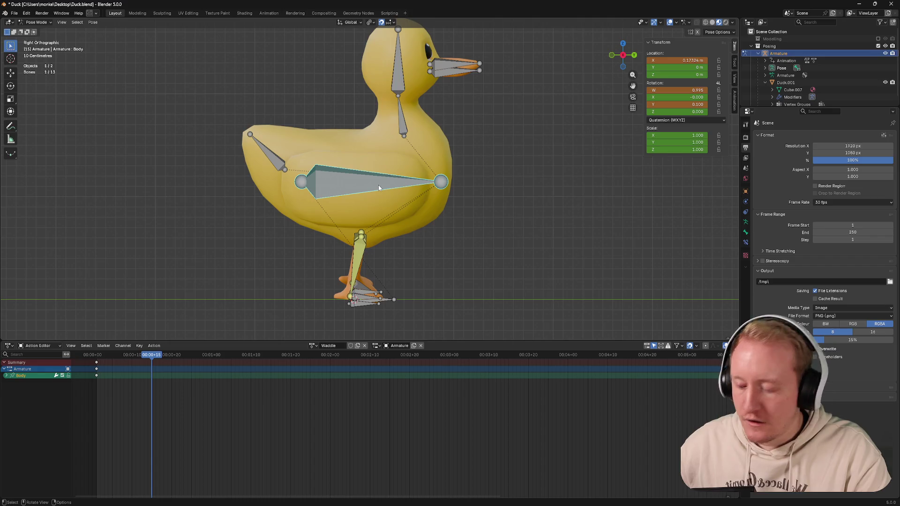
{"action": "key", "text": "ctrl+v"}
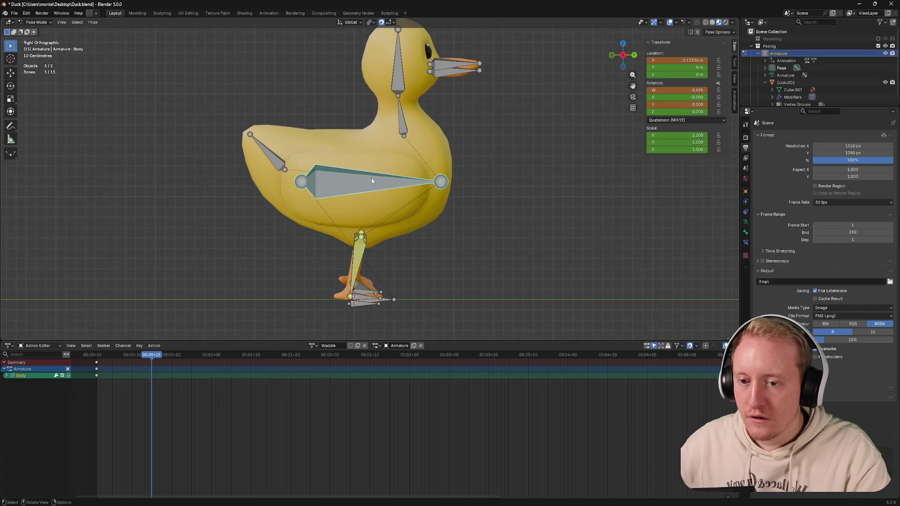
{"action": "mouse_move", "coordinate": [387, 177]}
{"action": "middle_mouse_down"}
{"action": "mouse_move", "coordinate": [345, 179]}
{"action": "mouse_move", "coordinate": [388, 187]}
{"action": "middle_mouse_up"}
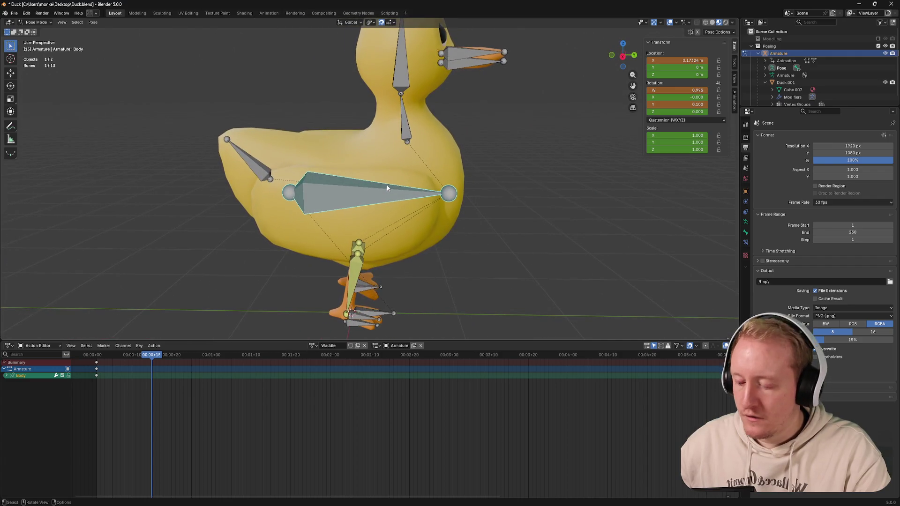
{"action": "key", "text": "alt+g"}
{"action": "key", "text": "ctrl+z"}
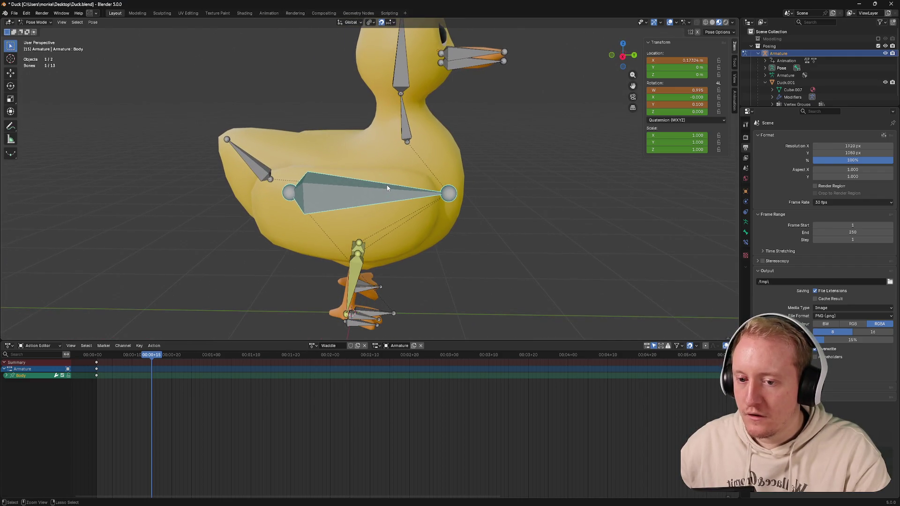
{"action": "middle_click_drag", "start_coordinate": [387, 186], "coordinate": [311, 185]}
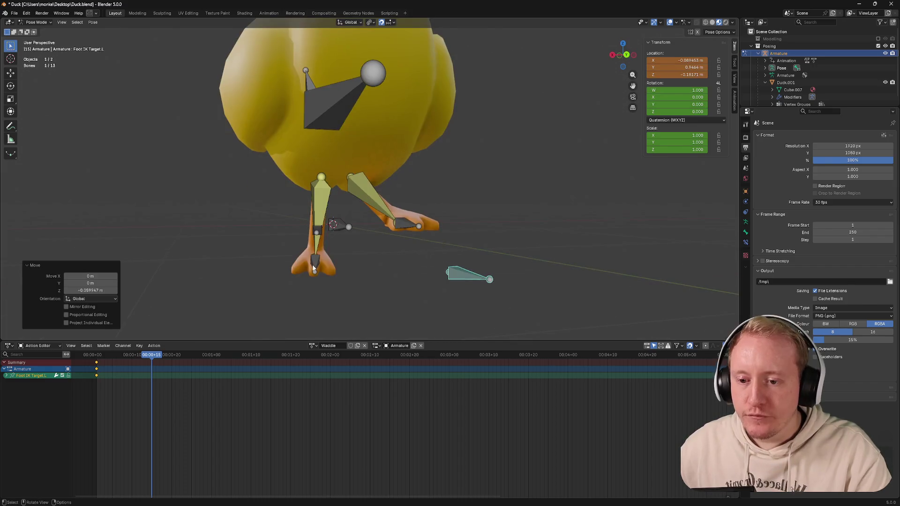
{"action": "middle_click_drag", "start_coordinate": [326, 245], "coordinate": [375, 248]}
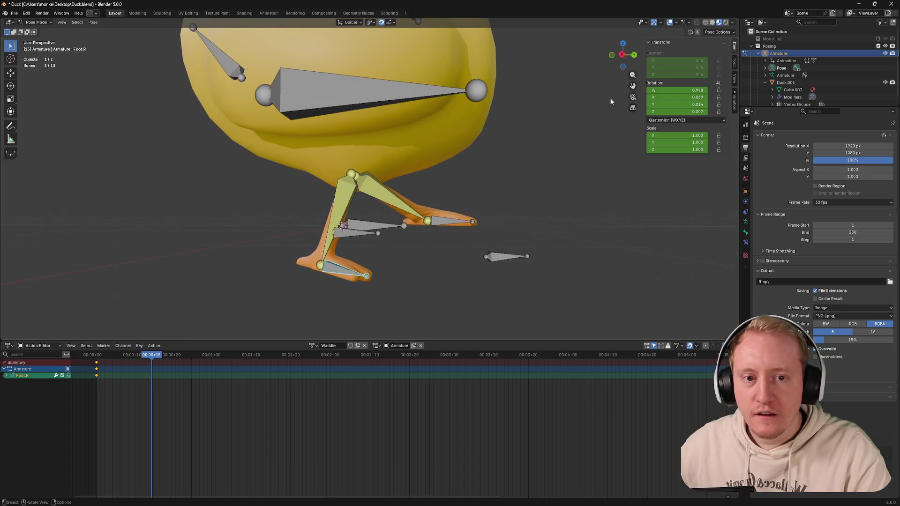
Step: From the right-side view rotate the right foot twice about the Y axis
{"action": "left_click", "coordinate": [623, 55]}
{"action": "key", "text": "r"}
{"action": "key", "text": "y"}
{"action": "left_click", "coordinate": [427, 168]}
{"action": "key", "text": "r"}
{"action": "key", "text": "y"}
{"action": "left_click", "coordinate": [413, 166]}
Step: Move the right foot IK target behind the body and rotate Foot.R so it points downward
{"action": "left_click", "coordinate": [389, 233]}
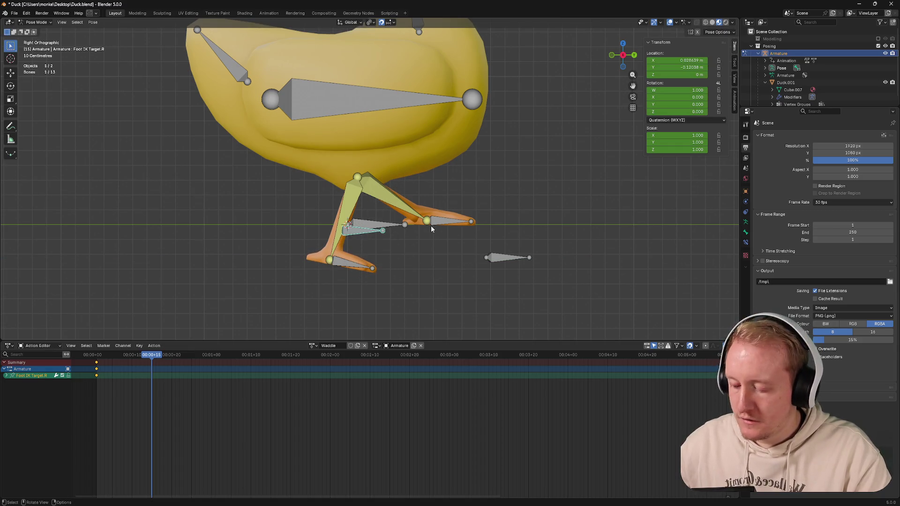
{"action": "key", "text": "g"}
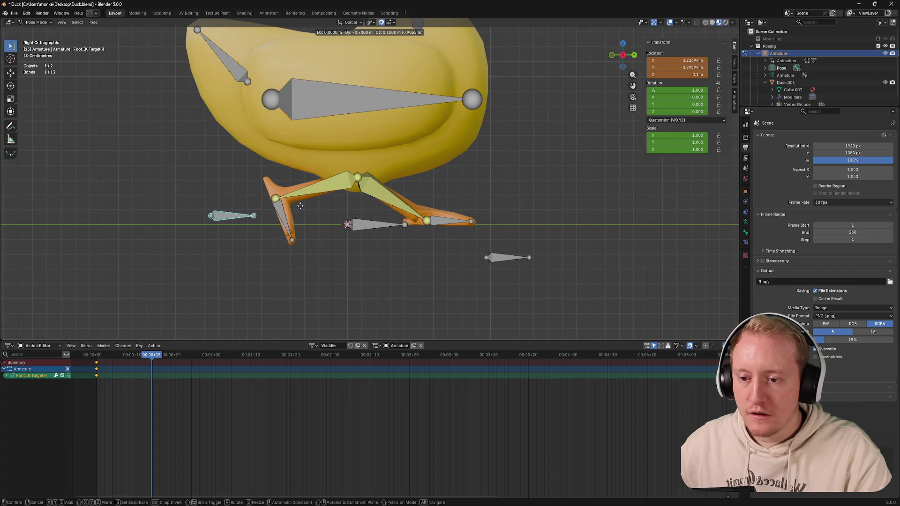
{"action": "left_click", "coordinate": [301, 206]}
{"action": "left_click", "coordinate": [281, 223]}
{"action": "key", "text": "r"}
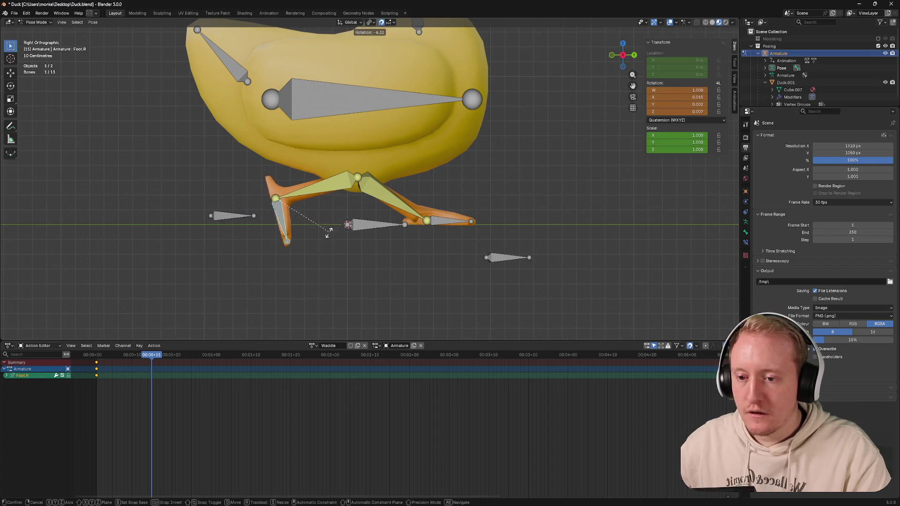
{"action": "left_click", "coordinate": [265, 250]}
{"action": "middle_click_drag", "start_coordinate": [252, 232], "coordinate": [289, 223]}
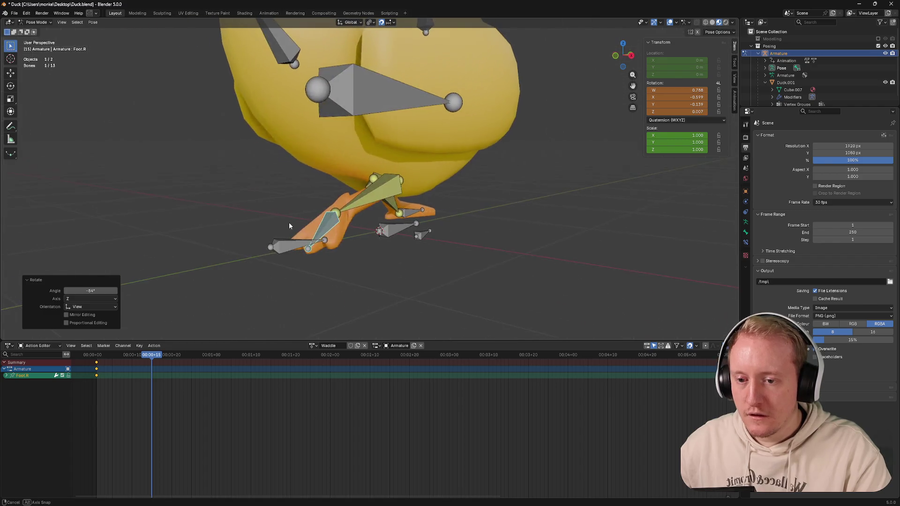
{"action": "key", "text": "r"}
{"action": "left_click", "coordinate": [288, 222]}
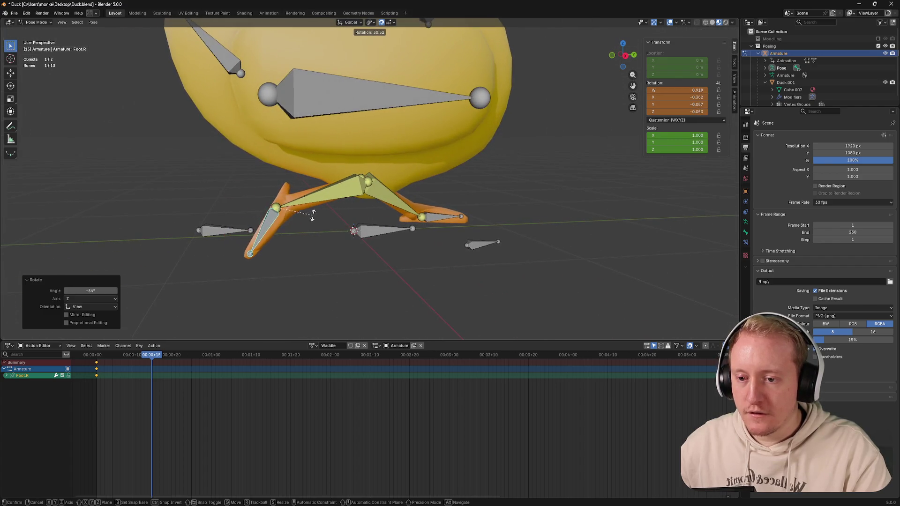
Step: Reposition the right foot IK target freely and then along global X to about 0.9 m sideways
{"action": "left_click", "coordinate": [208, 229]}
{"action": "key", "text": "g"}
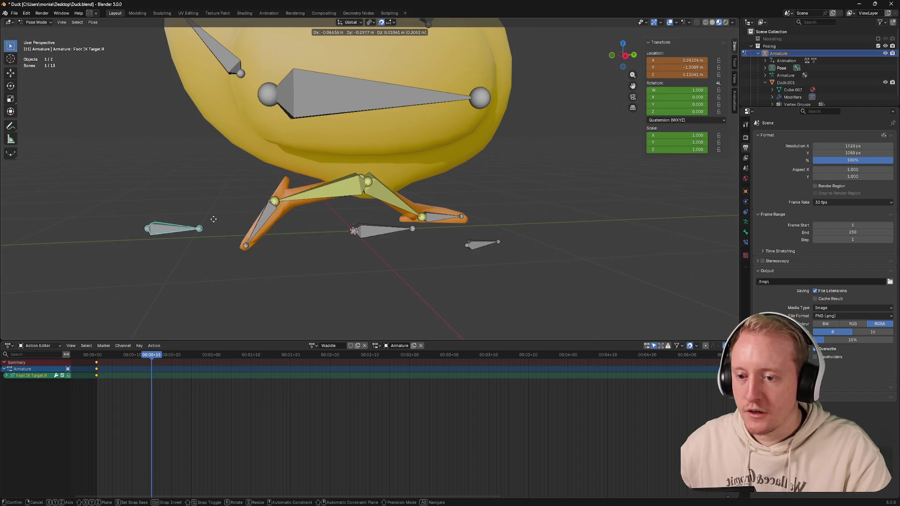
{"action": "left_click", "coordinate": [81, 209]}
{"action": "mouse_move", "coordinate": [95, 203]}
{"action": "middle_mouse_down"}
{"action": "mouse_move", "coordinate": [151, 195]}
{"action": "mouse_move", "coordinate": [211, 203]}
{"action": "mouse_move", "coordinate": [185, 202]}
{"action": "middle_mouse_up"}
{"action": "key", "text": "g"}
{"action": "key", "text": "x"}
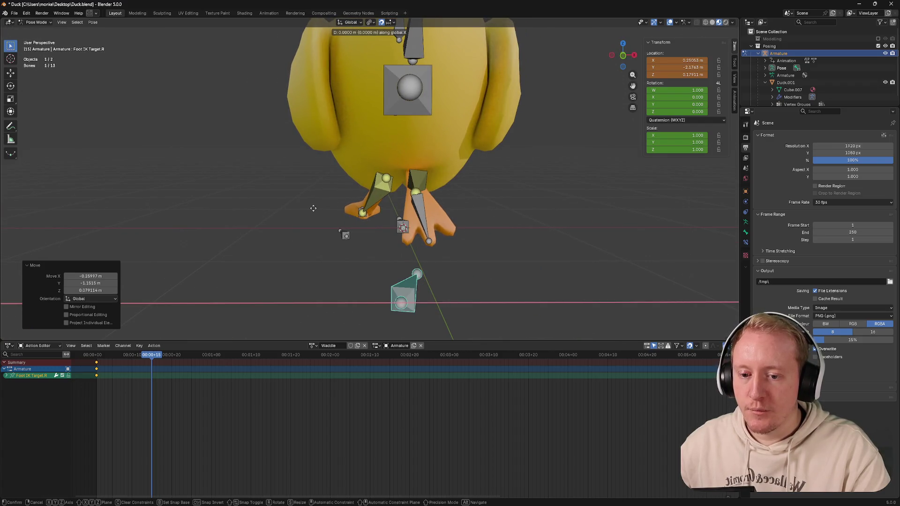
{"action": "left_click", "coordinate": [313, 208]}
{"action": "scroll", "coordinate": [325, 197], "scroll_direction": "down", "scroll_amount": 3}
Step: Refine the right foot target from back and front views, then select all thirteen rig bones with A
{"action": "left_click", "coordinate": [623, 55]}
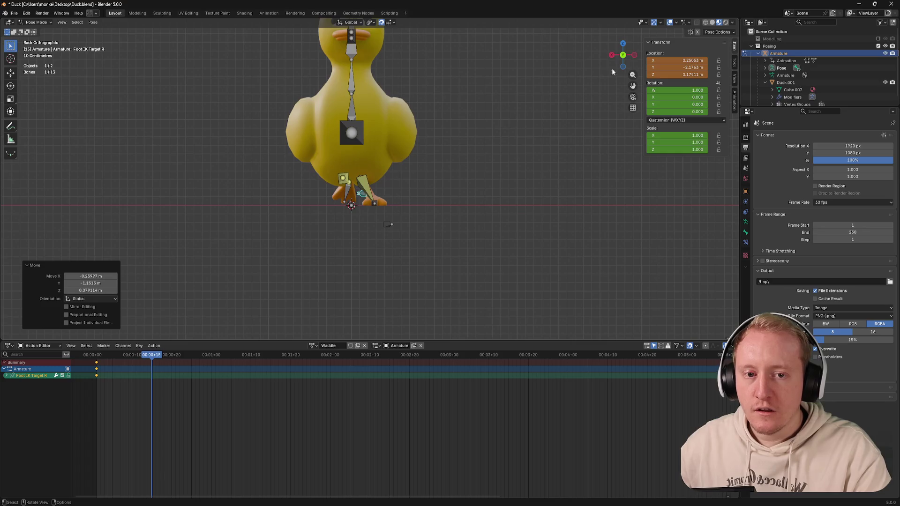
{"action": "left_click", "coordinate": [623, 55]}
{"action": "key", "text": "g"}
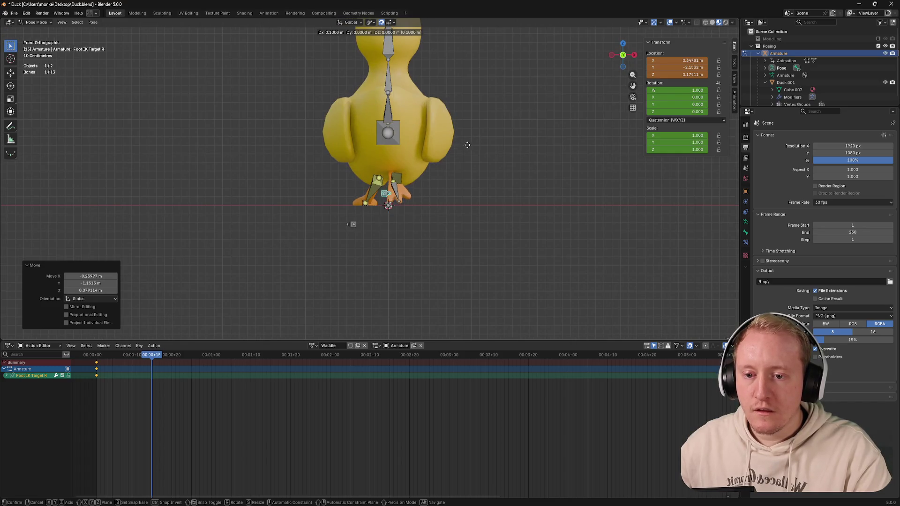
{"action": "left_click", "coordinate": [535, 146]}
{"action": "middle_click_drag", "start_coordinate": [535, 146], "coordinate": [489, 158]}
{"action": "mouse_move", "coordinate": [446, 156]}
{"action": "middle_mouse_down"}
{"action": "mouse_move", "coordinate": [330, 159]}
{"action": "mouse_move", "coordinate": [373, 144]}
{"action": "middle_mouse_up"}
{"action": "key", "text": "a"}
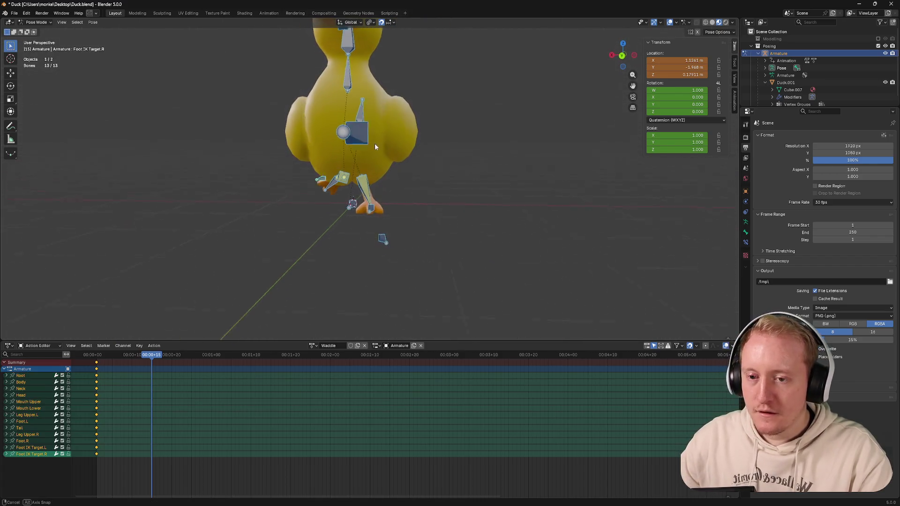
Step: From back view, rotate the Body bone into a sideways tilt and keyframe all bones' stride pose
{"action": "left_click", "coordinate": [623, 56]}
{"action": "left_click", "coordinate": [352, 132]}
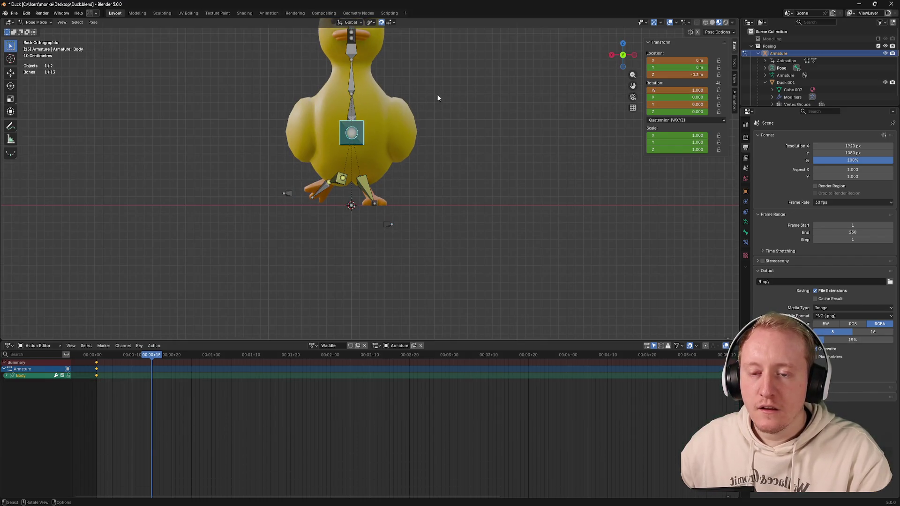
{"action": "key", "text": "r"}
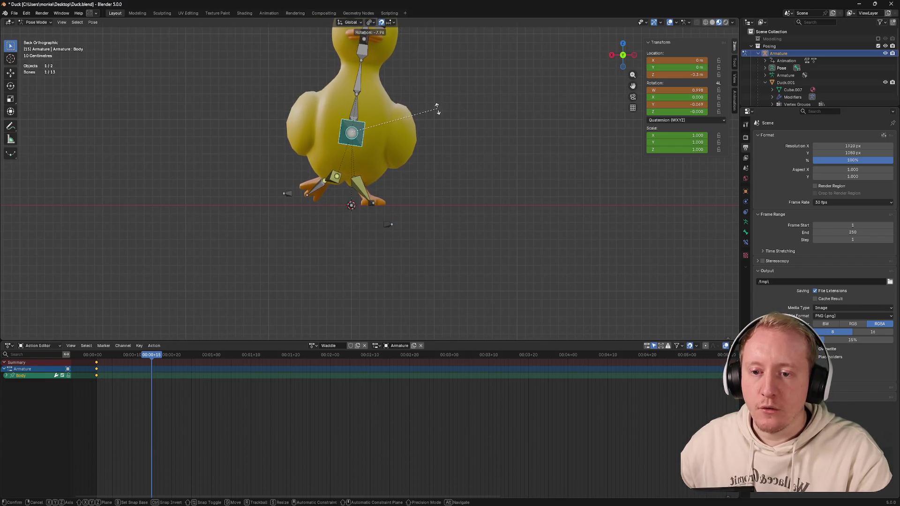
{"action": "left_click", "coordinate": [435, 105]}
{"action": "key", "text": "a"}
{"action": "key", "text": "i"}
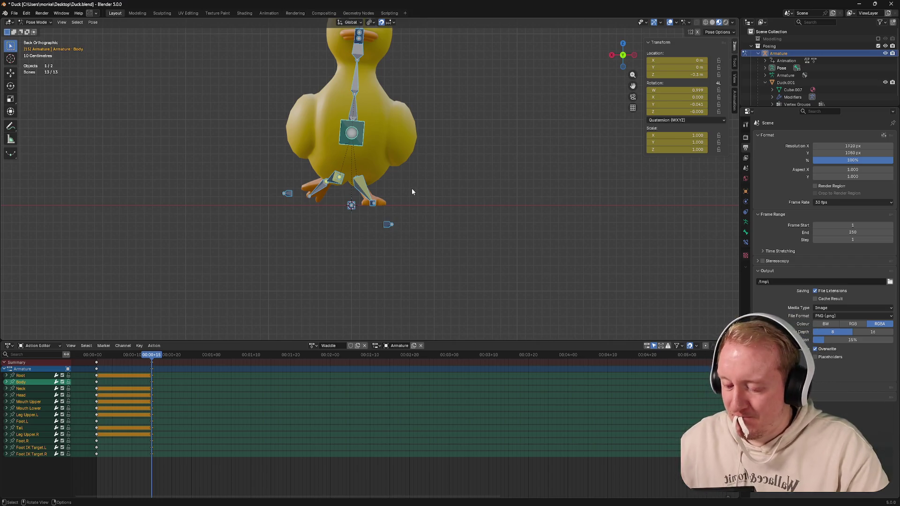
Step: Compare against the first frame, dismiss a stray search popup, and key all bones again at the current frame
{"action": "left_click_drag", "start_coordinate": [153, 355], "coordinate": [96, 356]}
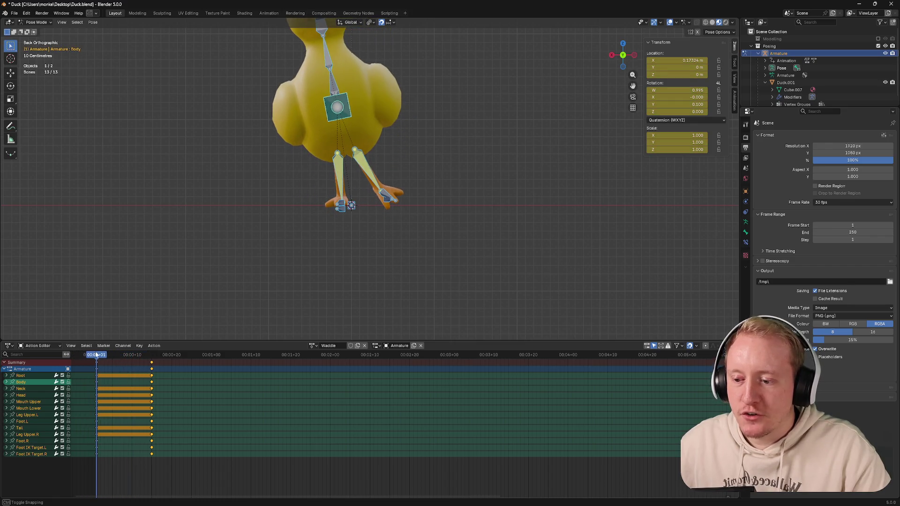
{"action": "mouse_move", "coordinate": [94, 355]}
{"action": "left_mouse_down"}
{"action": "mouse_move", "coordinate": [162, 355]}
{"action": "mouse_move", "coordinate": [112, 355]}
{"action": "mouse_move", "coordinate": [151, 363]}
{"action": "left_mouse_up"}
{"action": "key", "text": "F3"}
{"action": "key", "text": "Escape"}
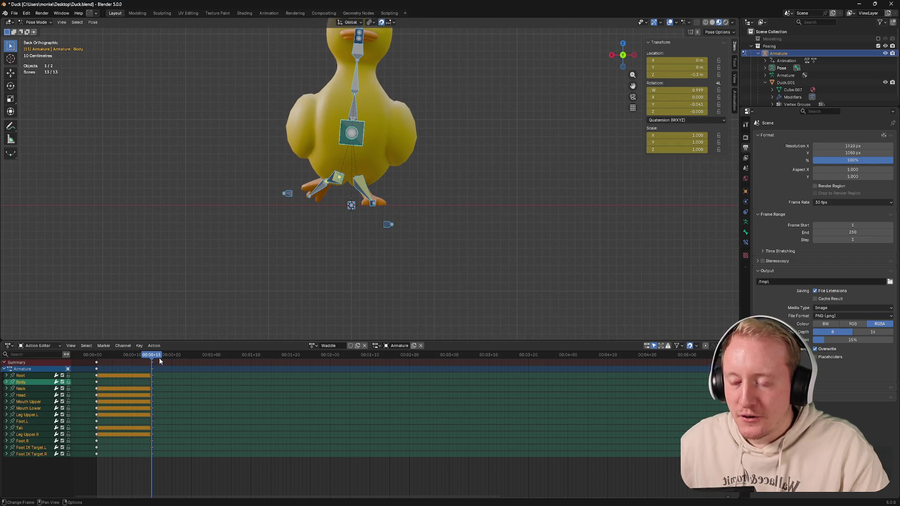
{"action": "key", "text": "i"}
Step: Scrub and orbit into perspective to preview the first few frames of the waddle
{"action": "left_click_drag", "start_coordinate": [158, 356], "coordinate": [94, 361]}
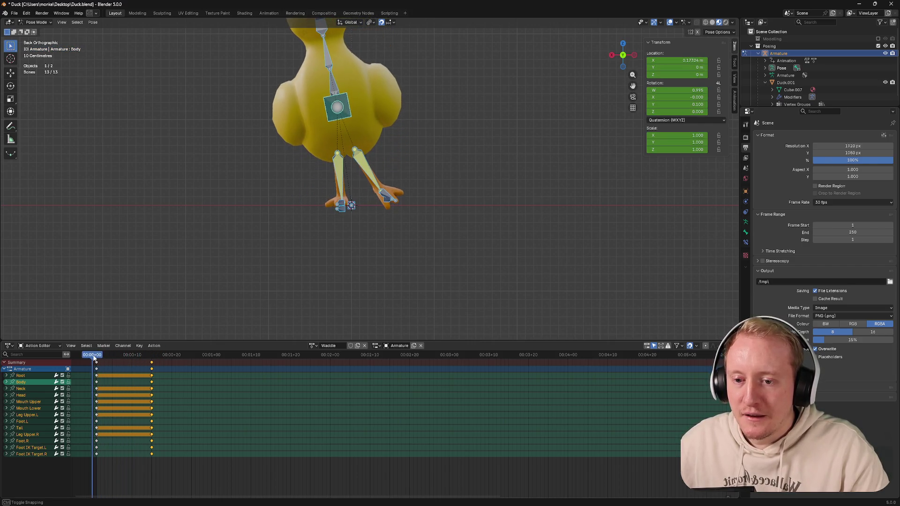
{"action": "middle_click_drag", "start_coordinate": [268, 232], "coordinate": [259, 240]}
{"action": "middle_click_drag", "start_coordinate": [170, 307], "coordinate": [187, 300]}
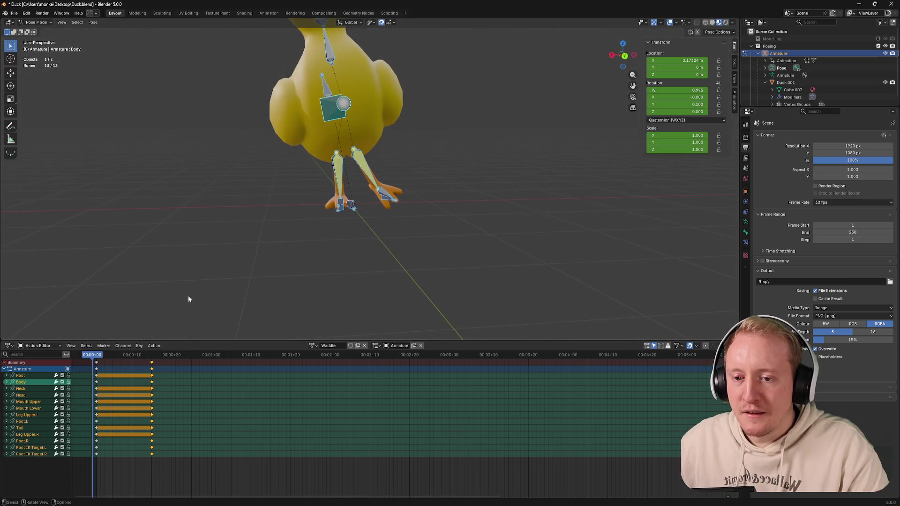
{"action": "left_click_drag", "start_coordinate": [96, 355], "coordinate": [155, 360]}
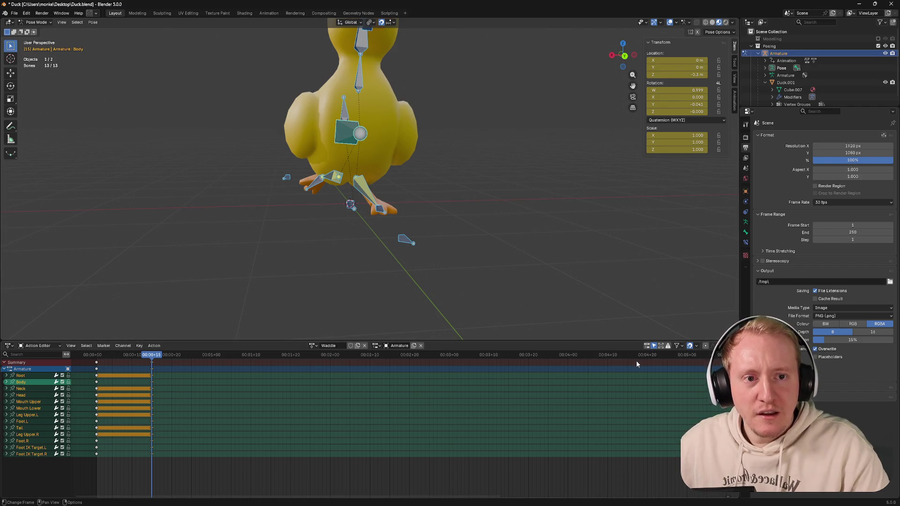
{"action": "right_click", "coordinate": [211, 394]}
Step: Set the selected Dope Sheet keys to Linear interpolation via the context menu, scrubbing to check
{"action": "key", "text": "Escape"}
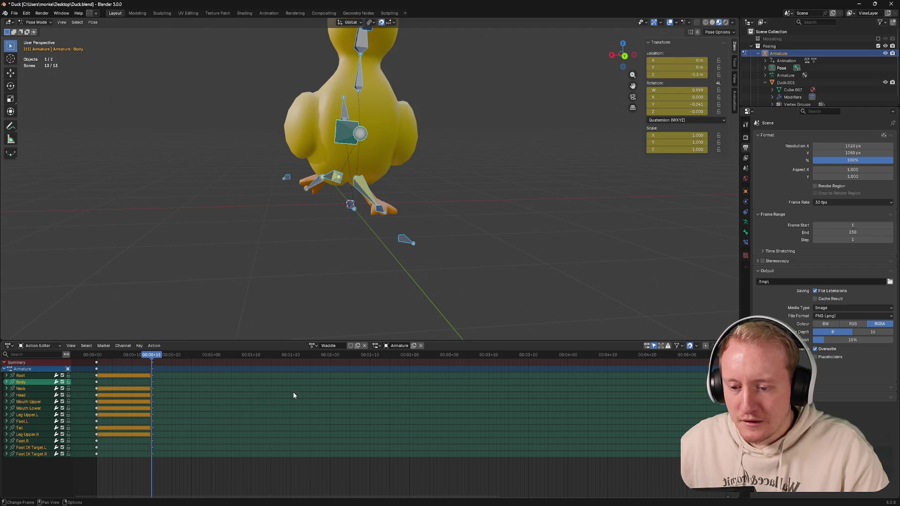
{"action": "right_click", "coordinate": [293, 395]}
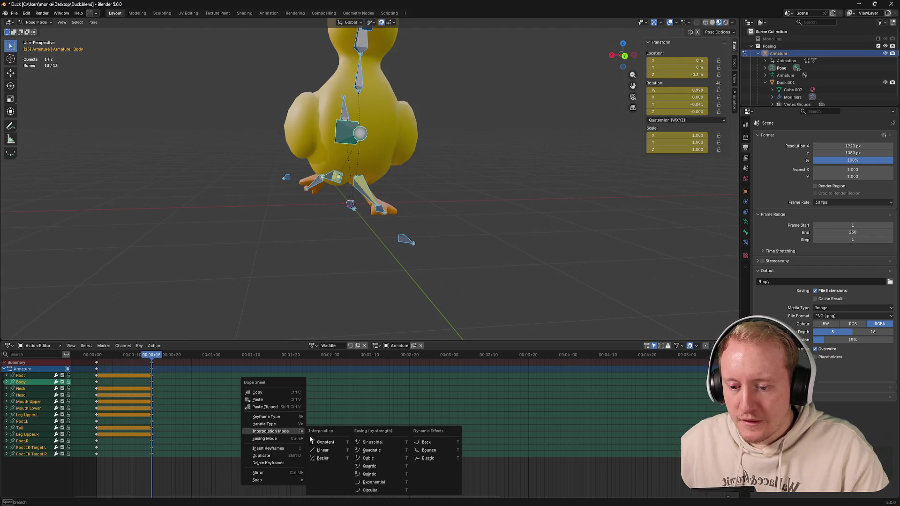
{"action": "left_click", "coordinate": [330, 446]}
{"action": "left_click_drag", "start_coordinate": [153, 355], "coordinate": [138, 355]}
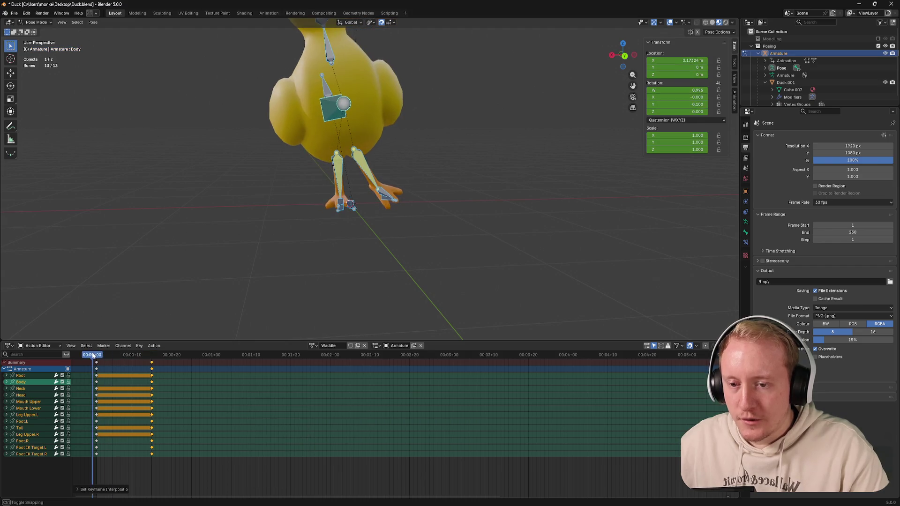
{"action": "right_click", "coordinate": [152, 327]}
{"action": "mouse_move", "coordinate": [180, 378]}
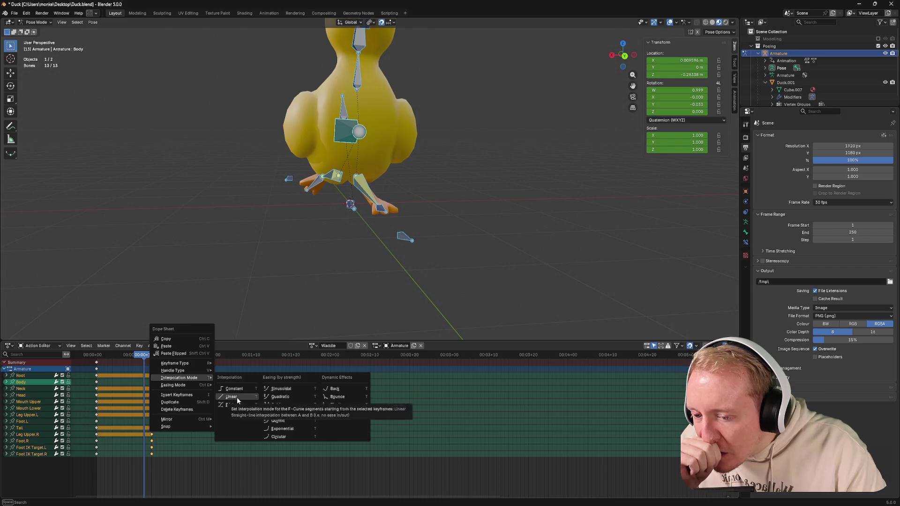
{"action": "left_click", "coordinate": [237, 398]}
Step: Reapply the interpolation, scrub the cycle to frame 4 to preview, and go to right side view
{"action": "left_click_drag", "start_coordinate": [141, 355], "coordinate": [159, 359]}
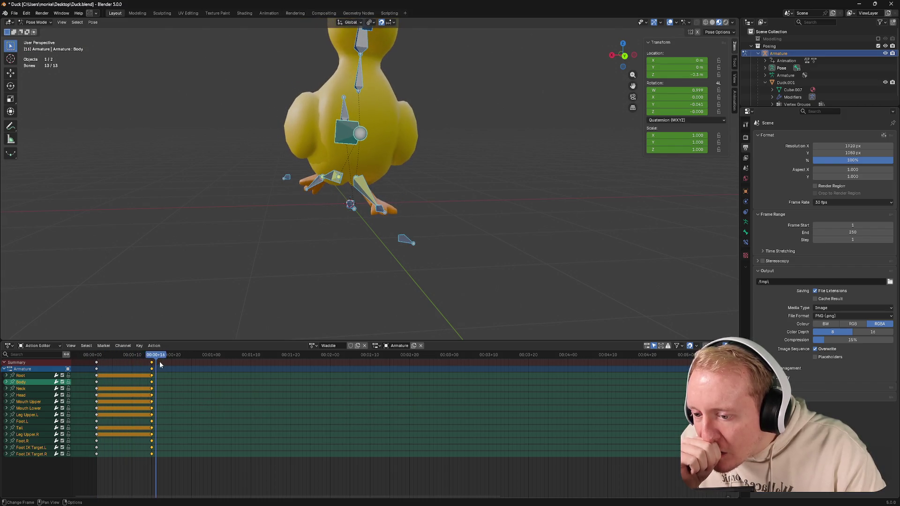
{"action": "right_click", "coordinate": [159, 363]}
{"action": "left_click", "coordinate": [218, 392]}
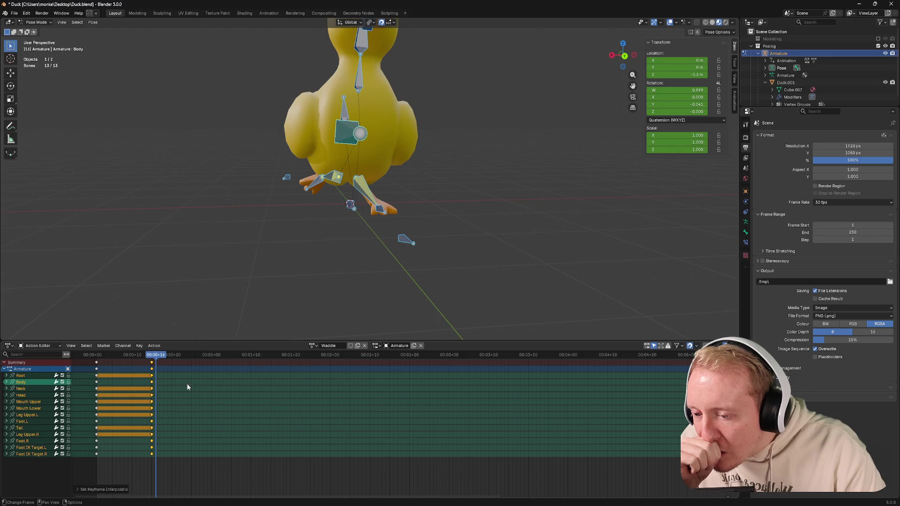
{"action": "left_click_drag", "start_coordinate": [96, 356], "coordinate": [140, 360]}
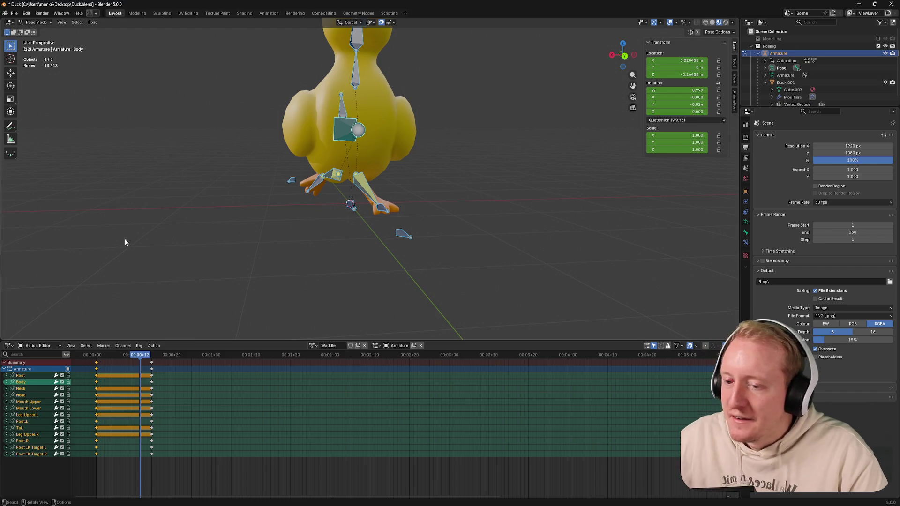
{"action": "mouse_move", "coordinate": [140, 355]}
{"action": "left_mouse_down"}
{"action": "mouse_move", "coordinate": [109, 355]}
{"action": "mouse_move", "coordinate": [152, 355]}
{"action": "left_mouse_up"}
{"action": "key", "text": "KP_3"}
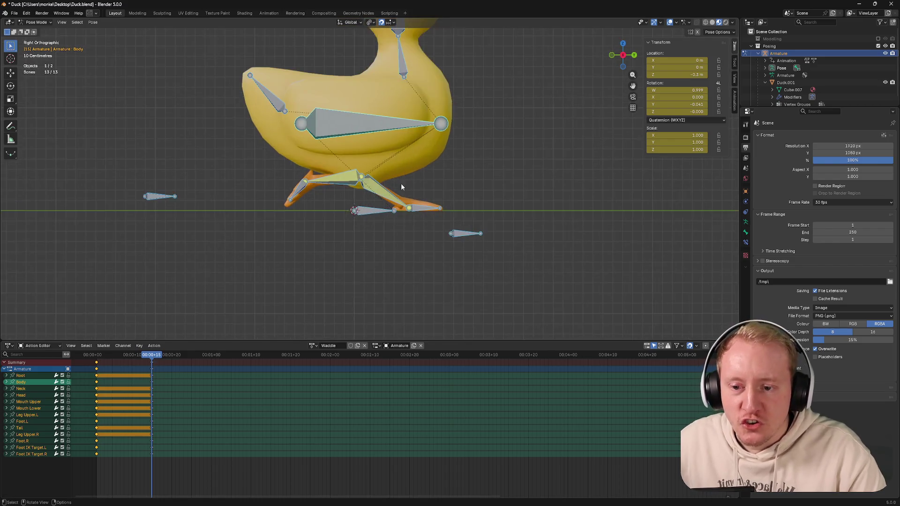
{"action": "scroll", "coordinate": [401, 184], "scroll_direction": "up", "scroll_amount": 1}
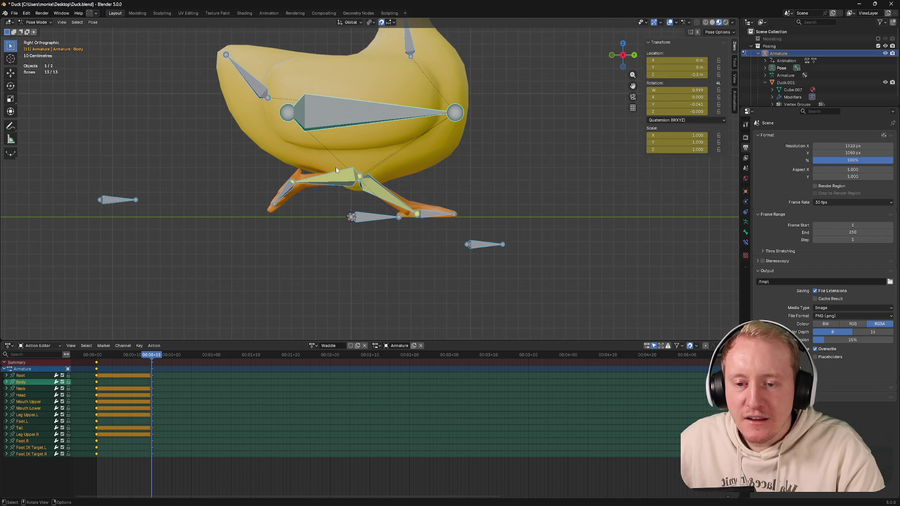
Step: Copy the frame-1 pose keys and paste them for all bones at the one-second mark
{"action": "left_click_drag", "start_coordinate": [86, 361], "coordinate": [102, 458]}
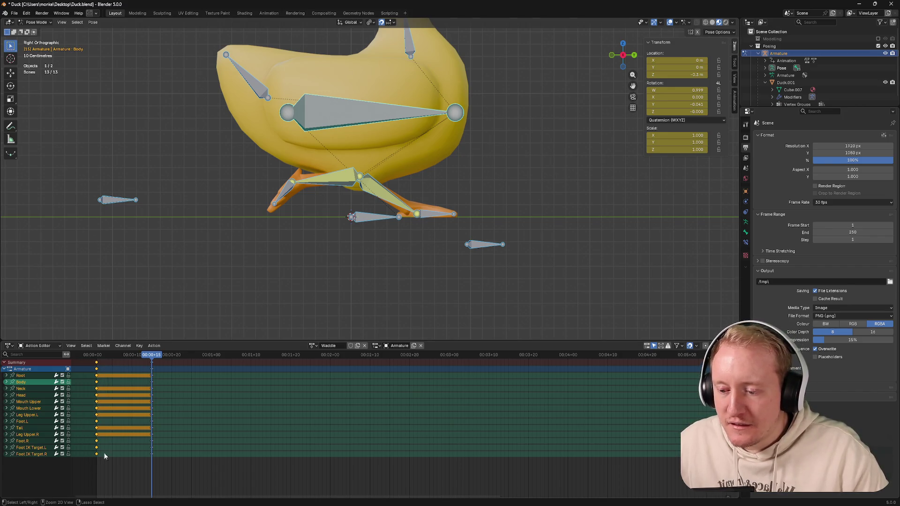
{"action": "key", "text": "shift+d"}
{"action": "left_click", "coordinate": [151, 408]}
{"action": "left_click", "coordinate": [186, 355]}
{"action": "left_click_drag", "start_coordinate": [186, 355], "coordinate": [211, 356]}
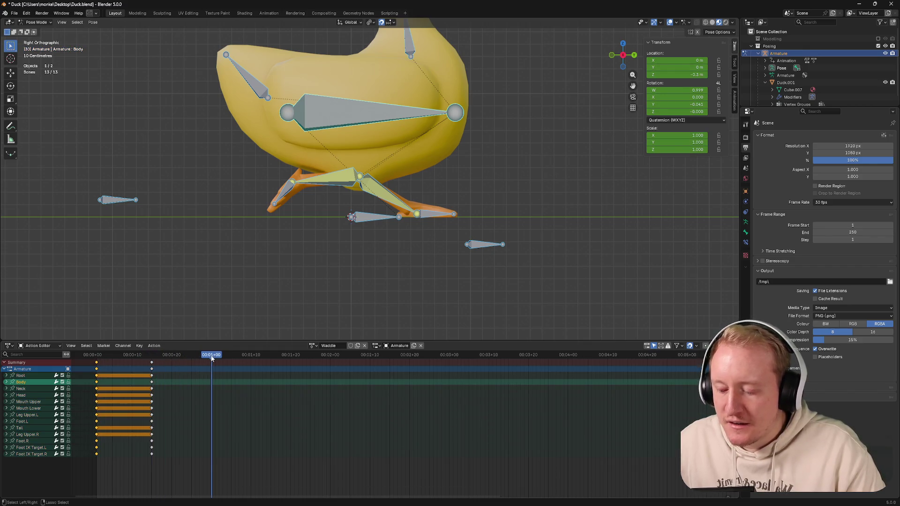
{"action": "key", "text": "a"}
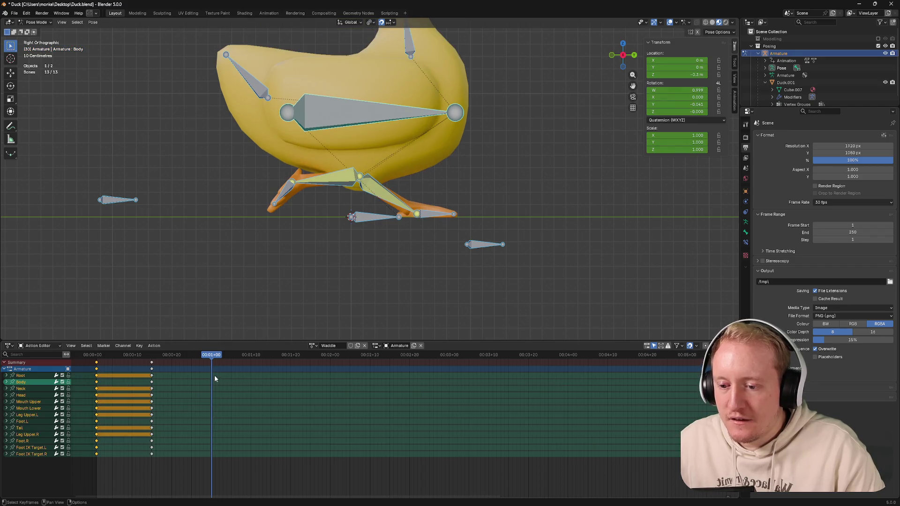
{"action": "key", "text": "ctrl+v"}
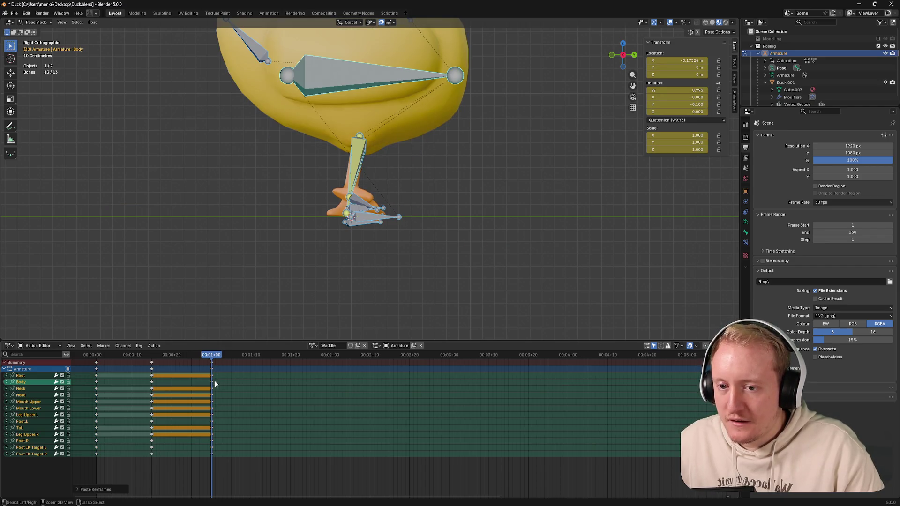
Step: Preview the motion, then copy the frame-15 keys and paste them at 1:15
{"action": "left_click_drag", "start_coordinate": [212, 356], "coordinate": [107, 356]}
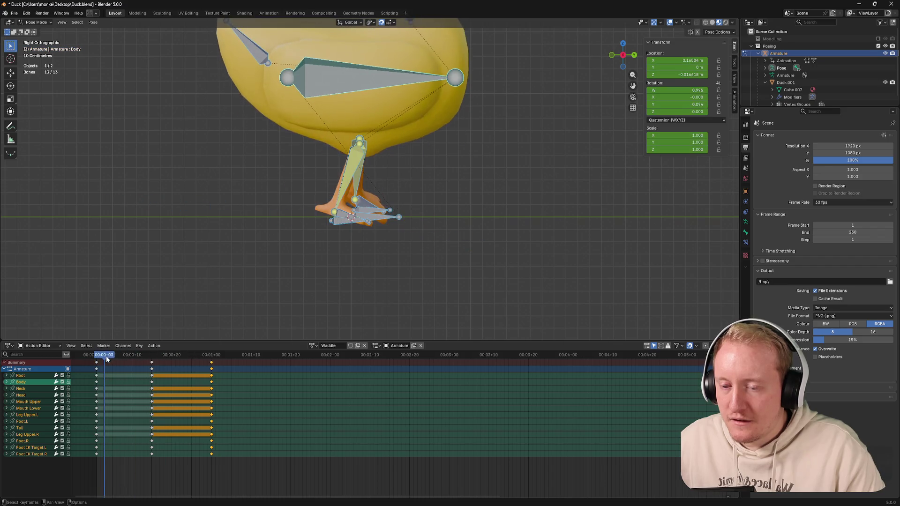
{"action": "middle_click_drag", "start_coordinate": [240, 211], "coordinate": [240, 291]}
{"action": "left_click_drag", "start_coordinate": [107, 355], "coordinate": [212, 356]}
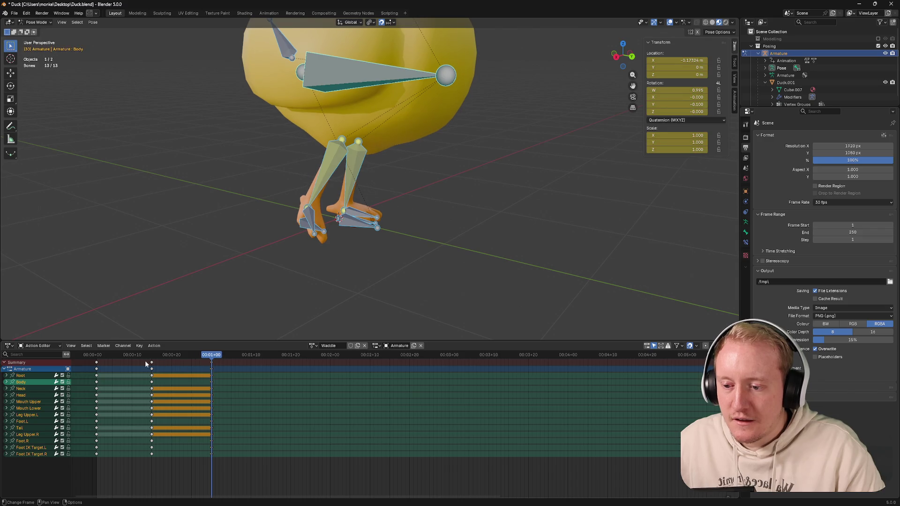
{"action": "left_click_drag", "start_coordinate": [150, 364], "coordinate": [175, 457]}
{"action": "mouse_move", "coordinate": [262, 356]}
{"action": "left_mouse_down"}
{"action": "mouse_move", "coordinate": [323, 360]}
{"action": "mouse_move", "coordinate": [271, 361]}
{"action": "left_mouse_up"}
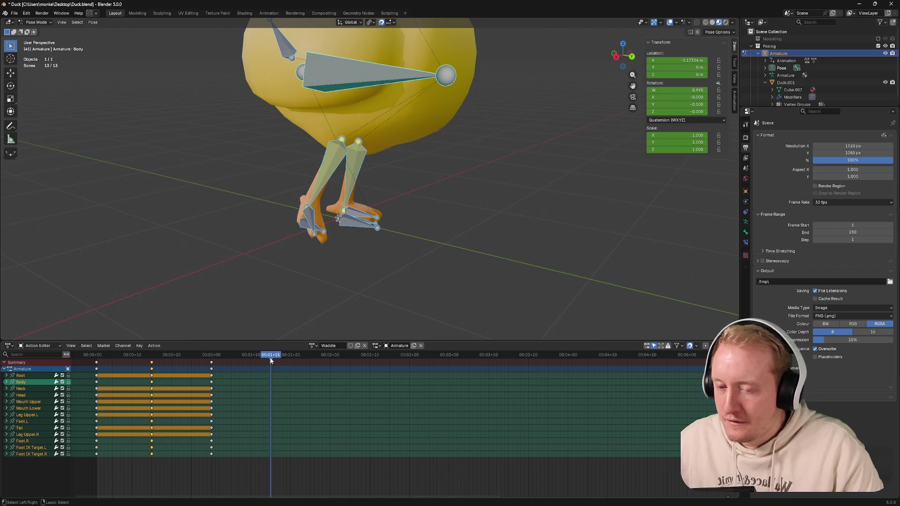
{"action": "key", "text": "ctrl+v"}
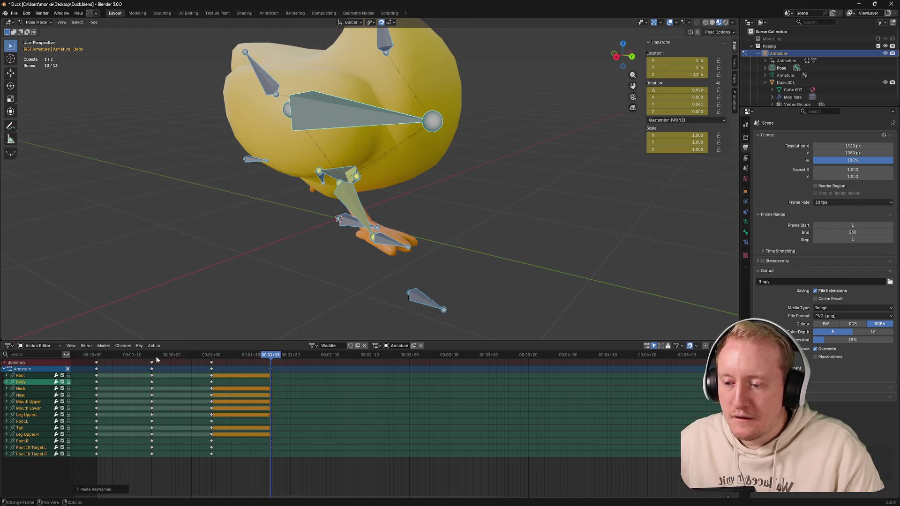
Step: Scrub to preview, reselect the first keyframe columns and move the playhead past 1:15
{"action": "mouse_move", "coordinate": [95, 357]}
{"action": "left_mouse_down"}
{"action": "mouse_move", "coordinate": [300, 393]}
{"action": "mouse_move", "coordinate": [272, 394]}
{"action": "left_mouse_up"}
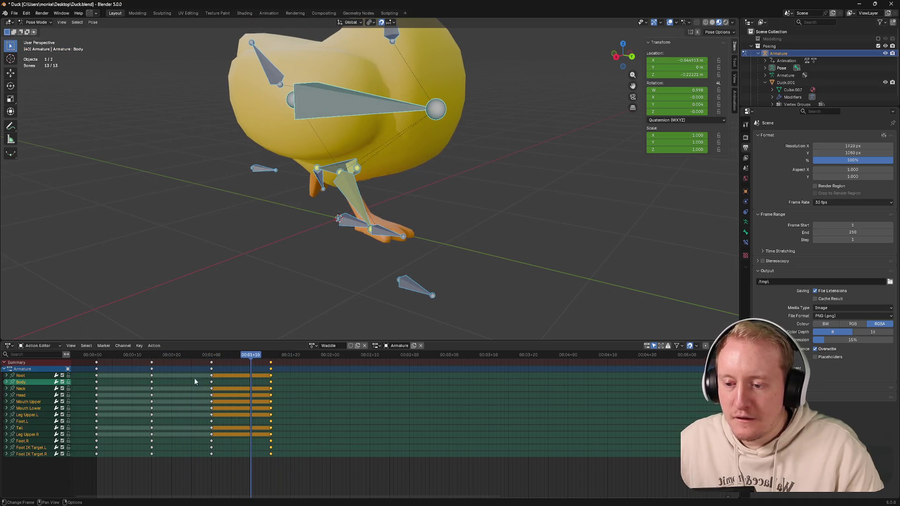
{"action": "left_click_drag", "start_coordinate": [271, 355], "coordinate": [251, 356]}
{"action": "left_click_drag", "start_coordinate": [147, 362], "coordinate": [220, 396]}
{"action": "mouse_move", "coordinate": [261, 355]}
{"action": "left_mouse_down"}
{"action": "mouse_move", "coordinate": [95, 357]}
{"action": "mouse_move", "coordinate": [272, 373]}
{"action": "left_mouse_up"}
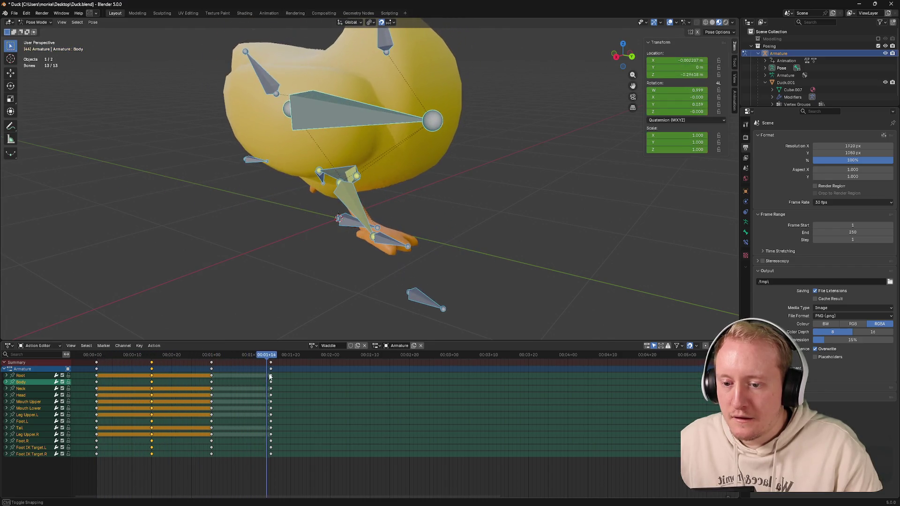
{"action": "left_click_drag", "start_coordinate": [81, 360], "coordinate": [123, 456]}
{"action": "left_click_drag", "start_coordinate": [229, 357], "coordinate": [328, 361]}
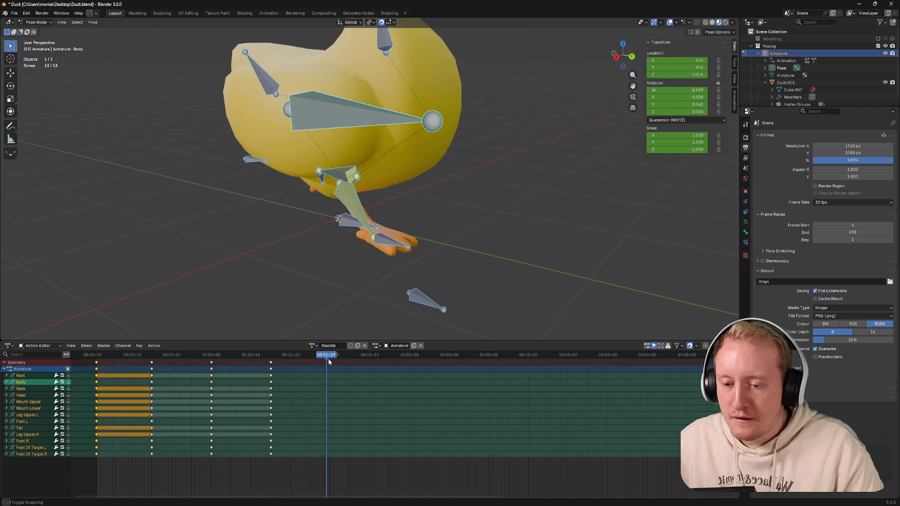
Step: Paste the copied poses at the playhead, scrub back, and play then stop the walk cycle
{"action": "key", "text": "ctrl+v"}
{"action": "mouse_move", "coordinate": [291, 357]}
{"action": "left_mouse_down"}
{"action": "mouse_move", "coordinate": [332, 366]}
{"action": "mouse_move", "coordinate": [98, 365]}
{"action": "left_mouse_up"}
{"action": "key", "text": "i"}
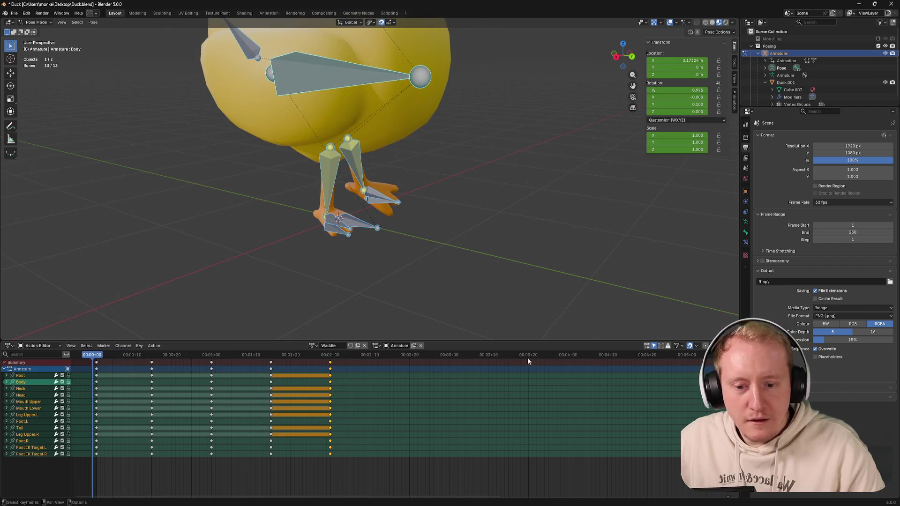
{"action": "key", "text": "F3"}
{"action": "key", "text": "Escape"}
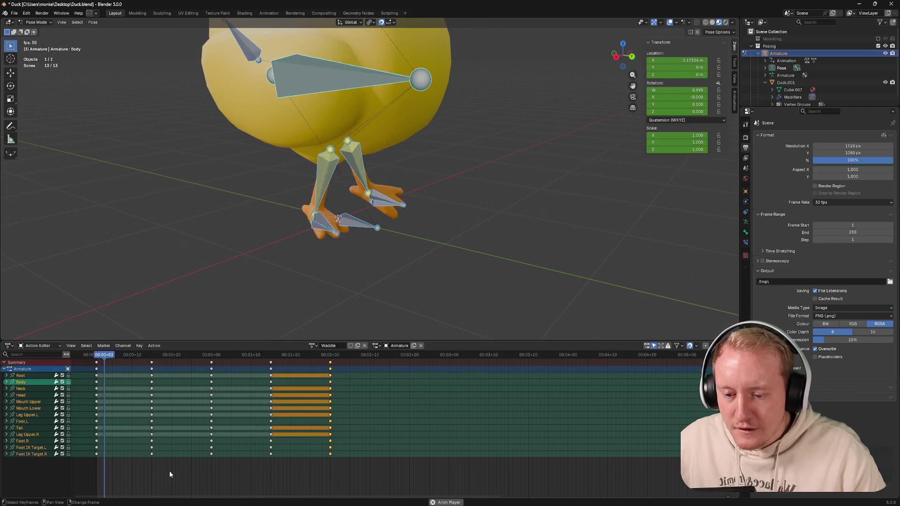
{"action": "key", "text": "space"}
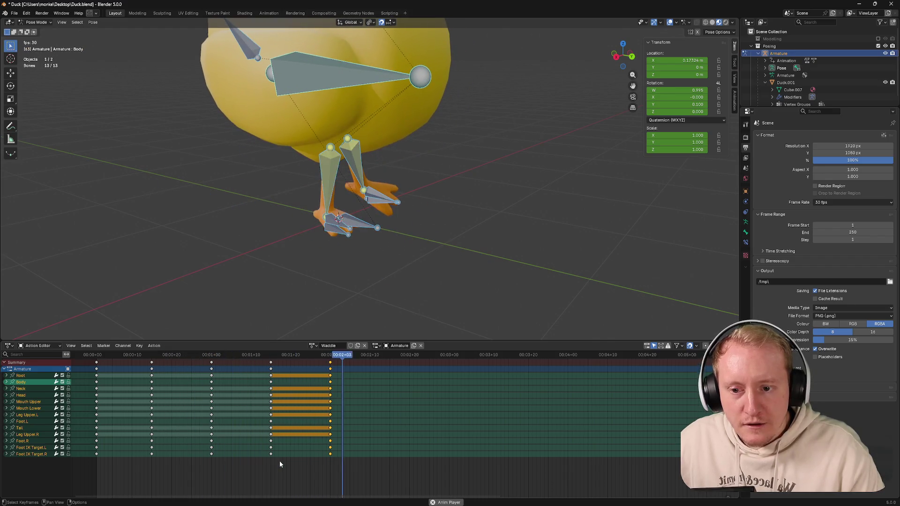
{"action": "key", "text": "space"}
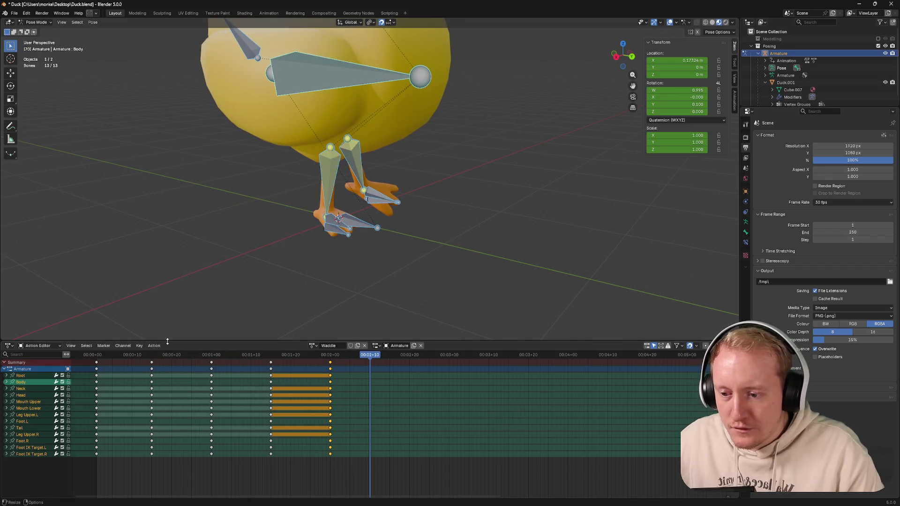
Step: Enlarge the keyframe editor, browse its filter, snapping and view options, and park the playhead at 2:00
{"action": "left_click_drag", "start_coordinate": [167, 326], "coordinate": [167, 328]}
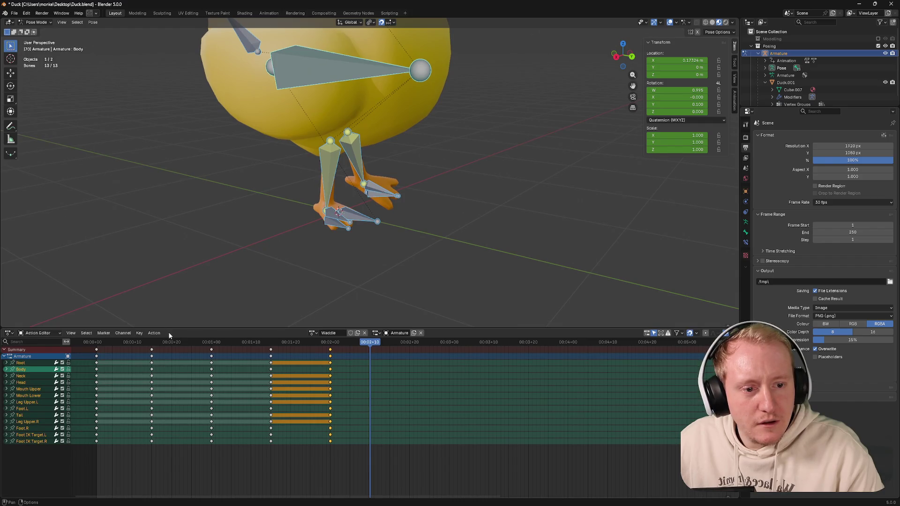
{"action": "left_click", "coordinate": [382, 368]}
{"action": "left_click_drag", "start_coordinate": [352, 342], "coordinate": [372, 345]}
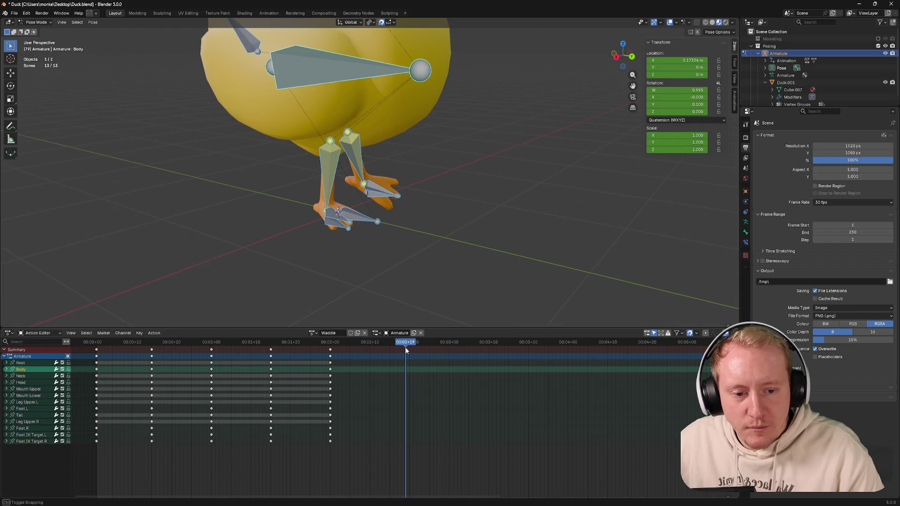
{"action": "left_click", "coordinate": [694, 333]}
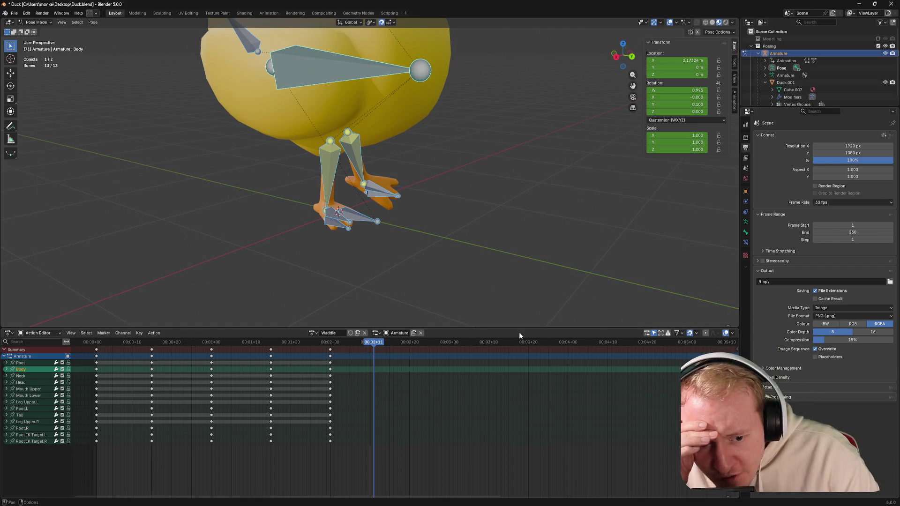
{"action": "left_click", "coordinate": [697, 333]}
{"action": "key", "text": "Escape"}
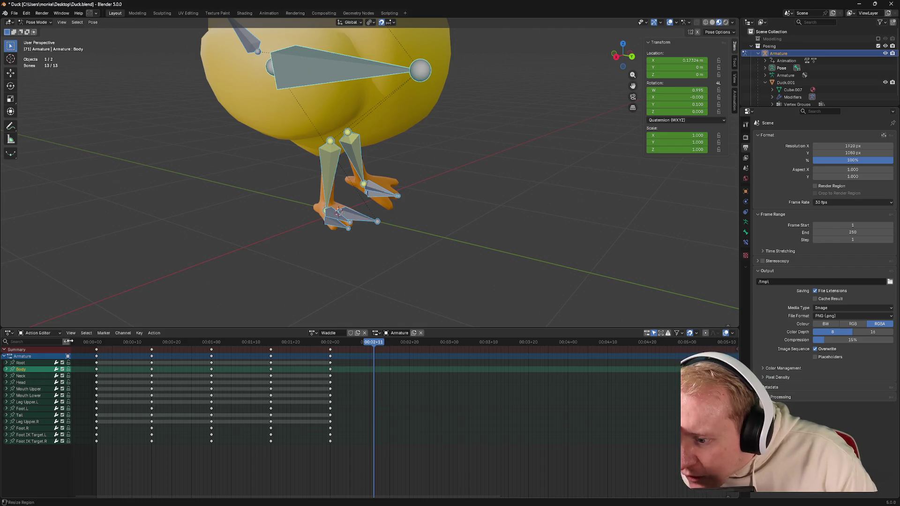
{"action": "left_click", "coordinate": [70, 333]}
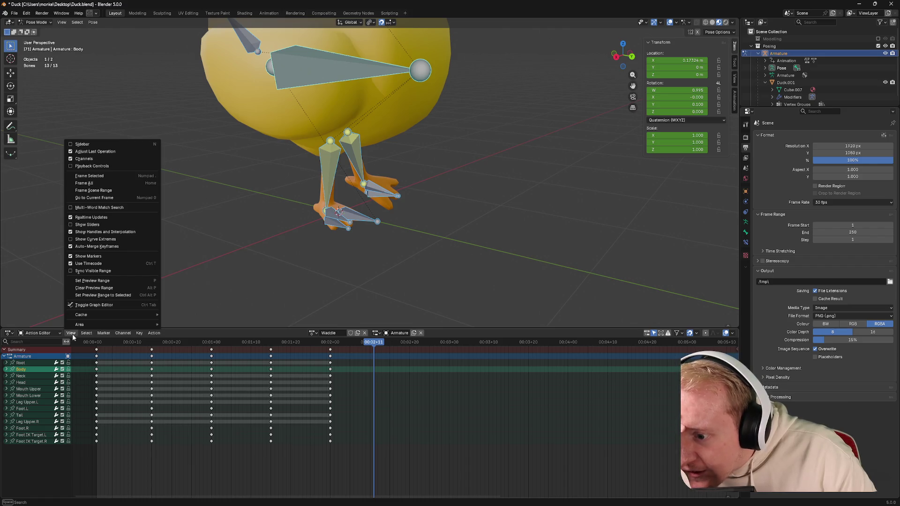
{"action": "mouse_move", "coordinate": [86, 333]}
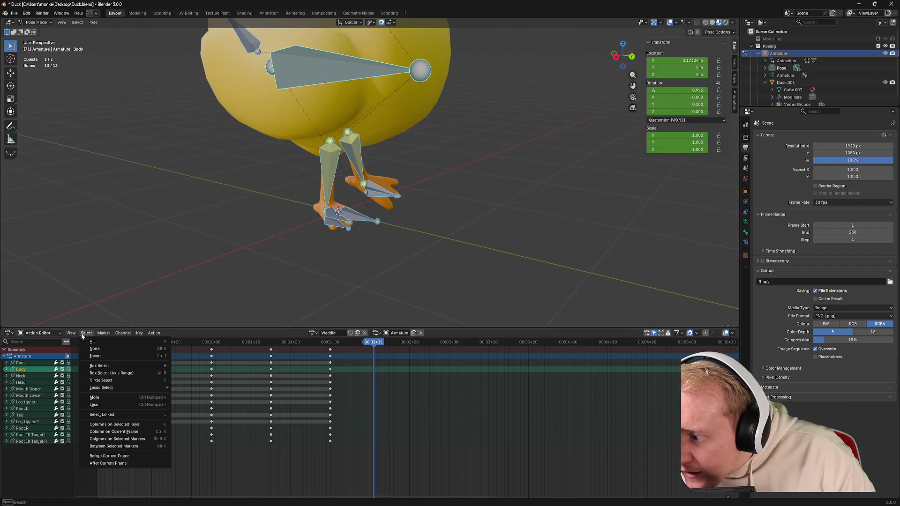
{"action": "left_click", "coordinate": [75, 333]}
{"action": "left_click", "coordinate": [75, 333]}
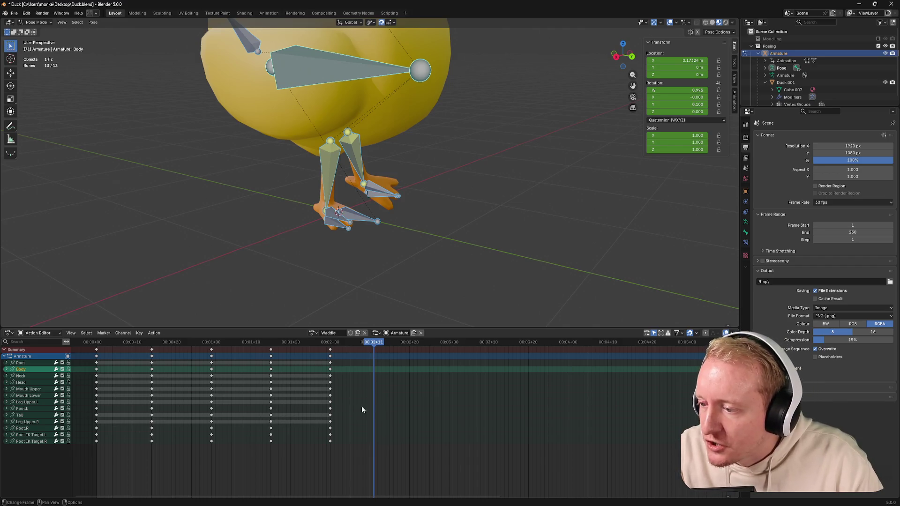
{"action": "left_click", "coordinate": [334, 344]}
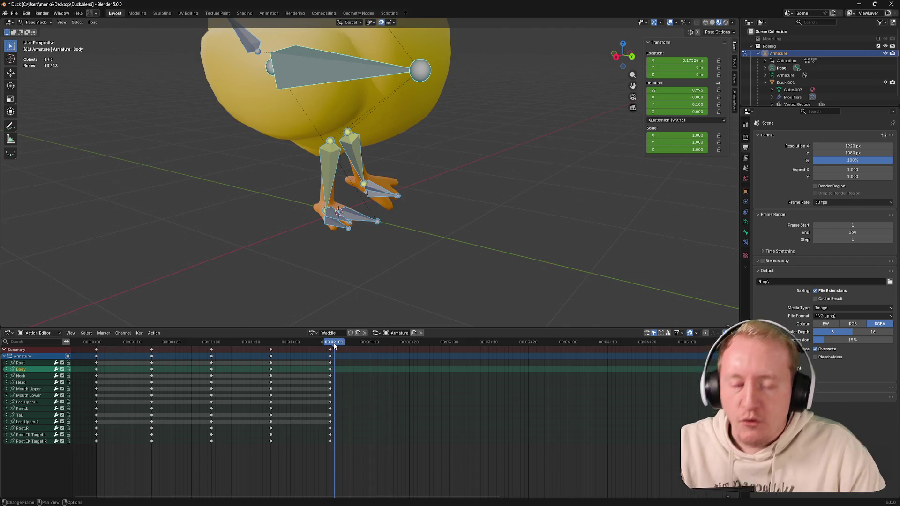
{"action": "left_click_drag", "start_coordinate": [335, 346], "coordinate": [331, 345]}
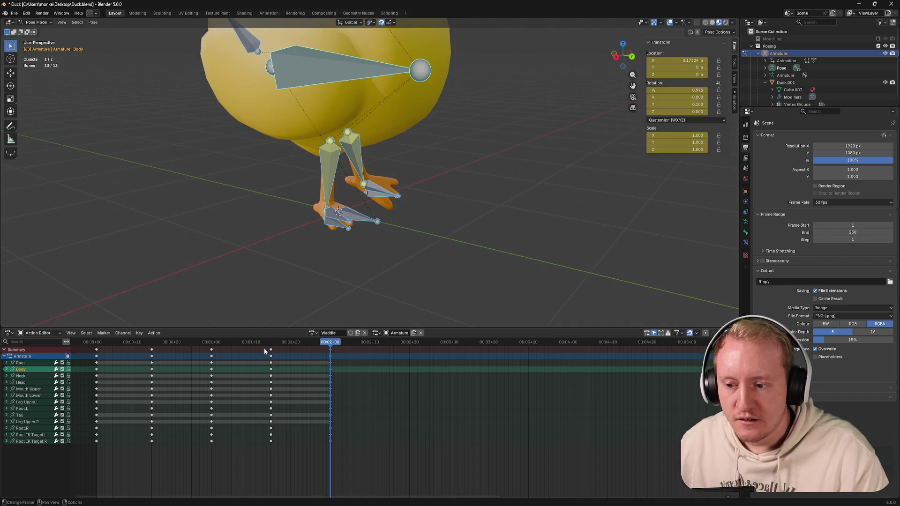
Step: Cycle the bottom area through Dope Sheet and Action modes, then switch it to the Timeline
{"action": "left_click", "coordinate": [37, 332]}
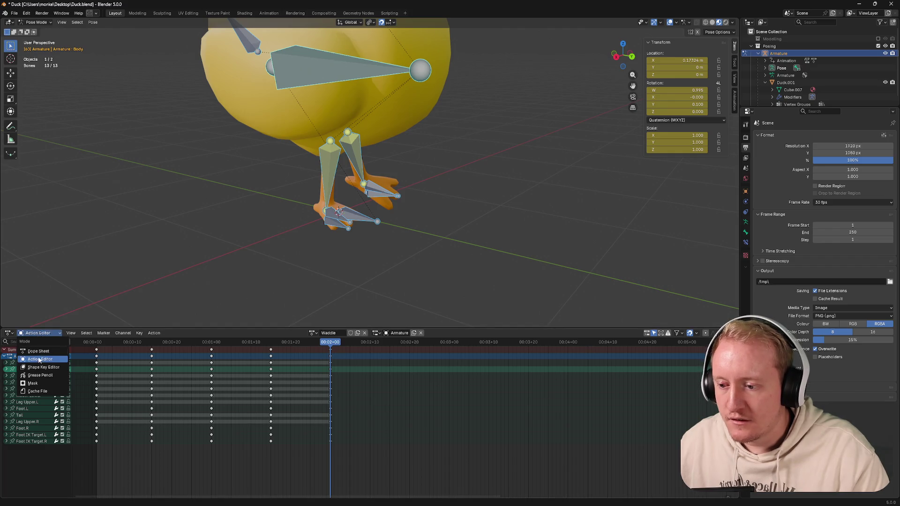
{"action": "left_click", "coordinate": [15, 337]}
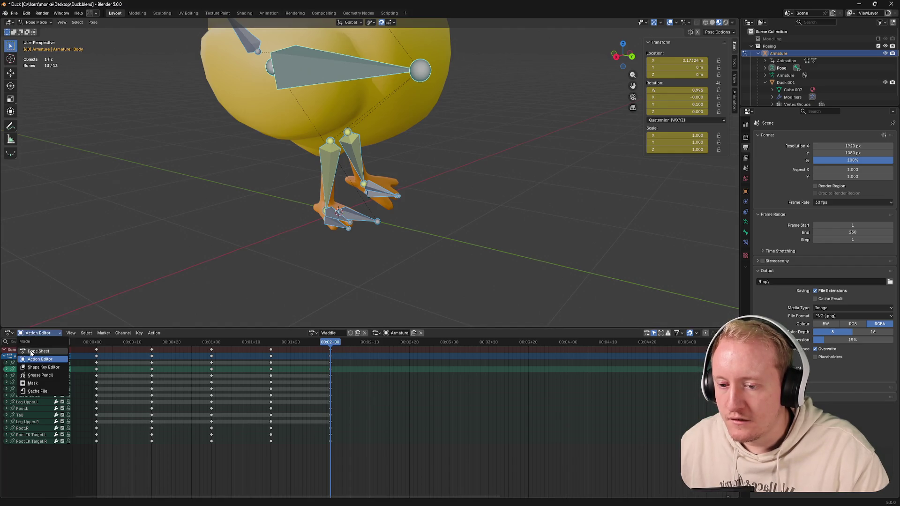
{"action": "left_click", "coordinate": [30, 351]}
{"action": "left_click", "coordinate": [38, 334]}
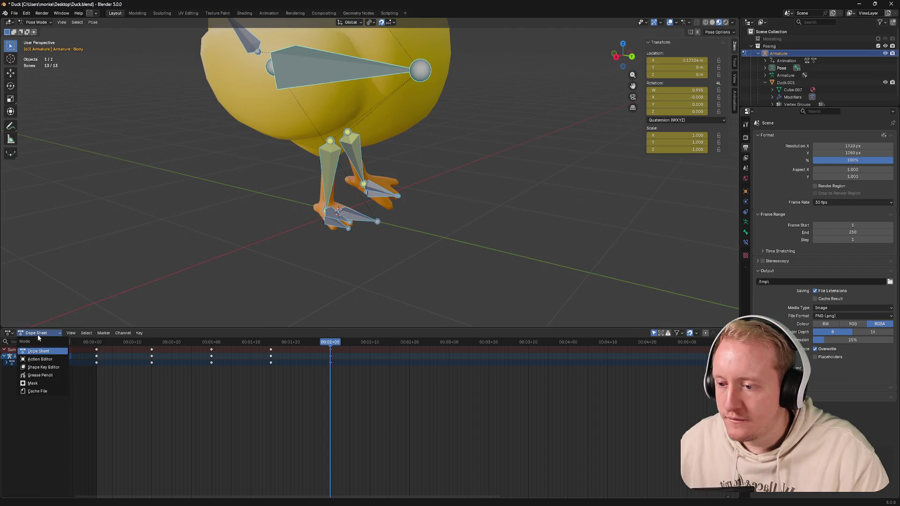
{"action": "left_click", "coordinate": [41, 360]}
{"action": "left_click", "coordinate": [9, 333]}
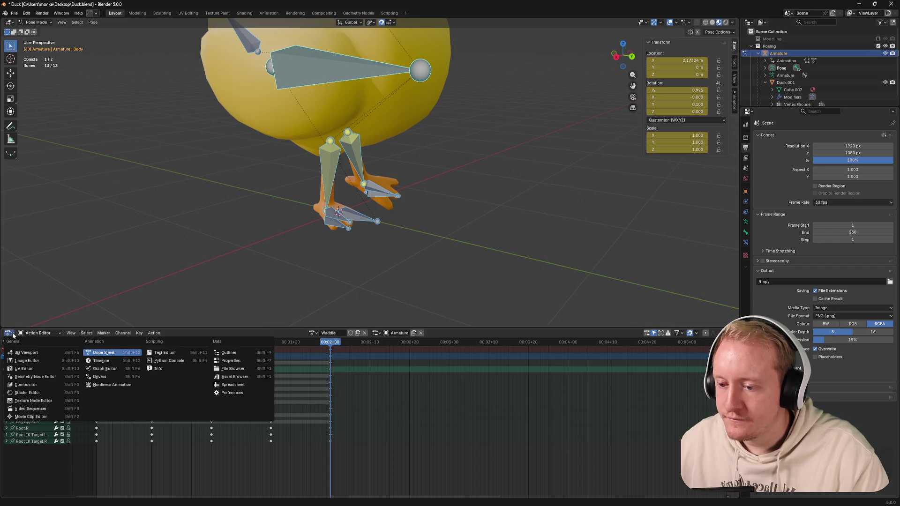
{"action": "left_click", "coordinate": [109, 361]}
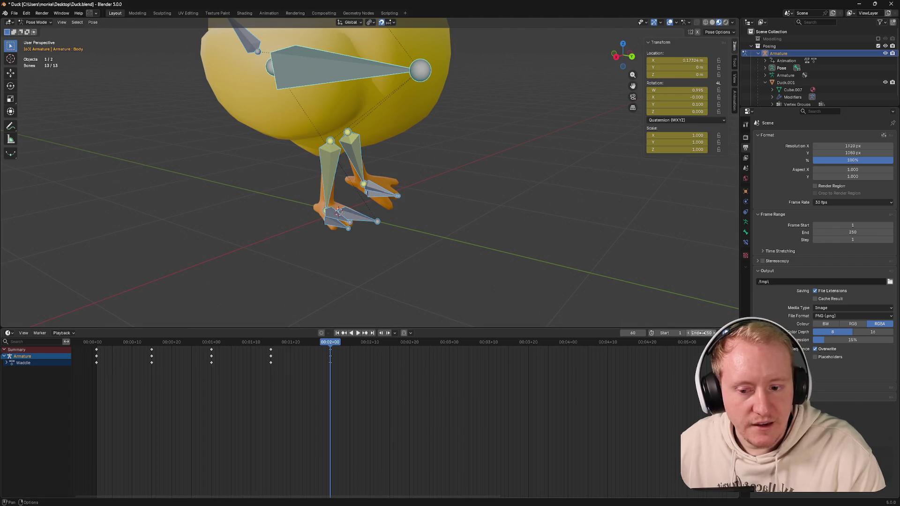
Step: Set the scene End frame to 60, play the loop, and return the area to the Action Editor
{"action": "left_click_drag", "start_coordinate": [707, 333], "coordinate": [696, 332]}
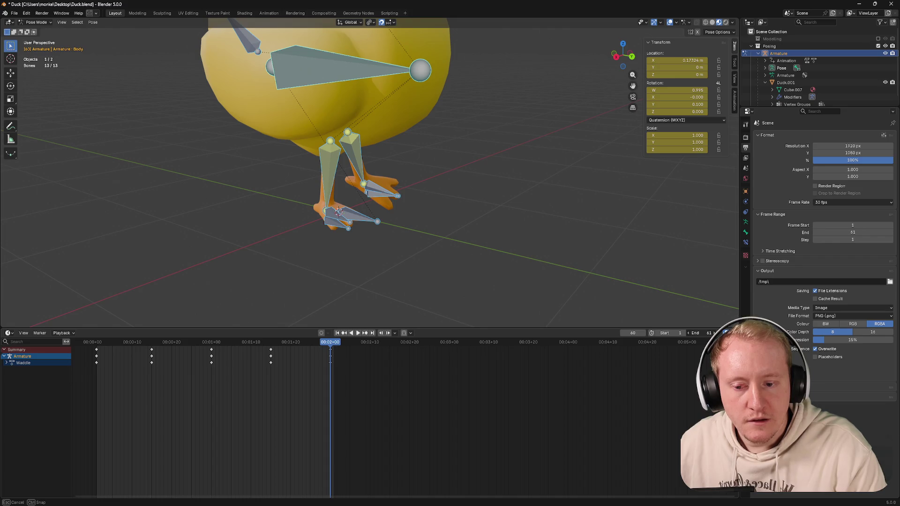
{"action": "type", "text": "60"}
{"action": "key", "text": "Return"}
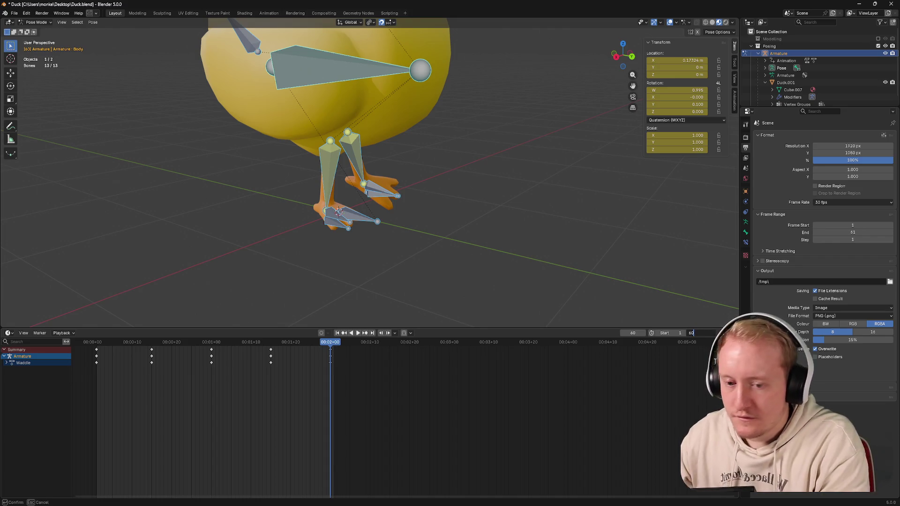
{"action": "left_click_drag", "start_coordinate": [199, 344], "coordinate": [101, 342]}
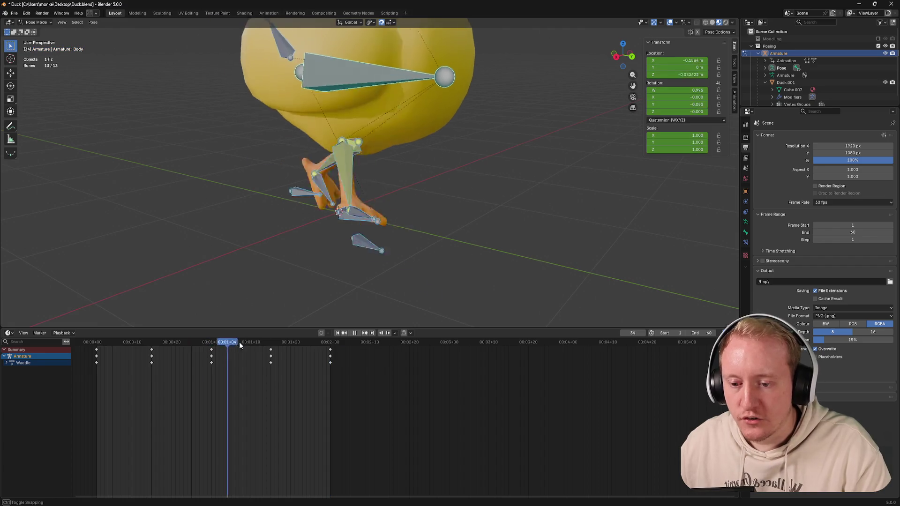
{"action": "key", "text": "space"}
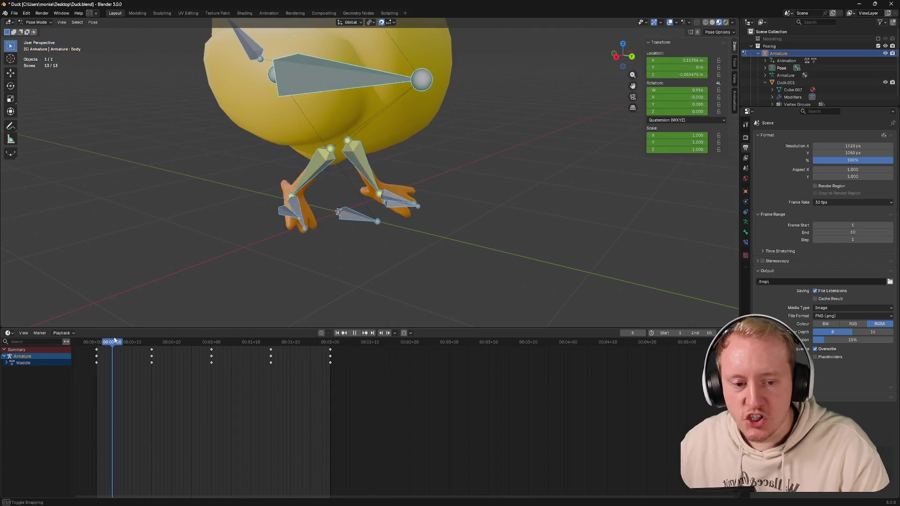
{"action": "left_click", "coordinate": [40, 333]}
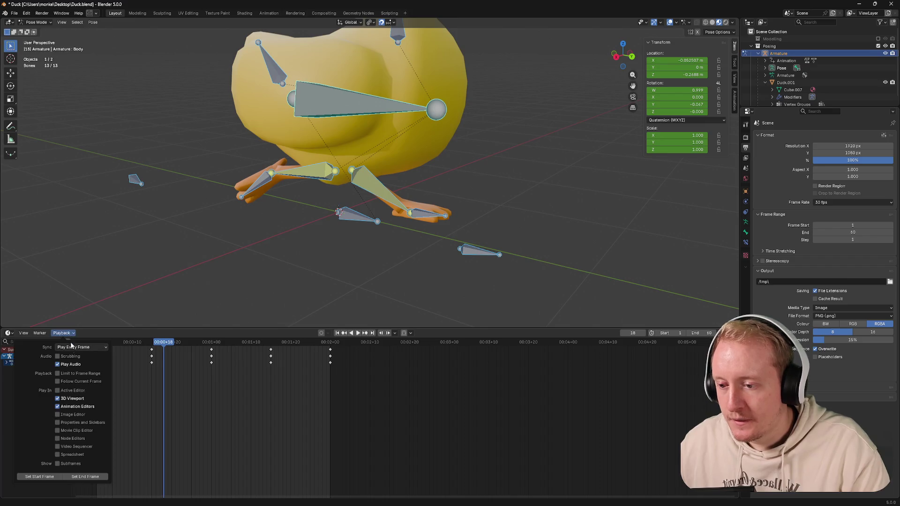
{"action": "left_click", "coordinate": [104, 360]}
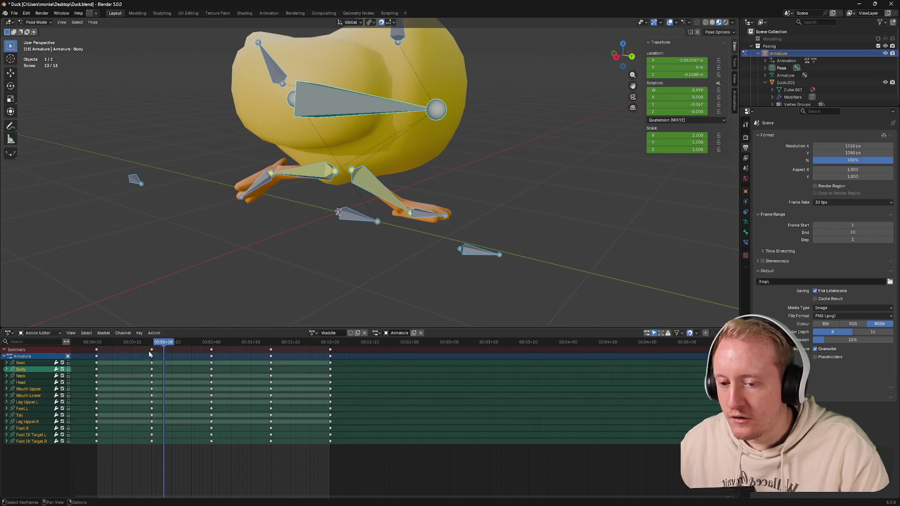
Step: Choose Interpolation Mode > Linear from the keyframe context menu and glance at the easing choices
{"action": "right_click", "coordinate": [276, 355]}
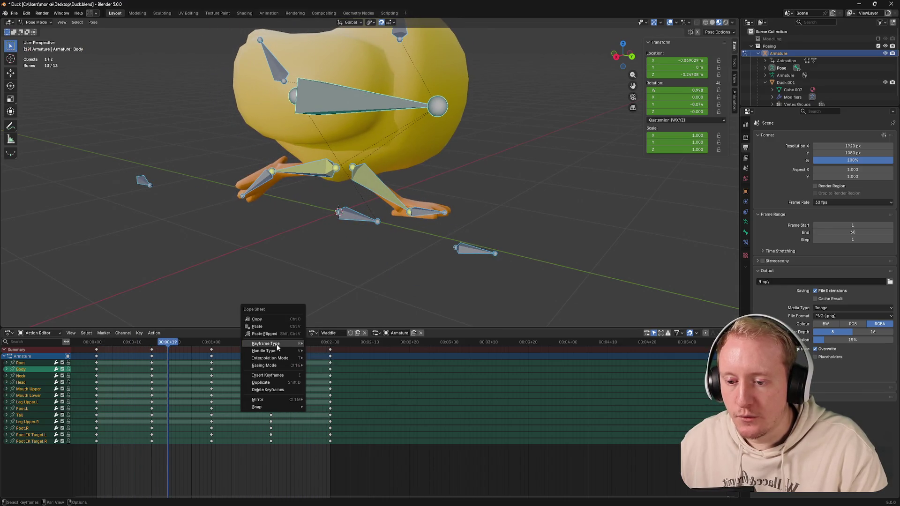
{"action": "mouse_move", "coordinate": [271, 358]}
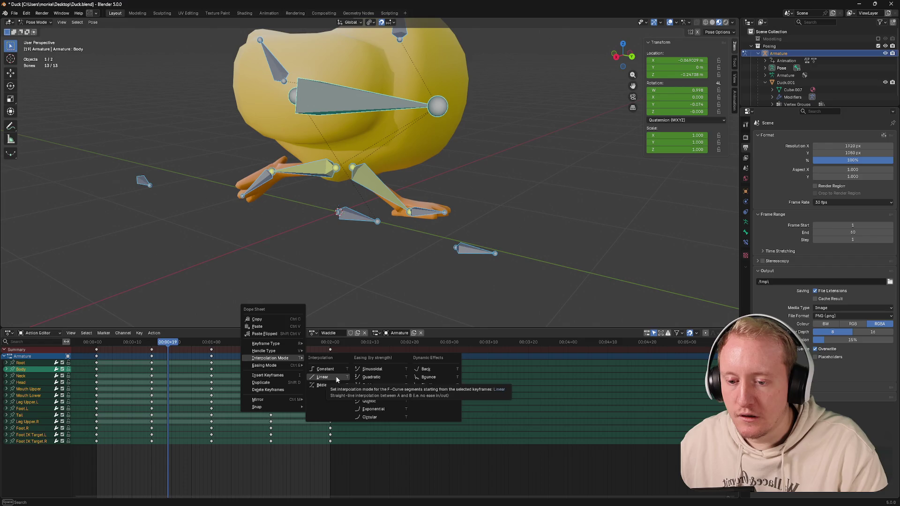
{"action": "left_click", "coordinate": [336, 376]}
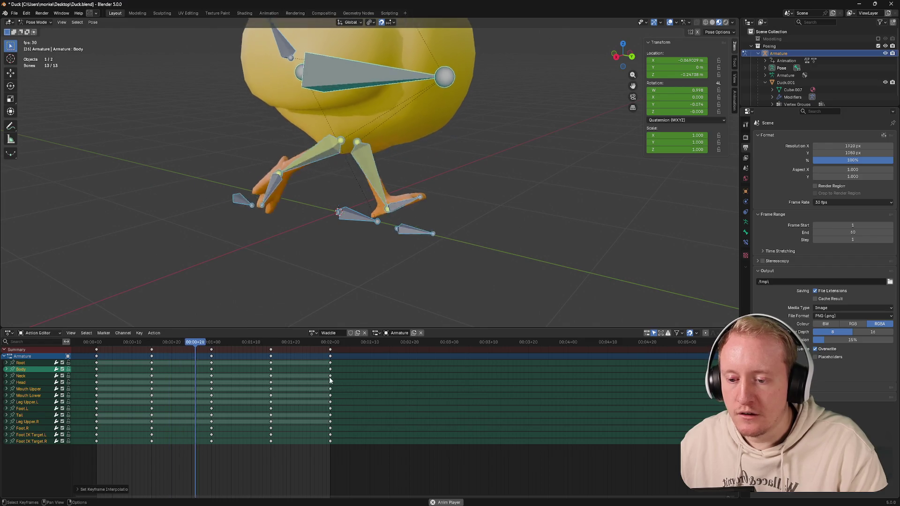
{"action": "right_click", "coordinate": [294, 376]}
{"action": "mouse_move", "coordinate": [264, 382]}
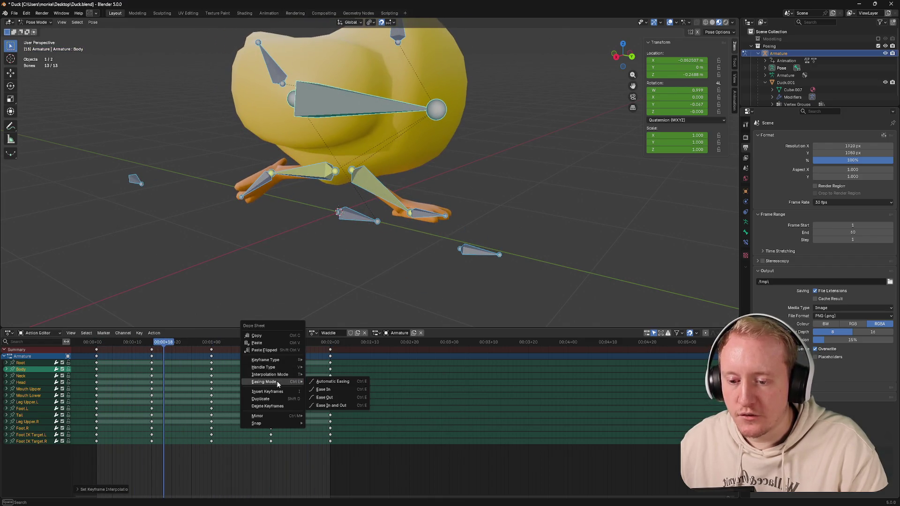
{"action": "left_click", "coordinate": [311, 387]}
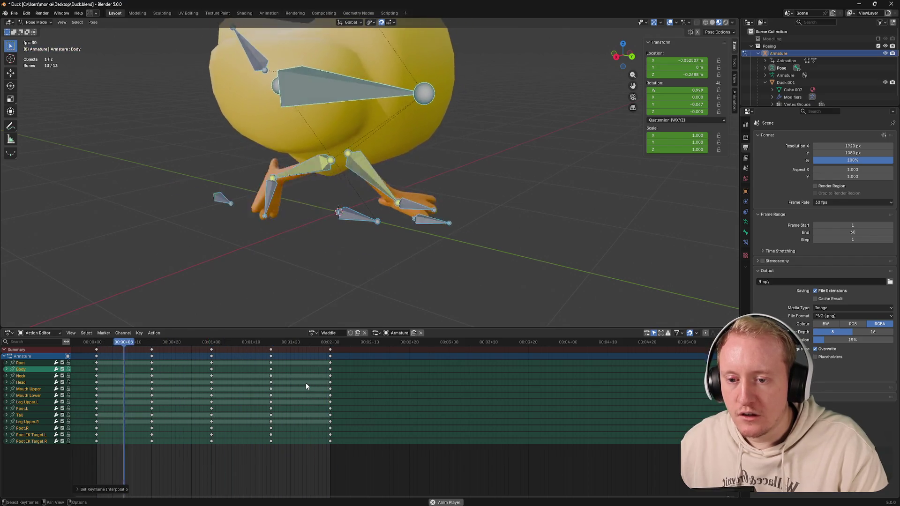
Step: Browse the interpolation menus without further changes, then select the walk-cycle keyframes
{"action": "right_click", "coordinate": [278, 378]}
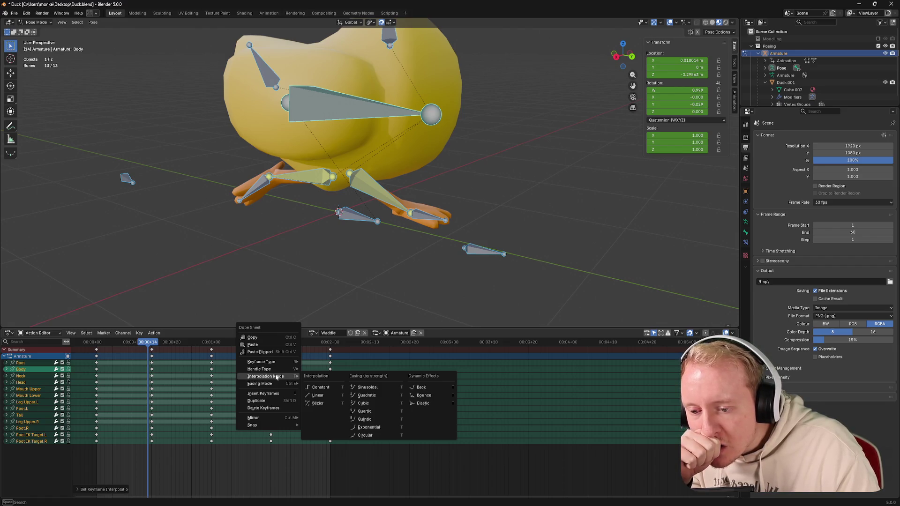
{"action": "left_click", "coordinate": [322, 389]}
{"action": "right_click", "coordinate": [261, 325]}
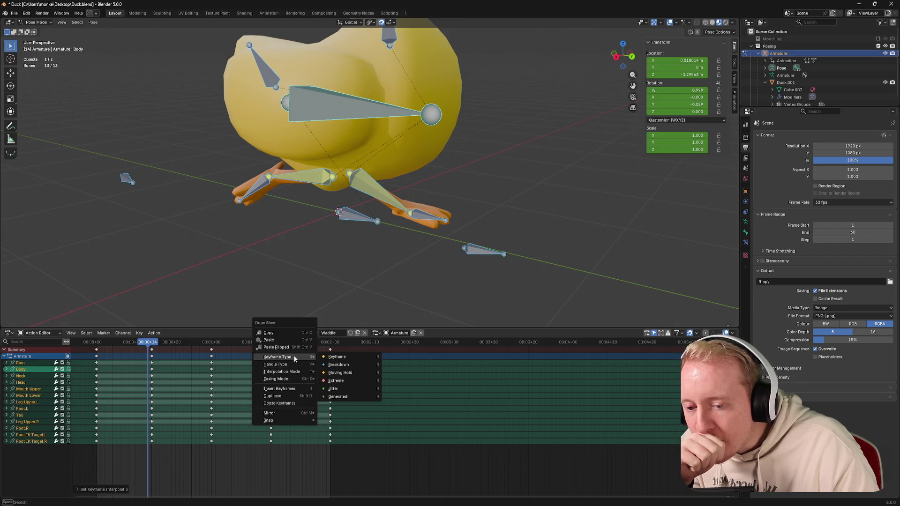
{"action": "mouse_move", "coordinate": [276, 379]}
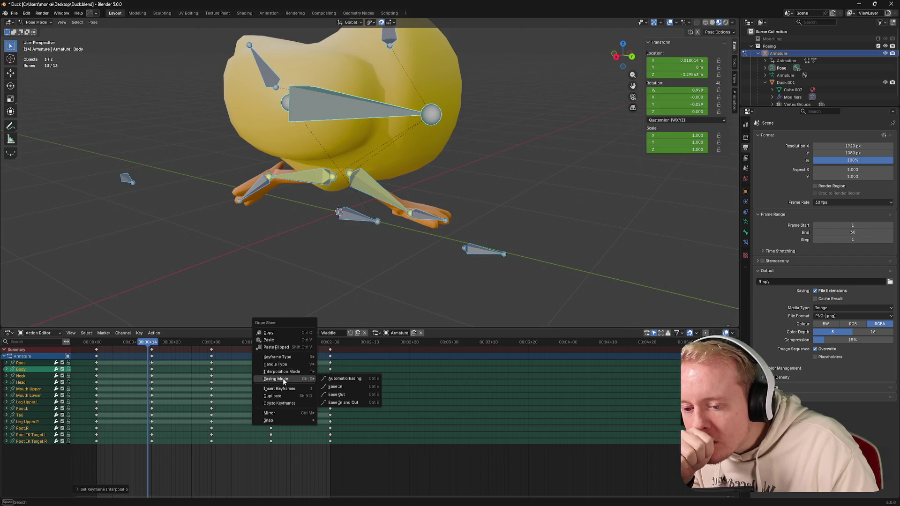
{"action": "left_click", "coordinate": [218, 376]}
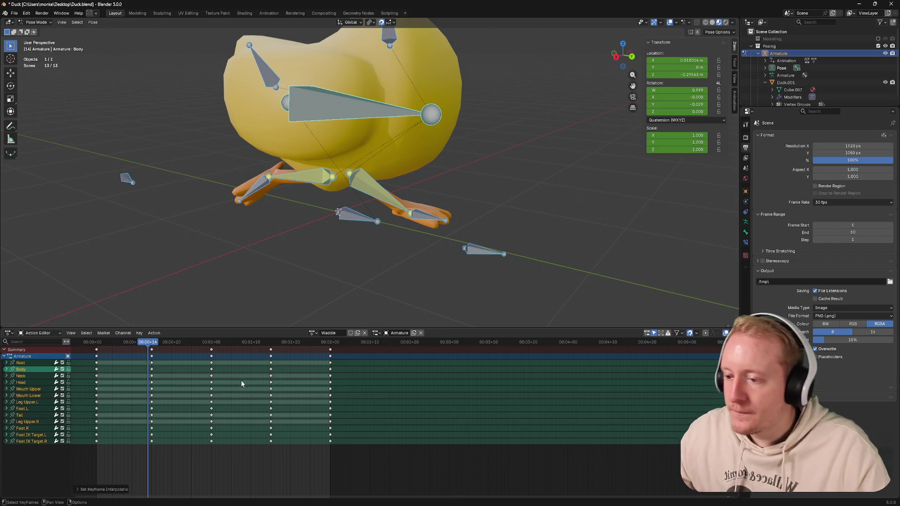
{"action": "left_click", "coordinate": [242, 409]}
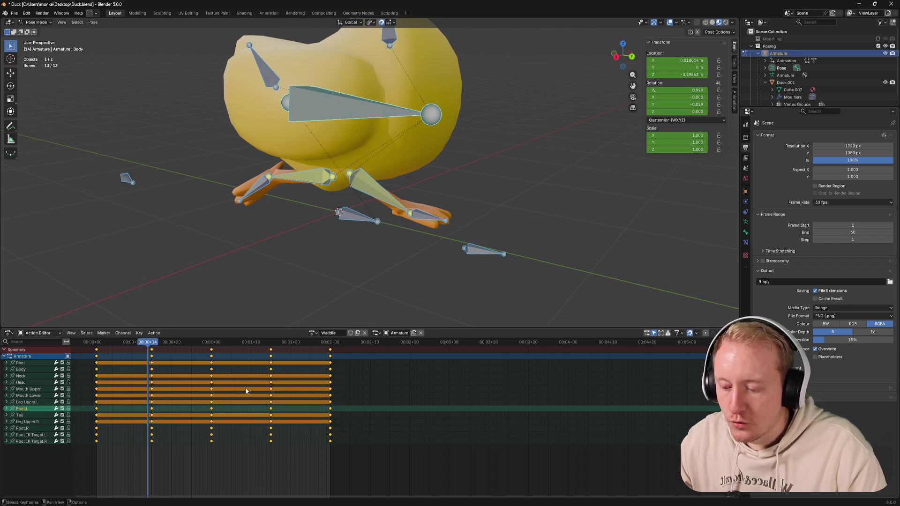
Step: While playing, try Linear, Constant and other T-menu interpolations, ending back on Bezier
{"action": "key", "text": "t"}
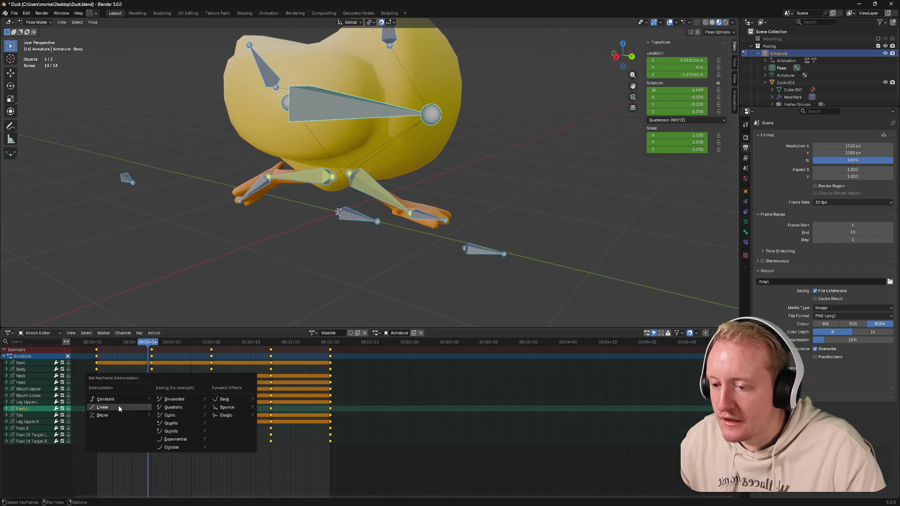
{"action": "left_click", "coordinate": [119, 408]}
{"action": "left_click_drag", "start_coordinate": [112, 343], "coordinate": [81, 342]}
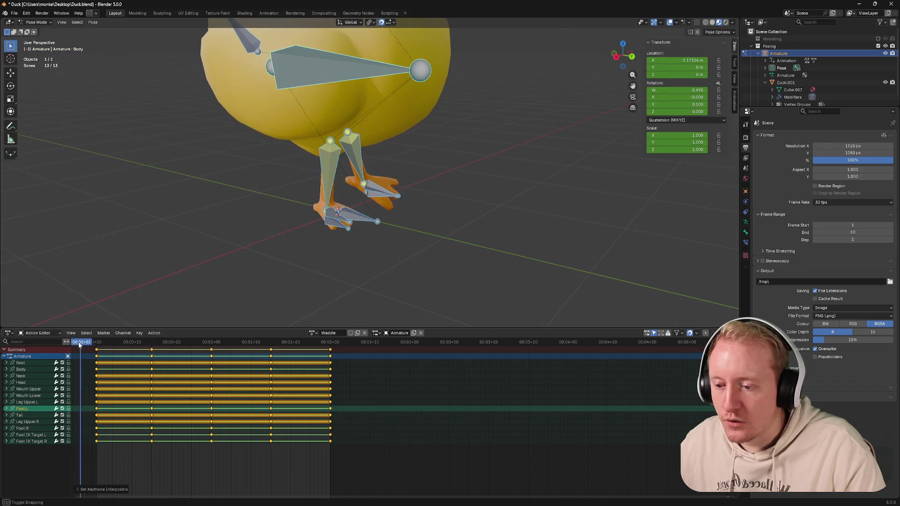
{"action": "key", "text": "space"}
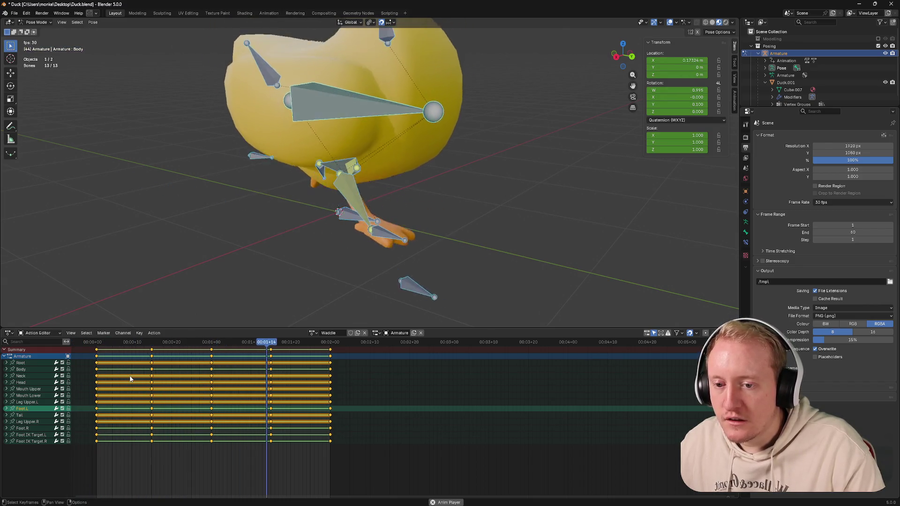
{"action": "key", "text": "t"}
{"action": "left_click", "coordinate": [154, 374]}
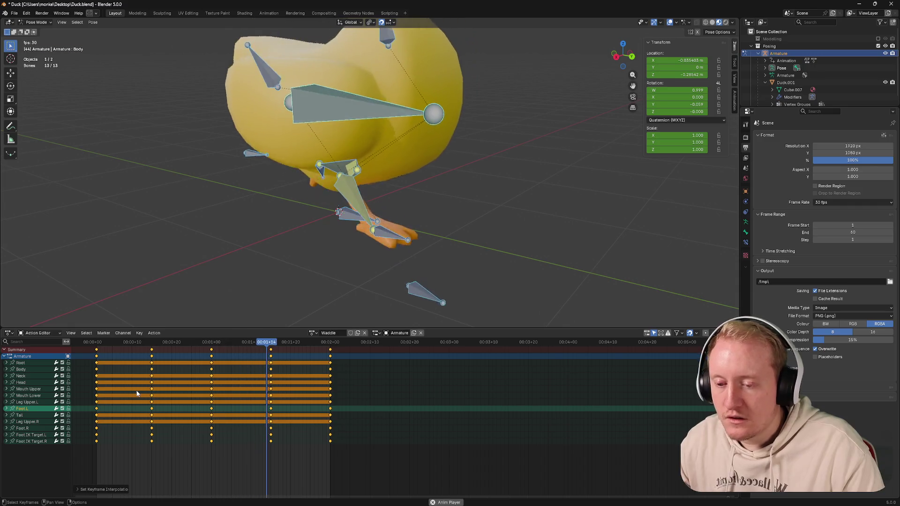
{"action": "key", "text": "t"}
{"action": "left_click", "coordinate": [123, 372]}
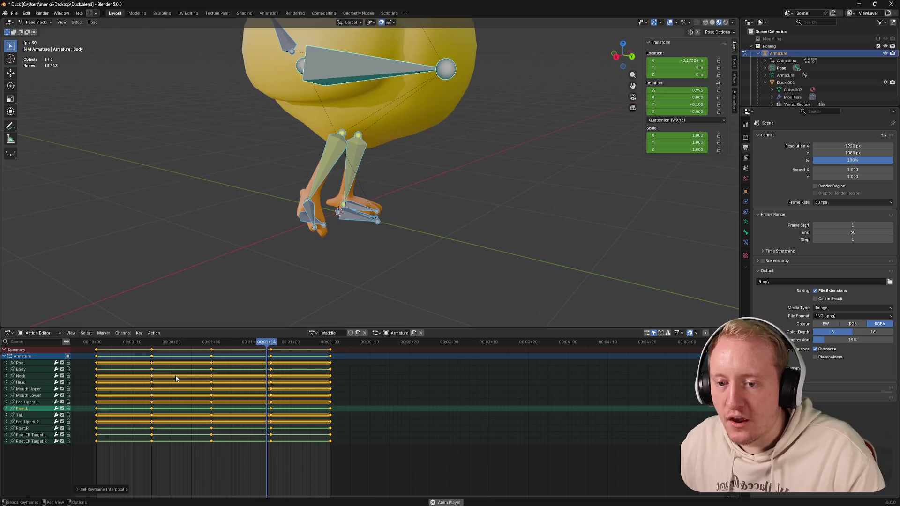
{"action": "key", "text": "t"}
{"action": "left_click", "coordinate": [157, 373]}
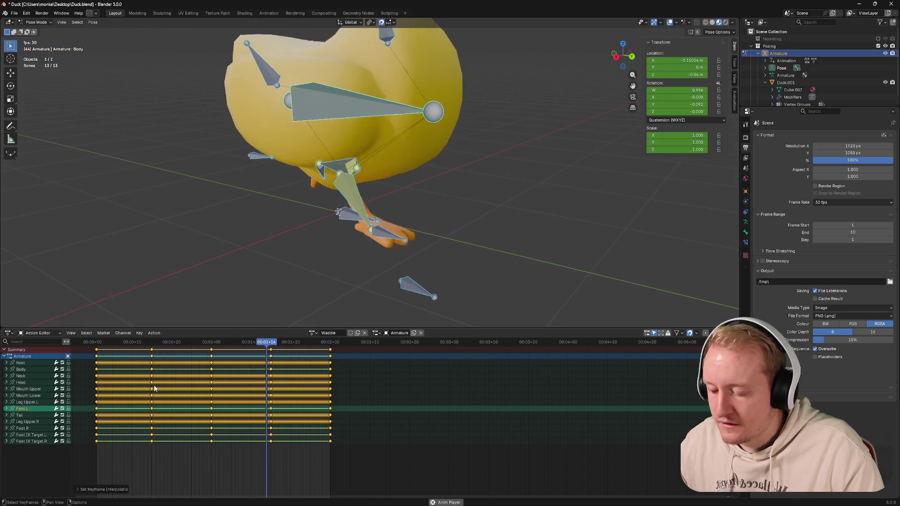
{"action": "key", "text": "t"}
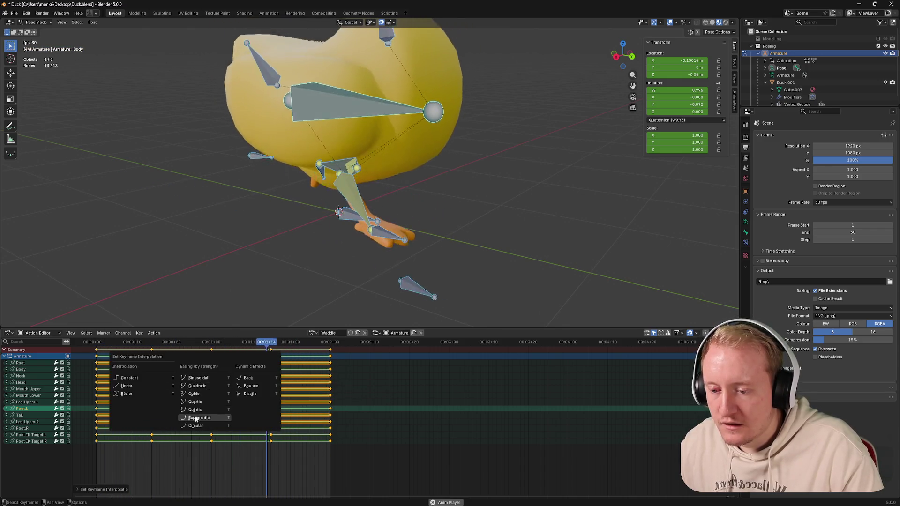
{"action": "left_click", "coordinate": [141, 396]}
Step: Give the final stretch Bezier, then extend the selection to the earlier column and set it Linear
{"action": "right_click", "coordinate": [329, 414]}
{"action": "left_click", "coordinate": [299, 458]}
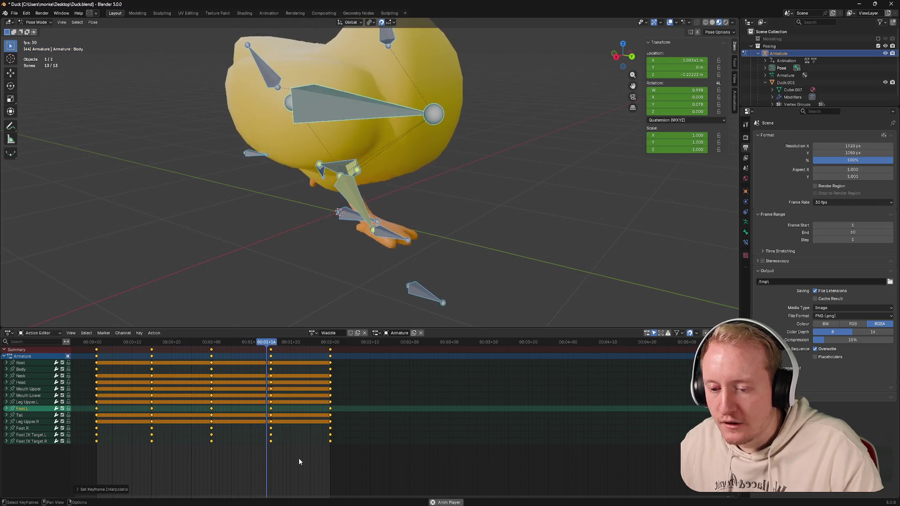
{"action": "left_click_drag", "start_coordinate": [351, 452], "coordinate": [267, 351]}
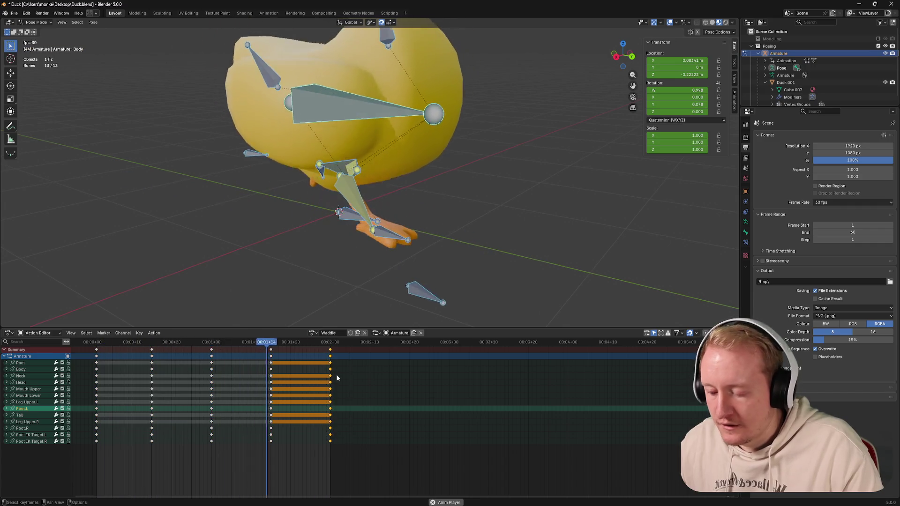
{"action": "key", "text": "t"}
{"action": "left_click", "coordinate": [337, 374]}
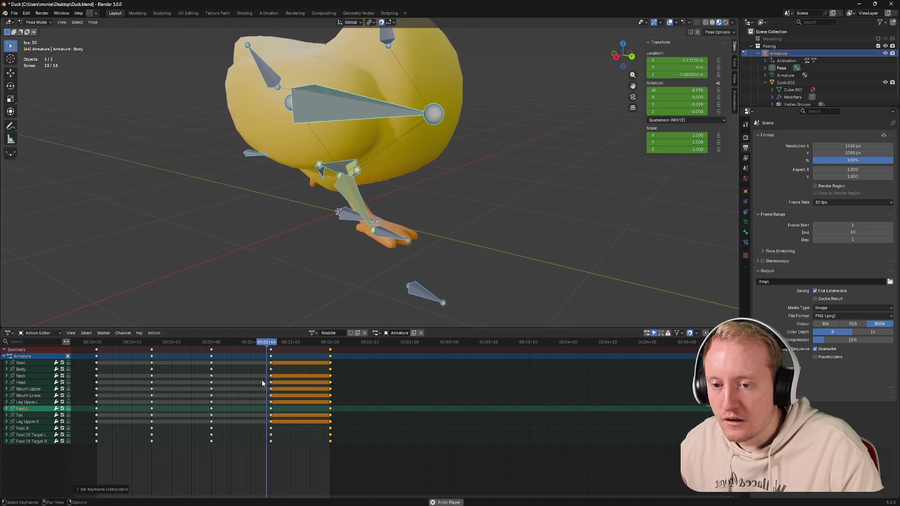
{"action": "key", "text": "t"}
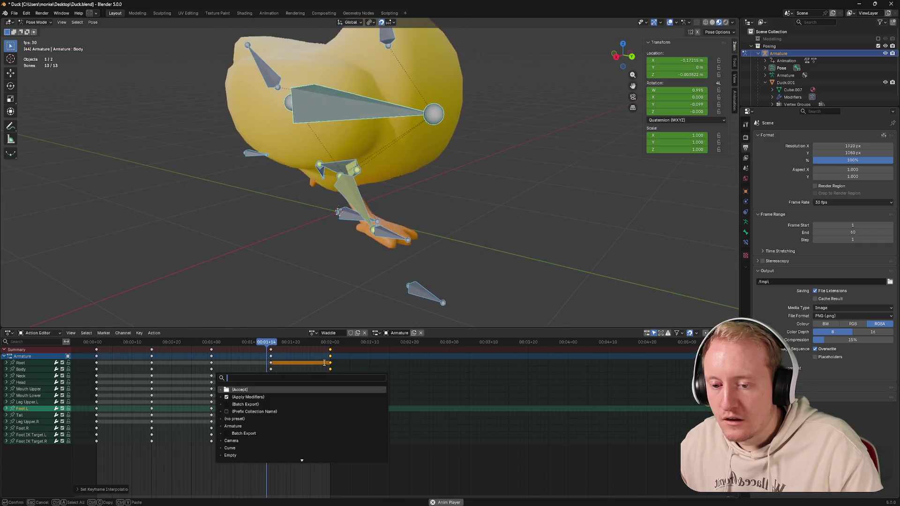
{"action": "left_click", "coordinate": [323, 362]}
{"action": "key", "text": "t"}
{"action": "left_click", "coordinate": [257, 405]}
{"action": "left_click_drag", "start_coordinate": [204, 352], "coordinate": [338, 447]}
{"action": "key", "text": "t"}
{"action": "left_click", "coordinate": [274, 368]}
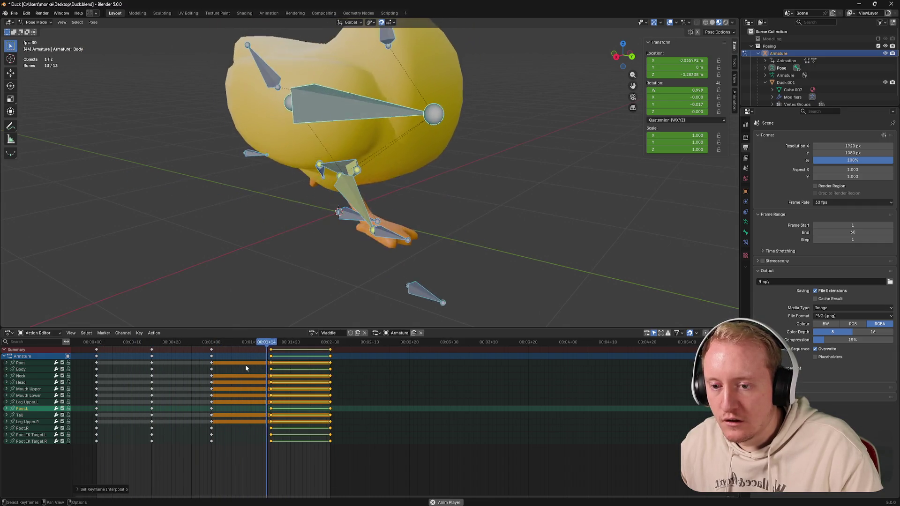
Step: Stop playback, save Duck.blend, select all keys and set them to Linear interpolation
{"action": "key", "text": "space"}
{"action": "key", "text": "ctrl+s"}
{"action": "key", "text": "a"}
{"action": "key", "text": "t"}
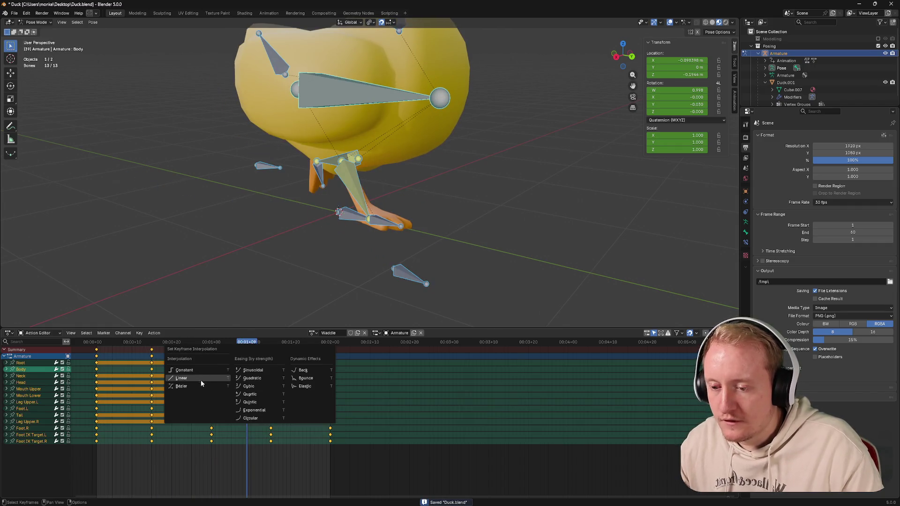
{"action": "left_click", "coordinate": [192, 378]}
{"action": "left_click", "coordinate": [189, 438]}
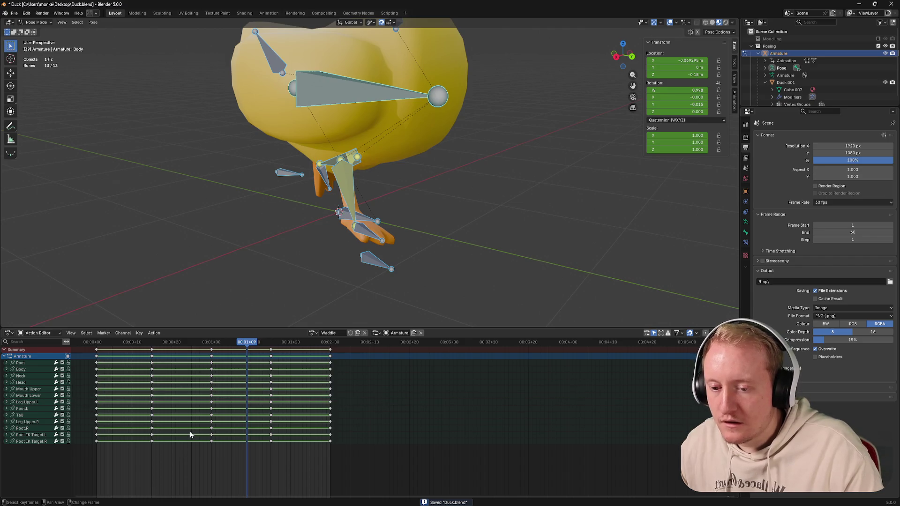
Step: Play the linear waddle, stop it, save Duck.blend again and rewind to the start
{"action": "key", "text": "space"}
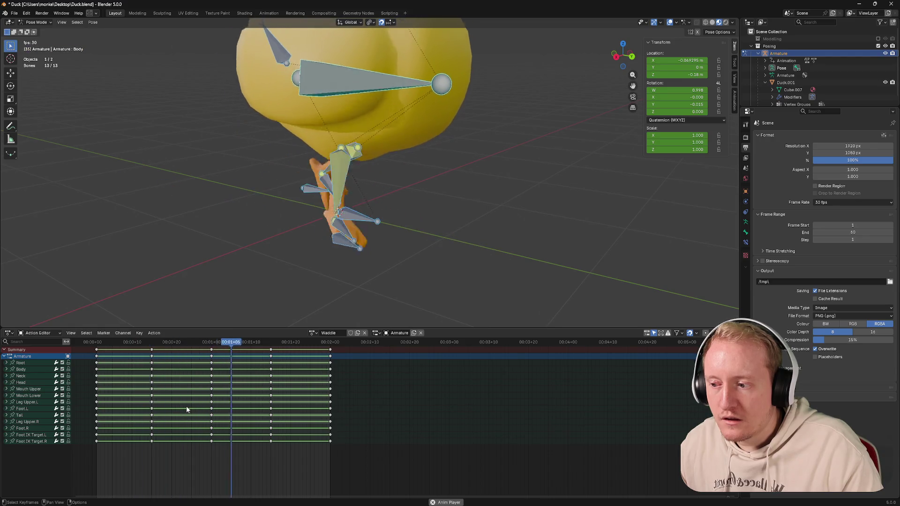
{"action": "right_click", "coordinate": [186, 406]}
{"action": "left_click", "coordinate": [148, 442]}
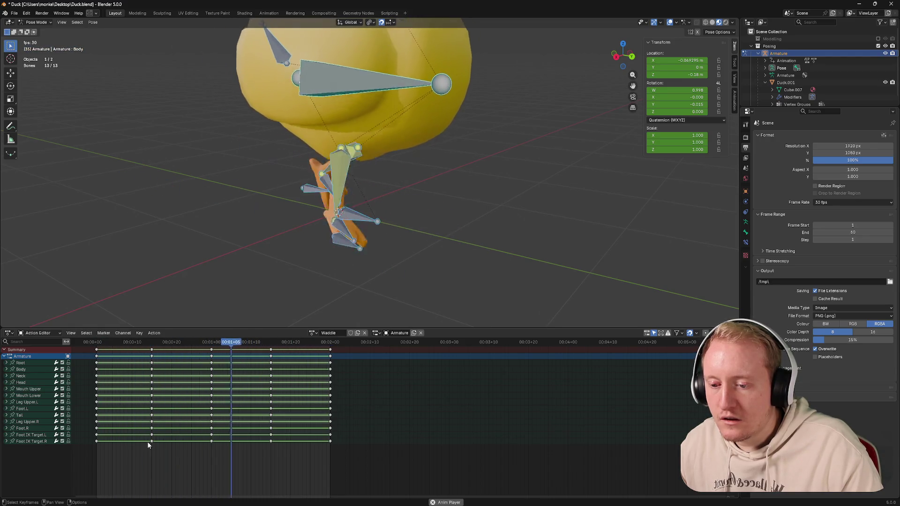
{"action": "key", "text": "space"}
{"action": "key", "text": "ctrl+s"}
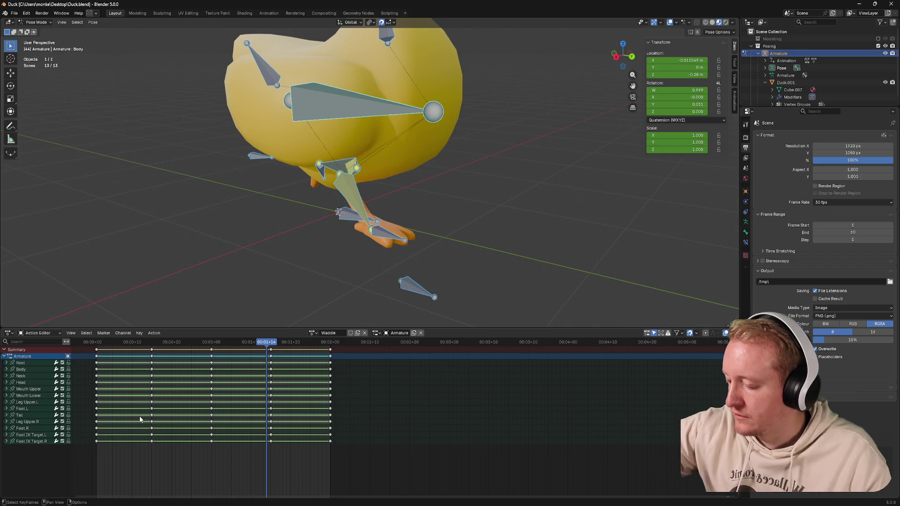
{"action": "left_click_drag", "start_coordinate": [125, 342], "coordinate": [86, 343]}
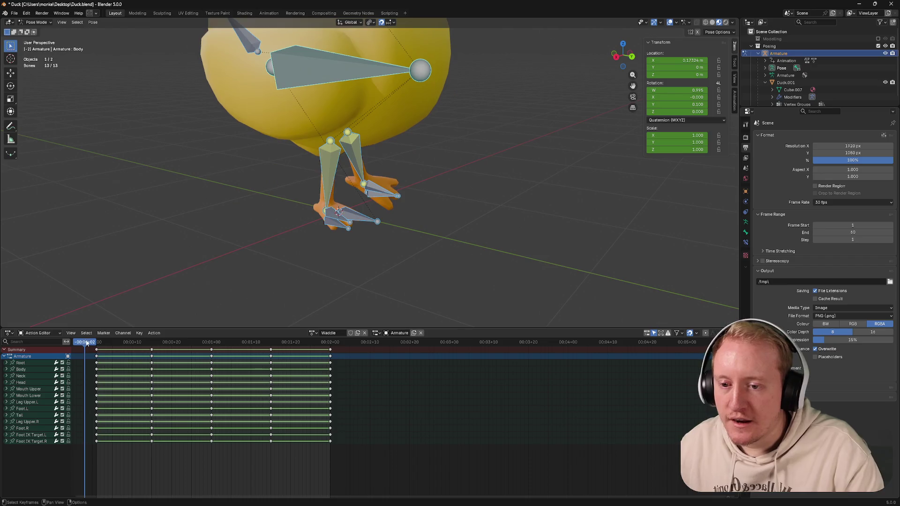
{"action": "scroll", "coordinate": [288, 258], "scroll_direction": "down", "scroll_amount": 4}
Step: Orbit around the duck while the waddle plays in perspective, then stop
{"action": "middle_click_drag", "start_coordinate": [288, 258], "coordinate": [272, 262]}
{"action": "key", "text": "space"}
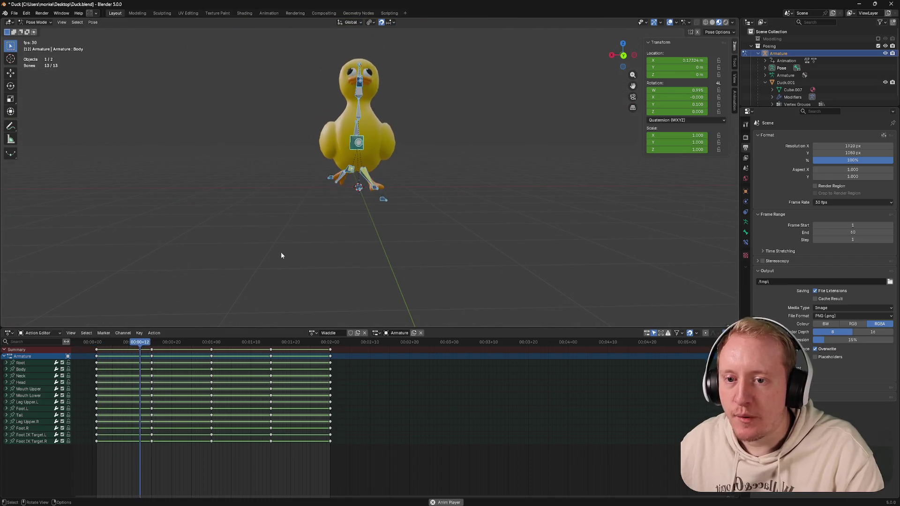
{"action": "scroll", "coordinate": [294, 275], "scroll_direction": "up", "scroll_amount": 3}
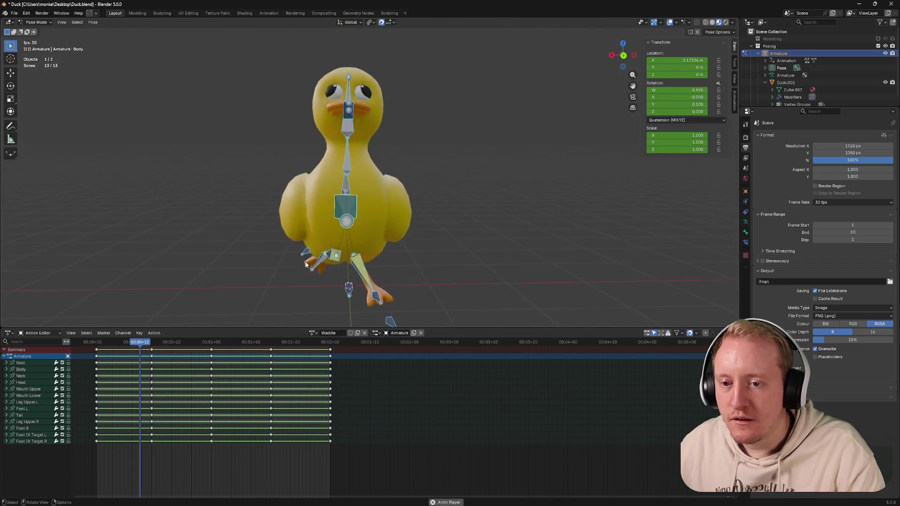
{"action": "mouse_move", "coordinate": [326, 260]}
{"action": "middle_mouse_down"}
{"action": "mouse_move", "coordinate": [305, 263]}
{"action": "mouse_move", "coordinate": [303, 220]}
{"action": "middle_mouse_up"}
{"action": "scroll", "coordinate": [305, 260], "scroll_direction": "down", "scroll_amount": 3}
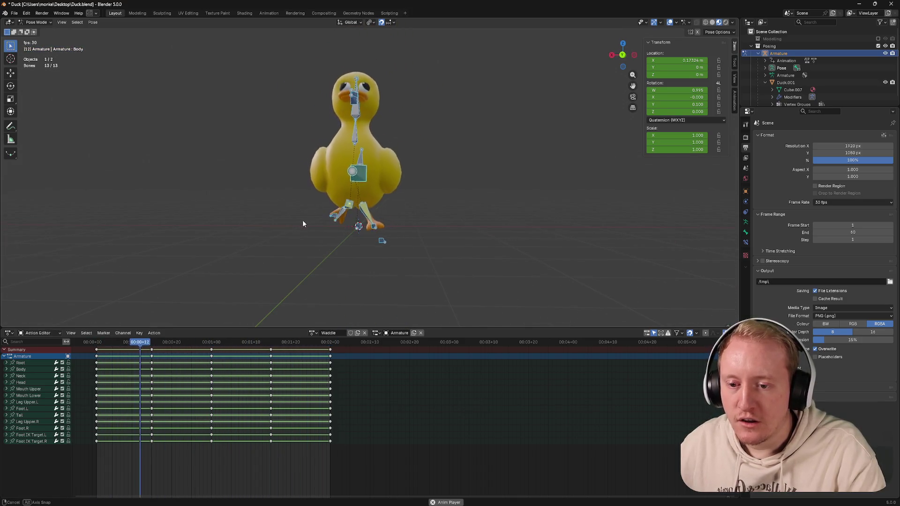
{"action": "key", "text": "space"}
Step: Check the waddle from front and back views, play briefly, and scrub to around frame 14
{"action": "left_click", "coordinate": [96, 343]}
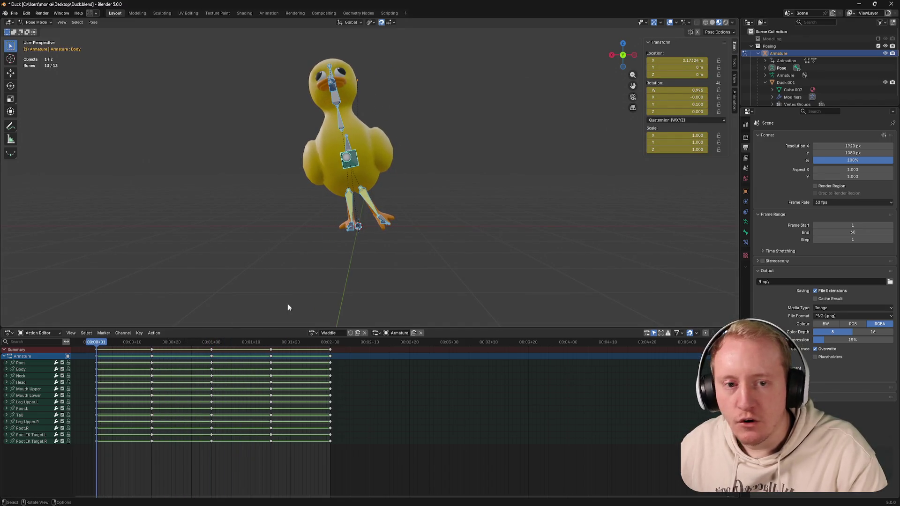
{"action": "left_click", "coordinate": [623, 57]}
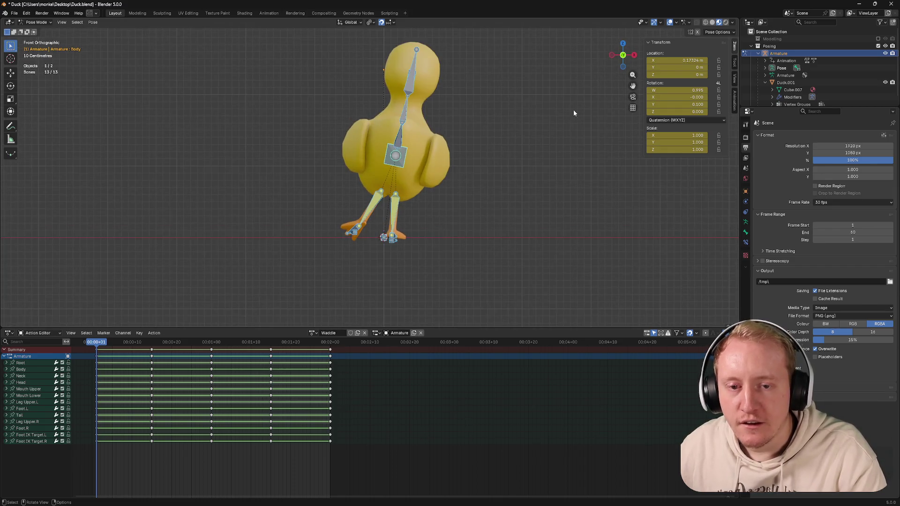
{"action": "left_click", "coordinate": [623, 56]}
{"action": "scroll", "coordinate": [436, 204], "scroll_direction": "up", "scroll_amount": 3}
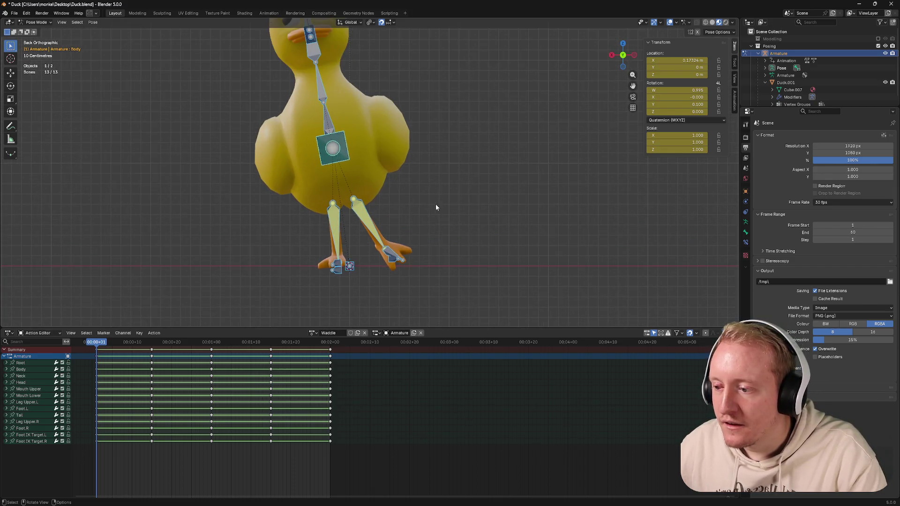
{"action": "middle_click_drag", "start_coordinate": [437, 151], "coordinate": [437, 205]}
{"action": "key", "text": "space"}
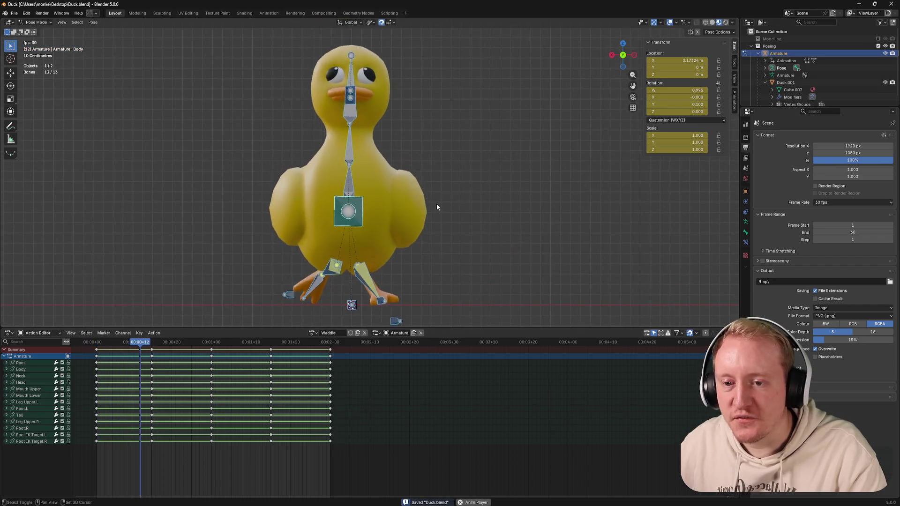
{"action": "left_click", "coordinate": [93, 342]}
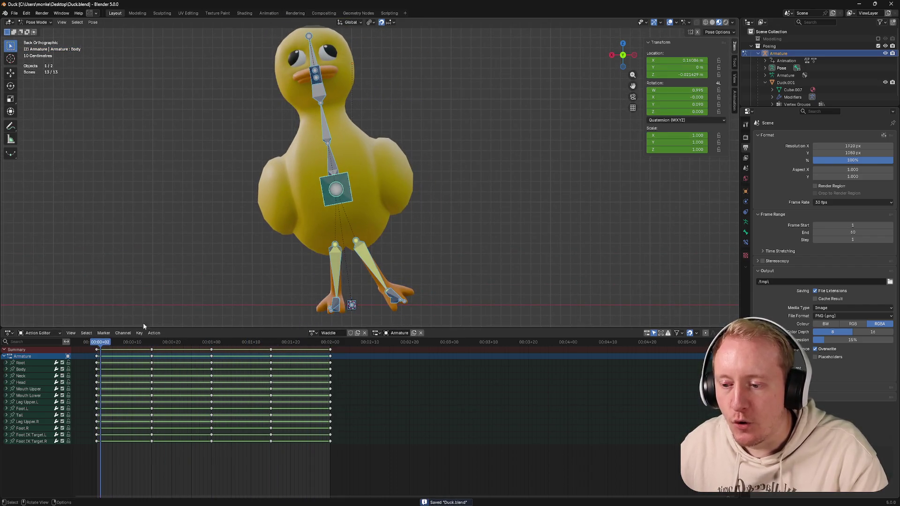
{"action": "mouse_move", "coordinate": [98, 343]}
{"action": "left_mouse_down"}
{"action": "mouse_move", "coordinate": [156, 344]}
{"action": "mouse_move", "coordinate": [99, 347]}
{"action": "left_mouse_up"}
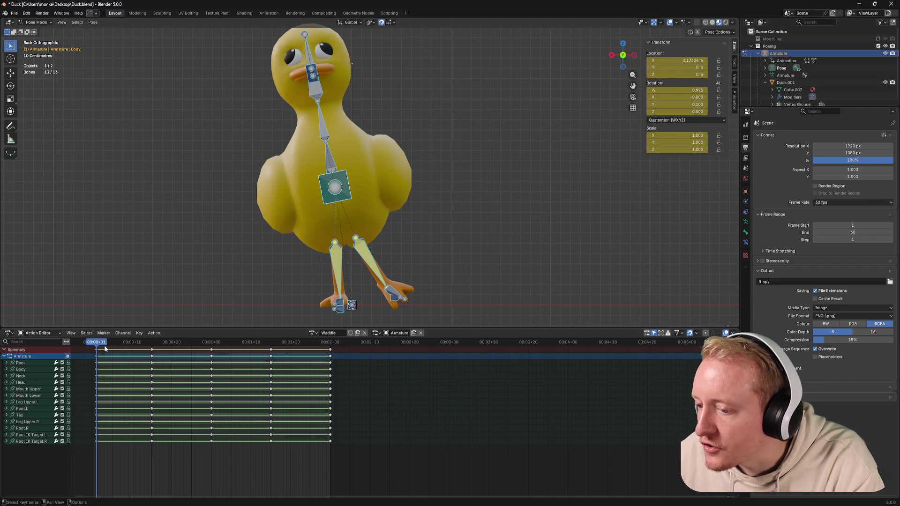
Step: Switch to the Graph Editor, enable Normalize and fit all Waddle curves into view
{"action": "key", "text": "ctrl+Tab"}
{"action": "scroll", "coordinate": [167, 387], "scroll_direction": "up", "scroll_amount": 2}
{"action": "left_click", "coordinate": [118, 333]}
{"action": "key", "text": "Home"}
Step: Change the interpolation of all Waddle keys at frame 15 so the curves ease through them
{"action": "middle_click_drag", "start_coordinate": [177, 362], "coordinate": [170, 362]}
{"action": "left_click", "coordinate": [268, 353]}
{"action": "left_click_drag", "start_coordinate": [268, 353], "coordinate": [261, 367]}
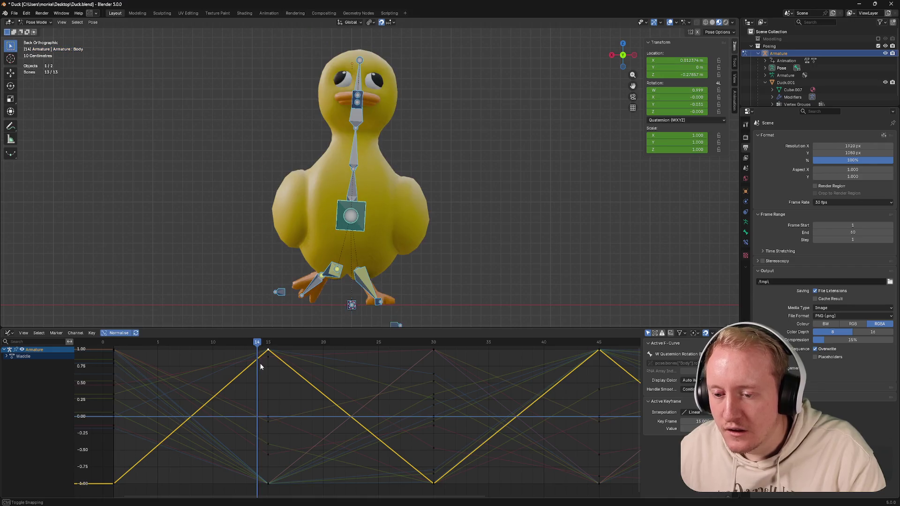
{"action": "left_click_drag", "start_coordinate": [278, 489], "coordinate": [269, 352]}
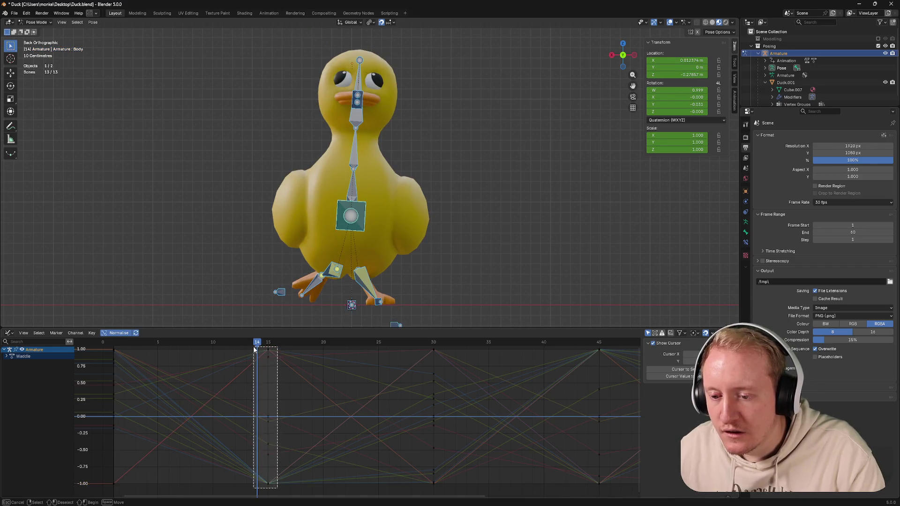
{"action": "key", "text": "t"}
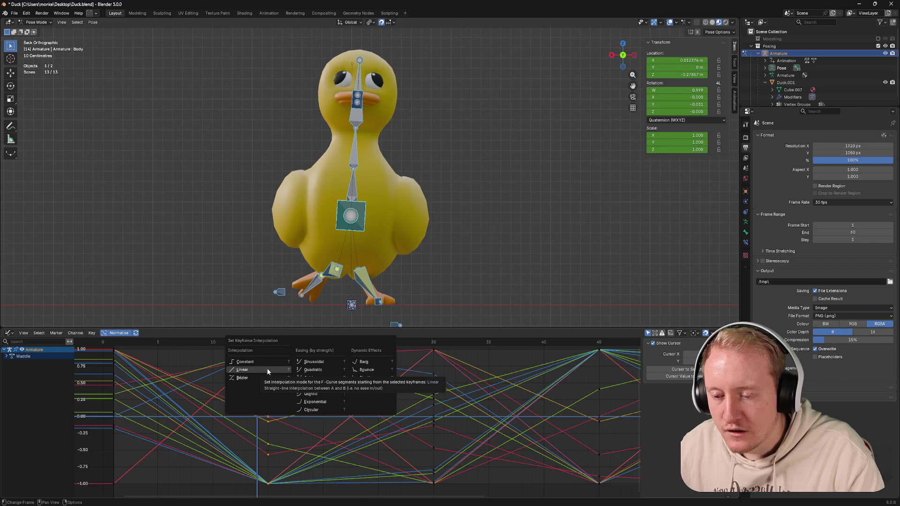
{"action": "left_click", "coordinate": [247, 378]}
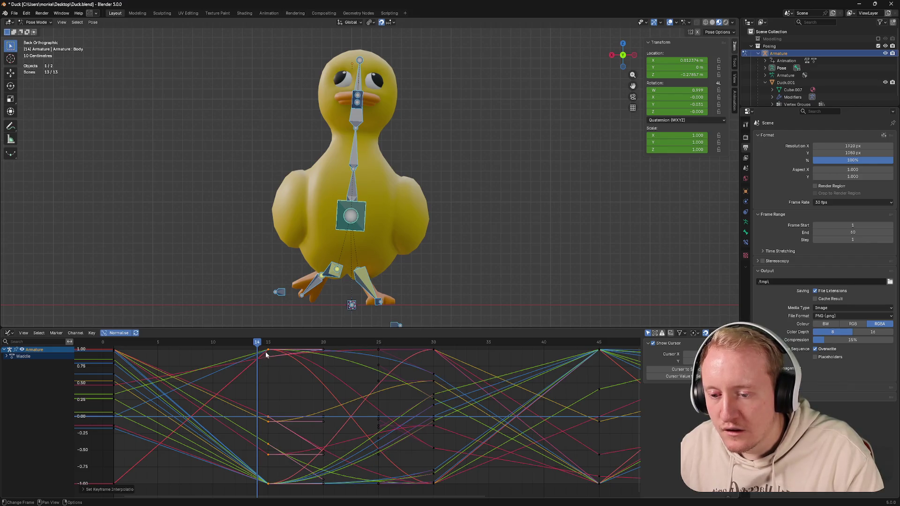
{"action": "right_click", "coordinate": [258, 351]}
{"action": "key", "text": "Escape"}
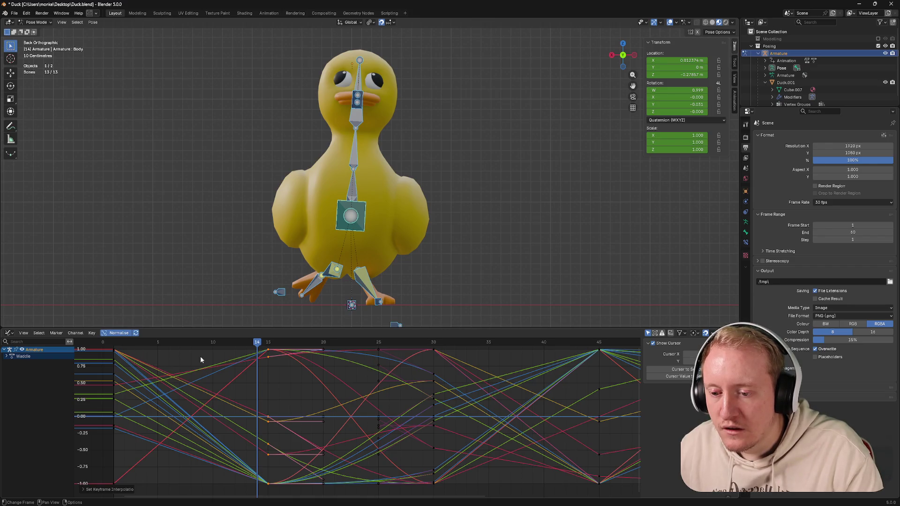
Step: Give the frame-0 keys Bezier interpolation and scrub the start of the cycle to check
{"action": "left_click_drag", "start_coordinate": [107, 350], "coordinate": [119, 448]}
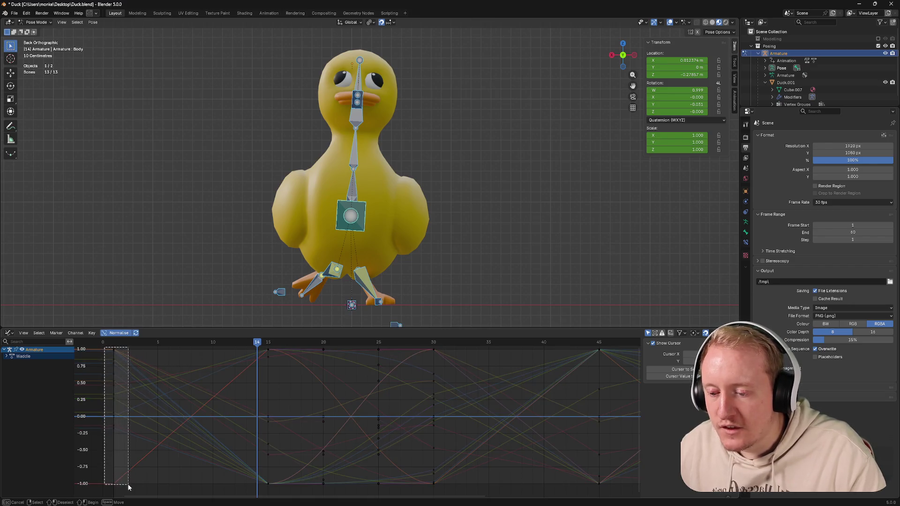
{"action": "left_click_drag", "start_coordinate": [129, 486], "coordinate": [129, 486]}
{"action": "key", "text": "t"}
{"action": "left_click", "coordinate": [150, 443]}
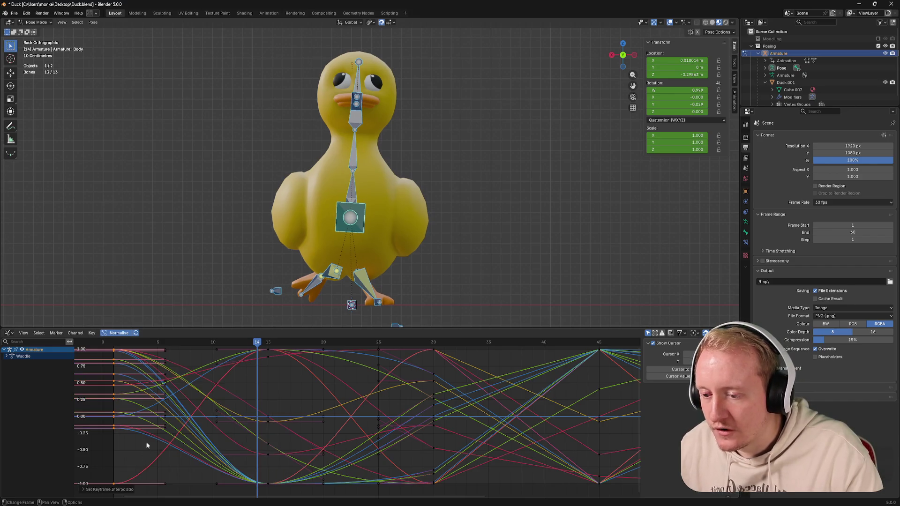
{"action": "left_click", "coordinate": [113, 344]}
{"action": "left_click_drag", "start_coordinate": [121, 349], "coordinate": [148, 352]}
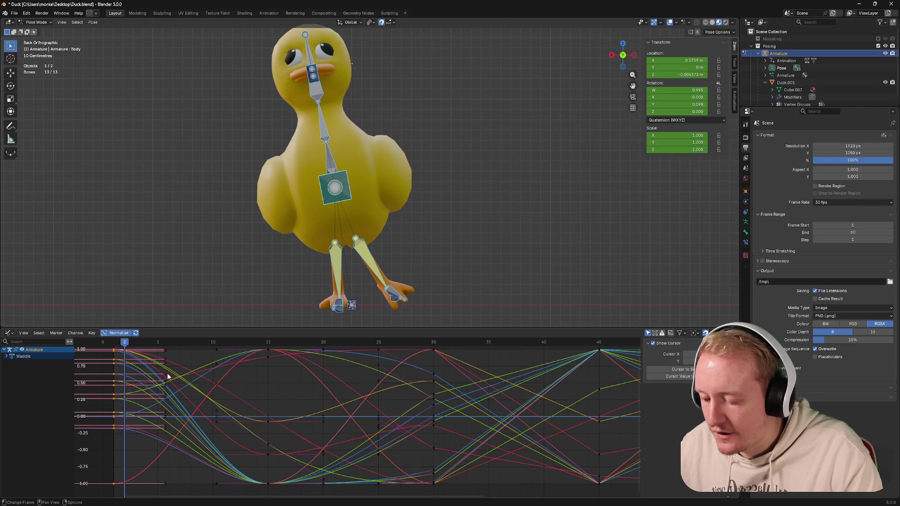
Step: Set the first-frame keys' handles to Vector and play the walk cycle from frame 1
{"action": "key", "text": "t"}
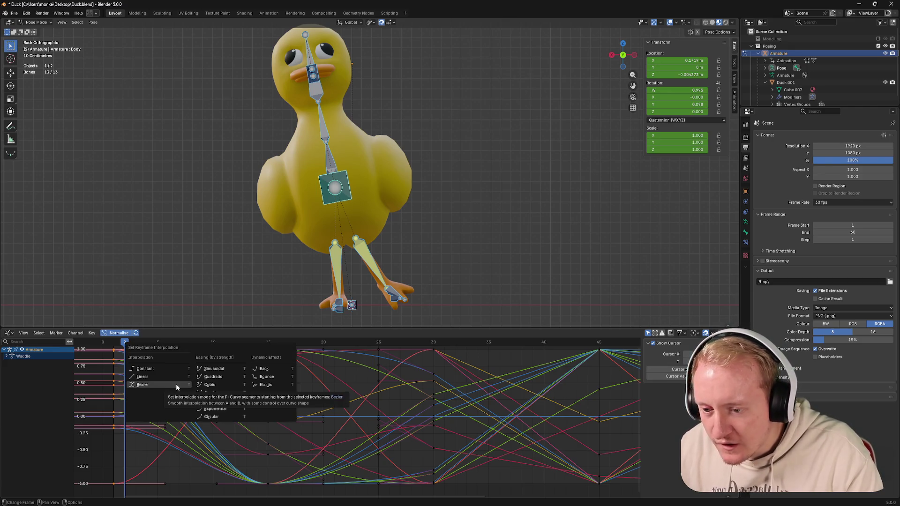
{"action": "left_click", "coordinate": [176, 384]}
{"action": "right_click", "coordinate": [140, 376]}
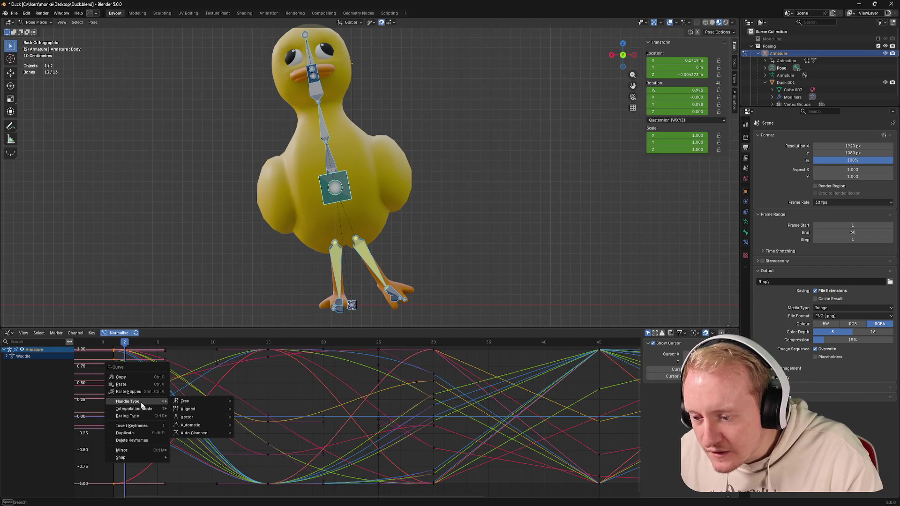
{"action": "left_click", "coordinate": [192, 419]}
{"action": "left_click_drag", "start_coordinate": [124, 343], "coordinate": [115, 343]}
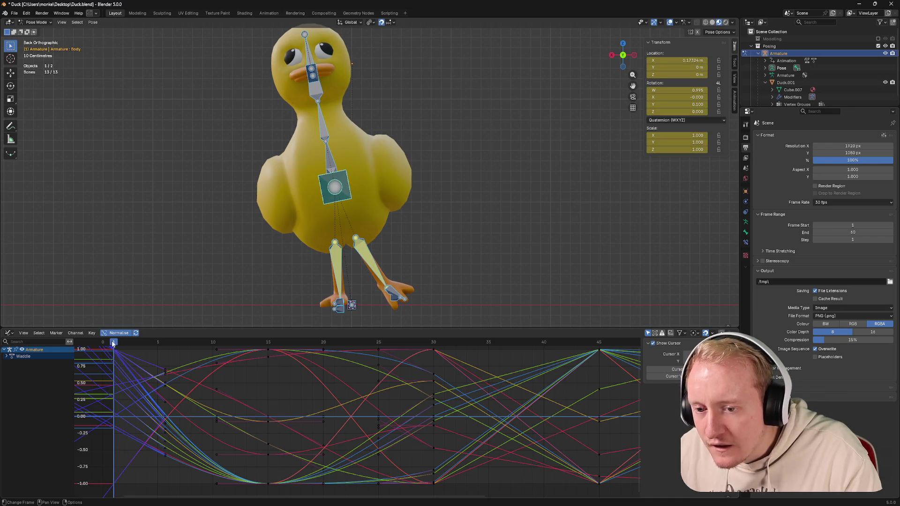
{"action": "key", "text": "space"}
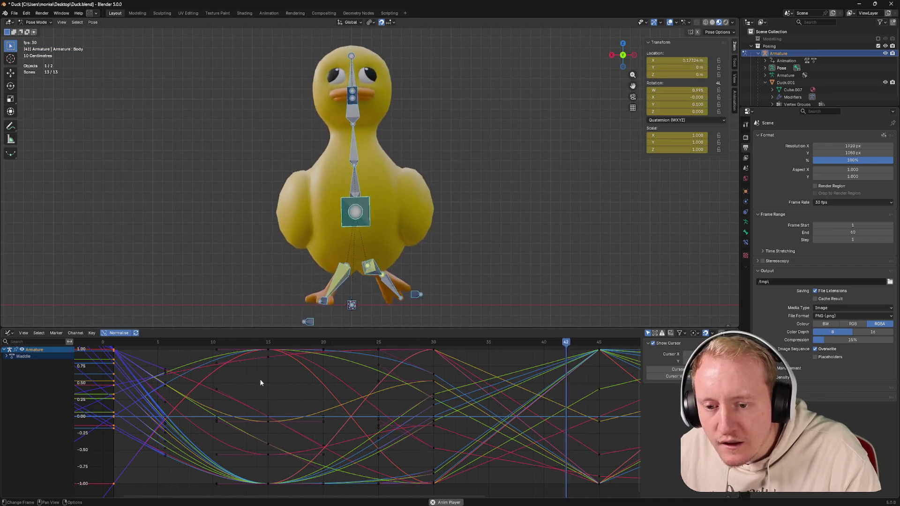
{"action": "scroll", "coordinate": [231, 375], "scroll_direction": "down", "scroll_amount": 3}
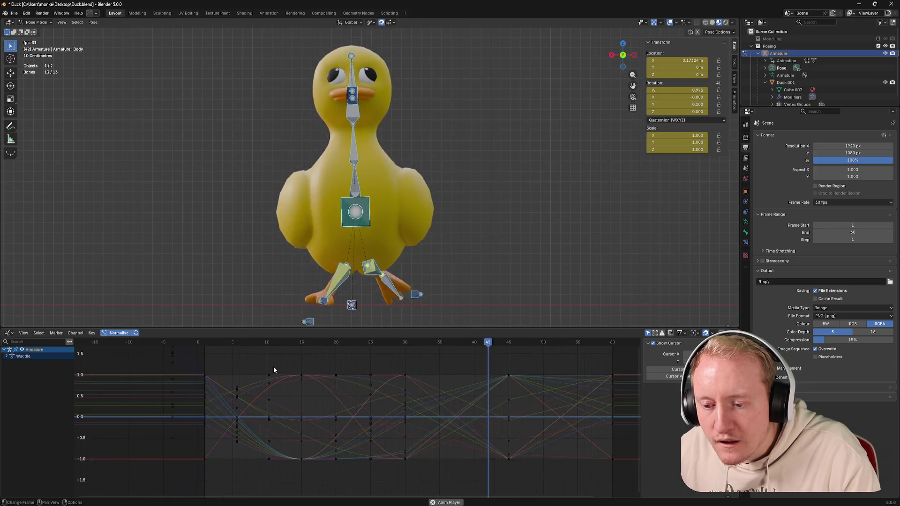
Step: Make every Waddle curve smooth Bezier interpolation
{"action": "right_click", "coordinate": [296, 361]}
{"action": "key", "text": "Escape"}
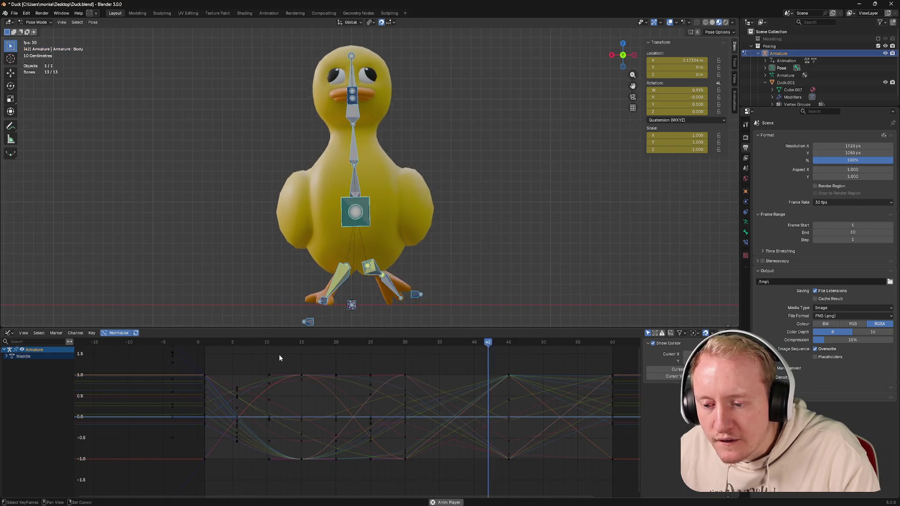
{"action": "scroll", "coordinate": [283, 361], "scroll_direction": "down", "scroll_amount": 3, "text": "ctrl"}
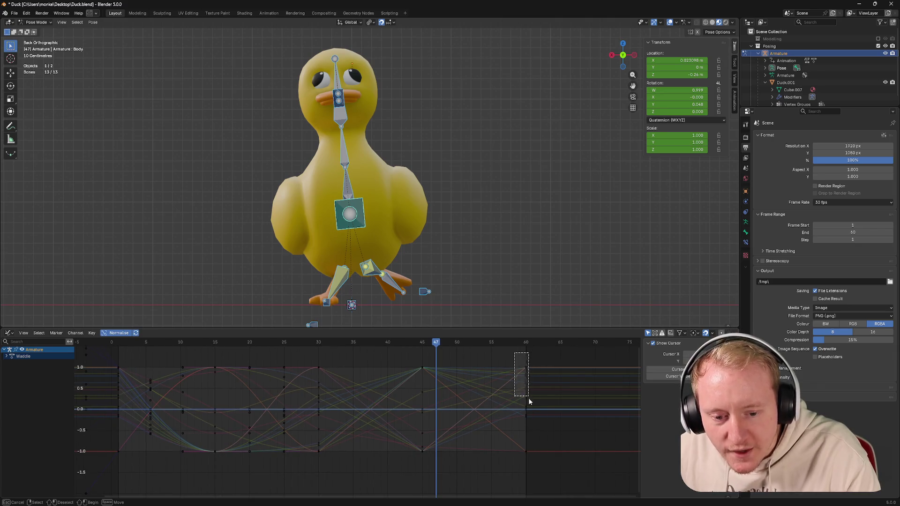
{"action": "left_click_drag", "start_coordinate": [526, 391], "coordinate": [536, 465]}
{"action": "key", "text": "a"}
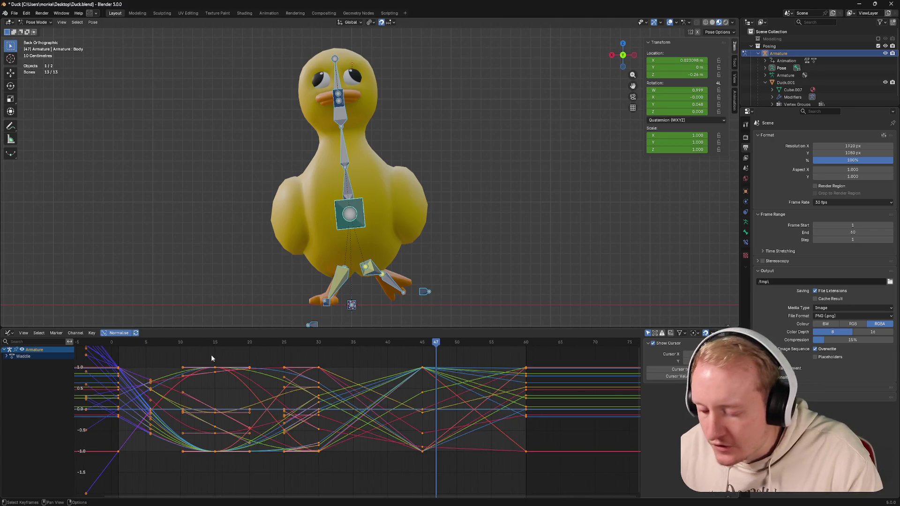
{"action": "key", "text": "t"}
{"action": "left_click", "coordinate": [211, 355]}
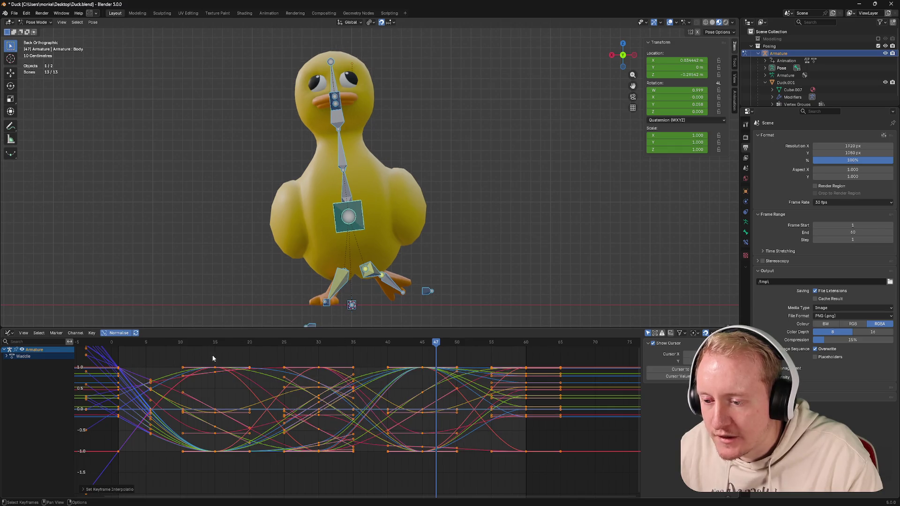
{"action": "left_click", "coordinate": [503, 358]}
Step: Give the frame-60 keys aligned handles and preview the loop with all curves in view
{"action": "left_click_drag", "start_coordinate": [541, 471], "coordinate": [541, 471]}
{"action": "key", "text": "t"}
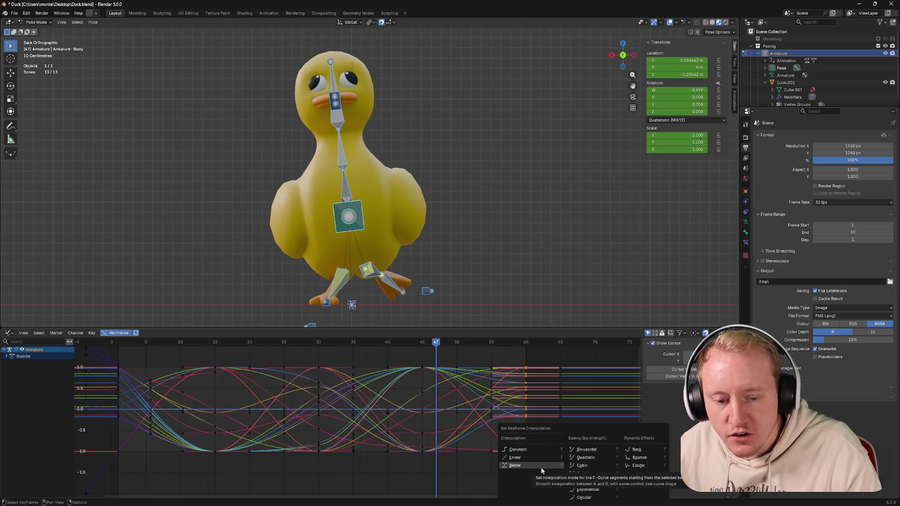
{"action": "key", "text": "Escape"}
{"action": "right_click", "coordinate": [487, 392]}
{"action": "mouse_move", "coordinate": [508, 442]}
{"action": "left_click", "coordinate": [568, 436]}
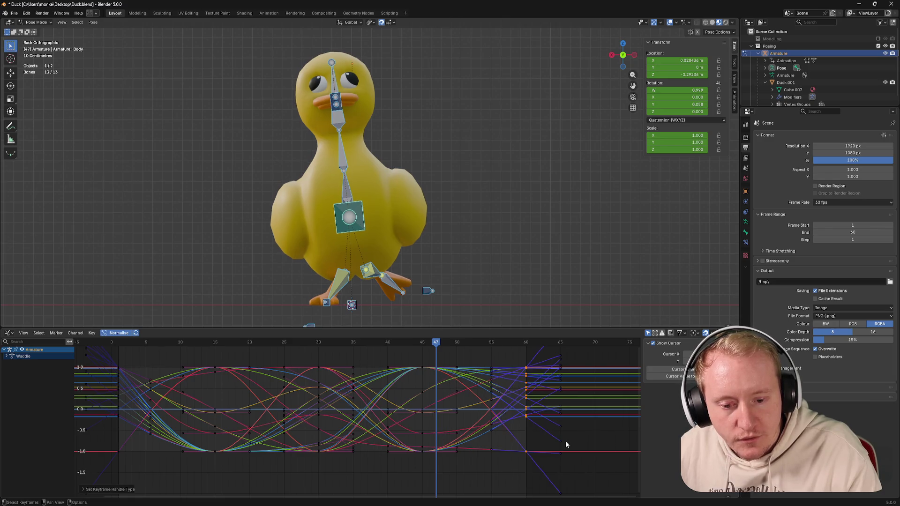
{"action": "key", "text": "space"}
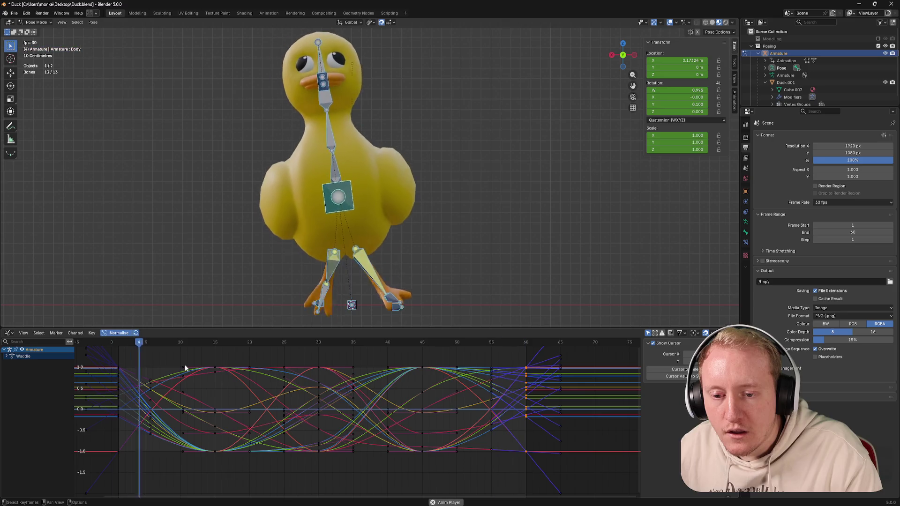
{"action": "key", "text": "Home"}
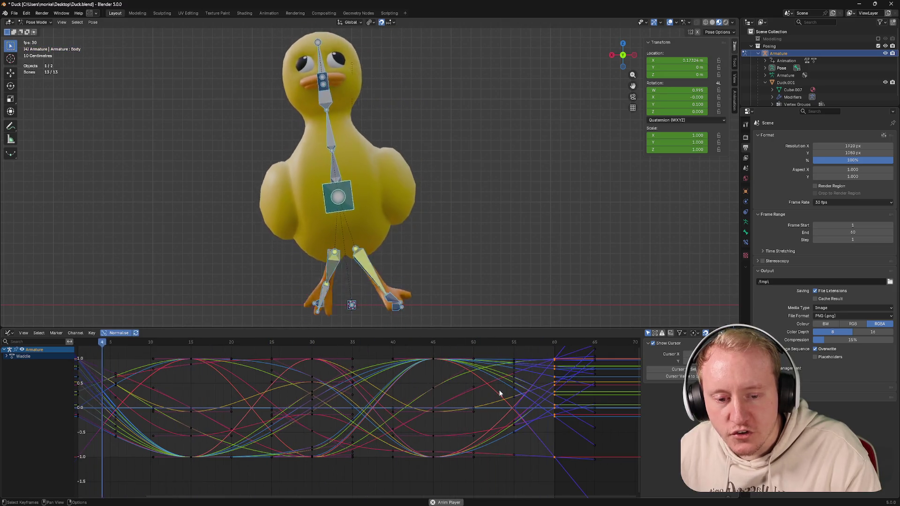
{"action": "key", "text": "space"}
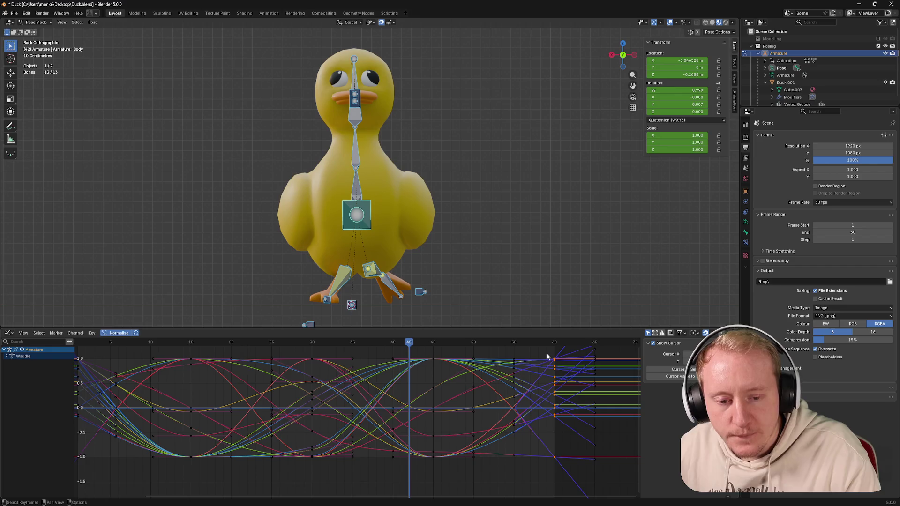
Step: Test linear interpolation on the segment before frame 60 during playback, then revert it
{"action": "key", "text": "t"}
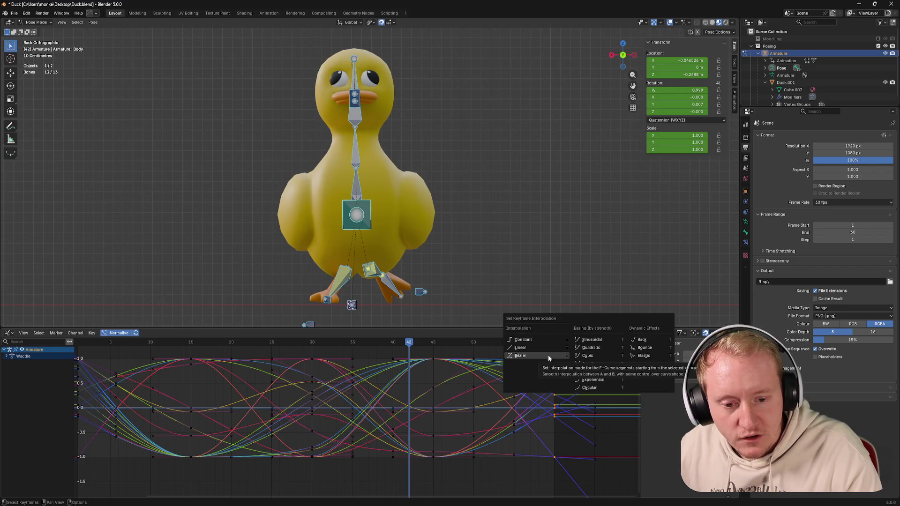
{"action": "left_click", "coordinate": [530, 346]}
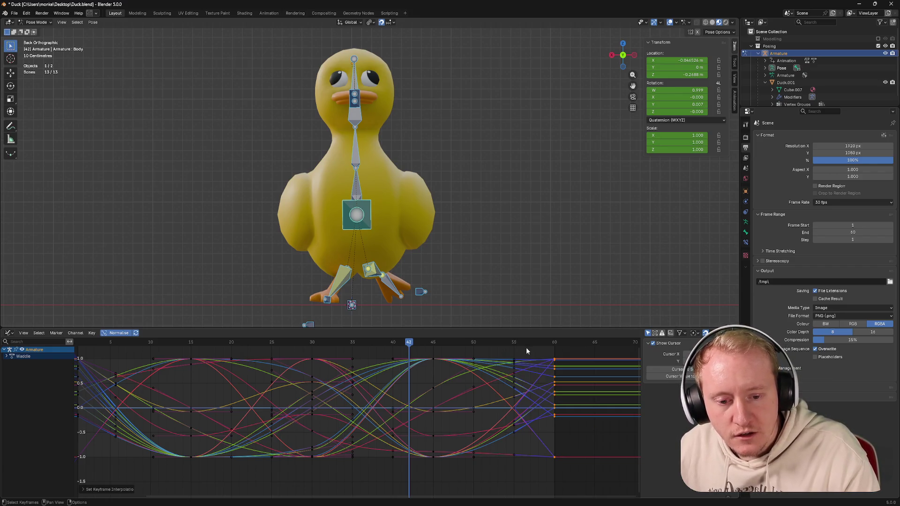
{"action": "key", "text": "t"}
{"action": "key", "text": "Escape"}
{"action": "key", "text": "space"}
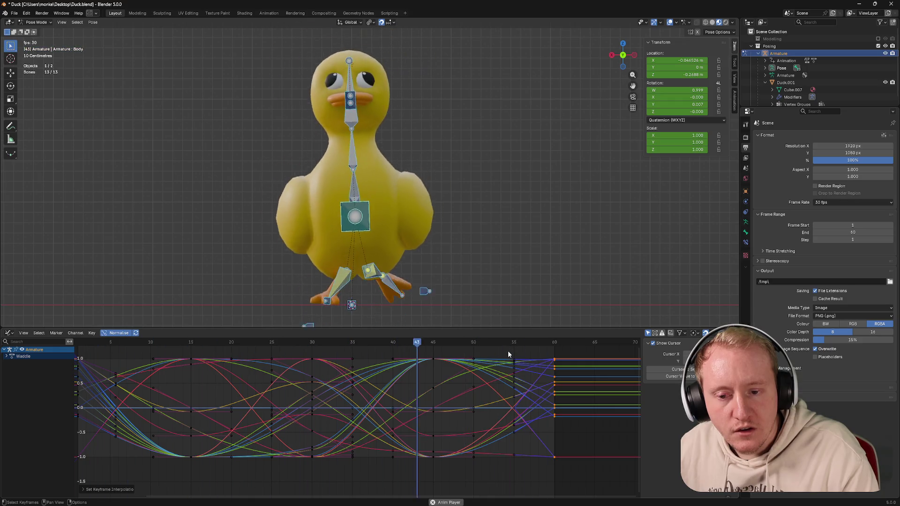
{"action": "right_click", "coordinate": [508, 351]}
{"action": "key", "text": "Escape"}
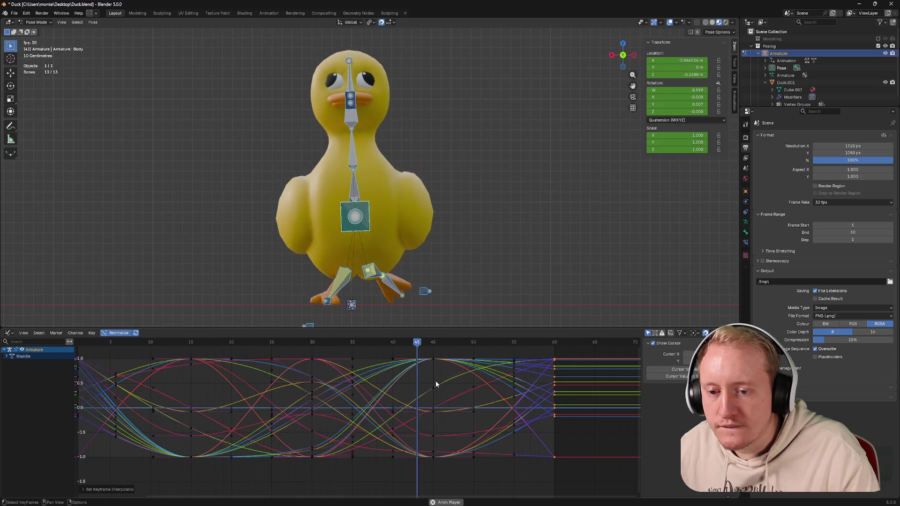
{"action": "key", "text": "F3"}
{"action": "key", "text": "Escape"}
{"action": "key", "text": "space"}
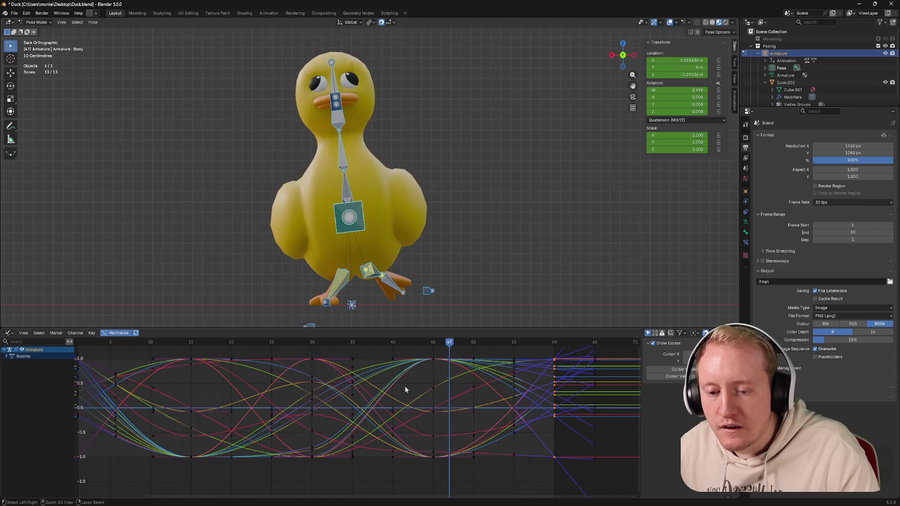
Step: Make all Waddle keyframes straight linear interpolation
{"action": "key", "text": "a"}
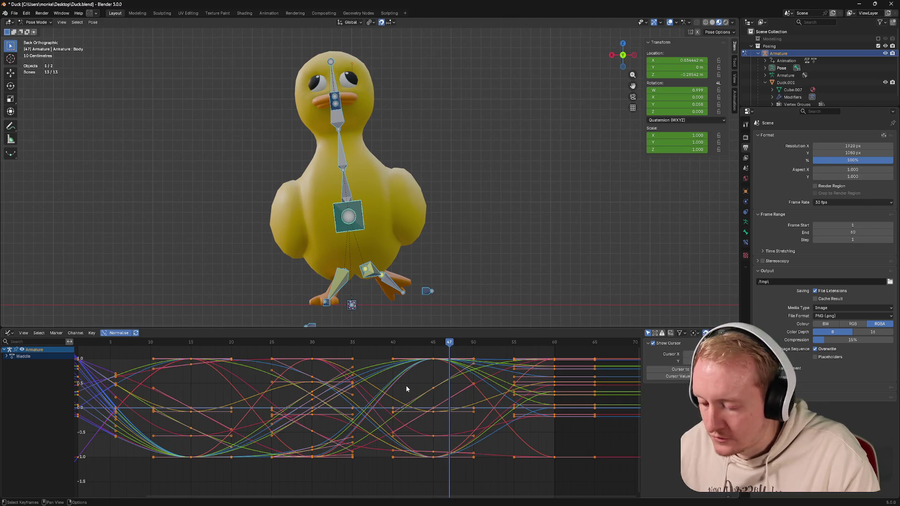
{"action": "key", "text": "t"}
{"action": "left_click", "coordinate": [422, 382]}
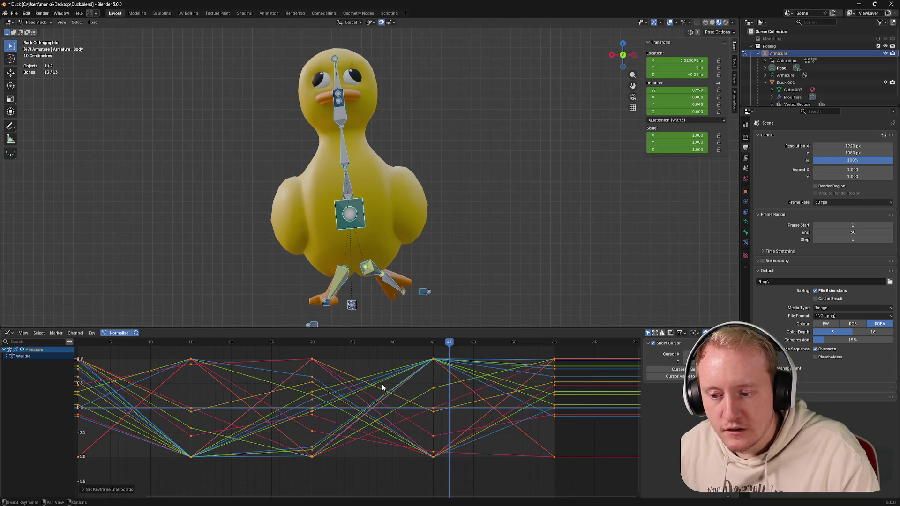
{"action": "key", "text": "t"}
{"action": "left_click", "coordinate": [346, 369]}
Step: Give all keys free handles and play the walk cycle to check
{"action": "right_click", "coordinate": [342, 372]}
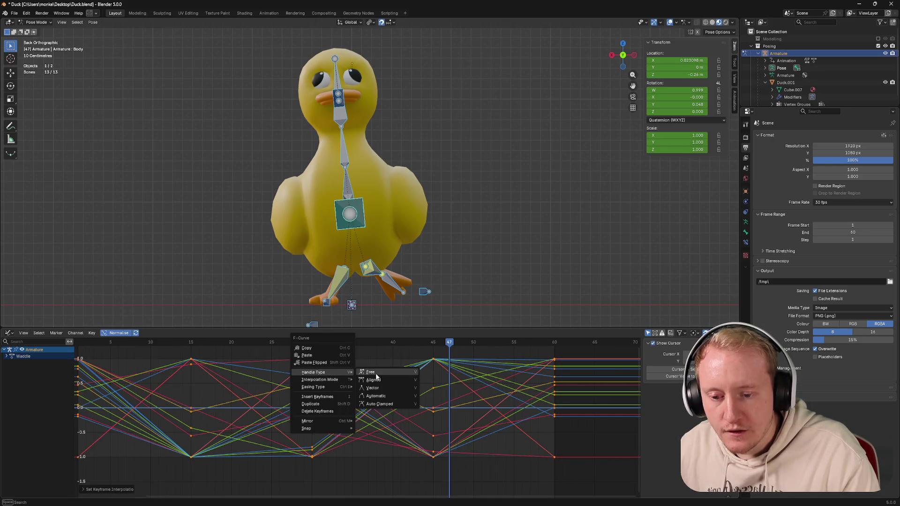
{"action": "left_click", "coordinate": [371, 372]}
{"action": "middle_click_drag", "start_coordinate": [376, 373], "coordinate": [376, 374], "text": "ctrl"}
{"action": "right_click", "coordinate": [376, 373]}
{"action": "key", "text": "Escape"}
{"action": "key", "text": "space"}
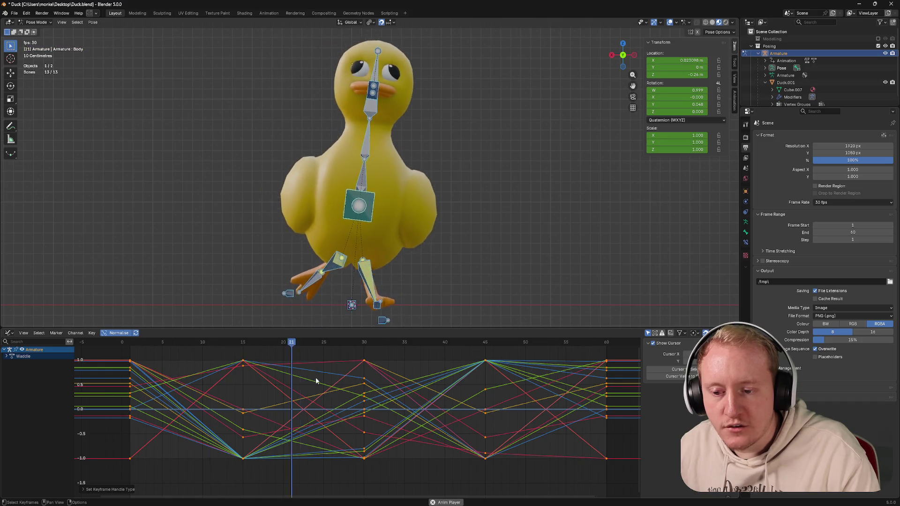
Step: Clear the key selection and save Duck.blend
{"action": "left_click", "coordinate": [244, 366]}
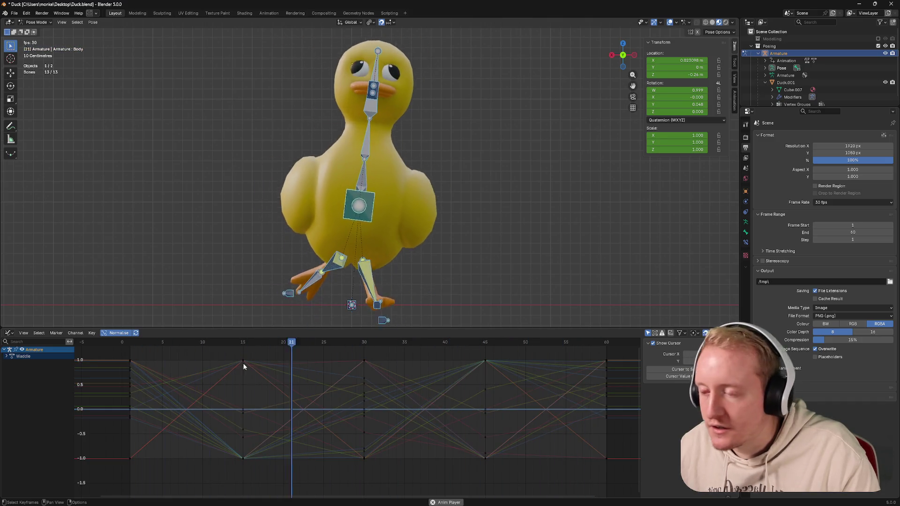
{"action": "key", "text": "space"}
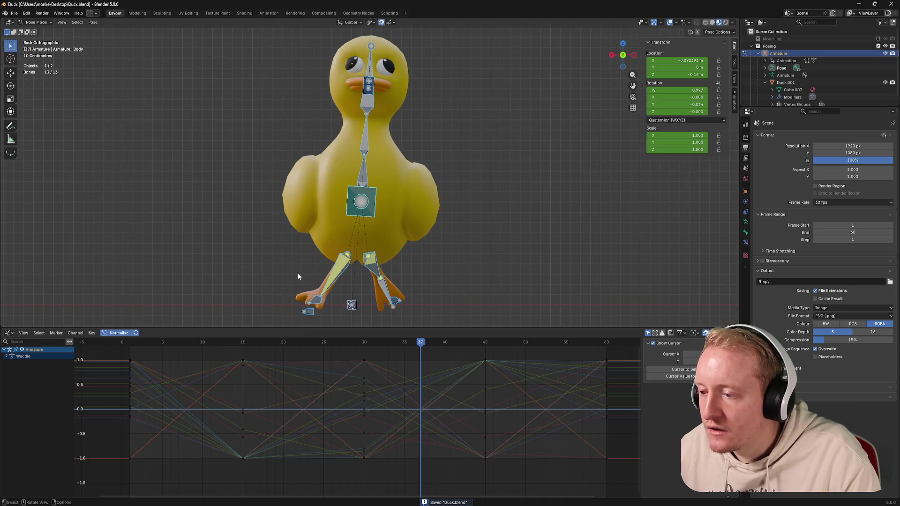
{"action": "middle_click_drag", "start_coordinate": [297, 272], "coordinate": [415, 224]}
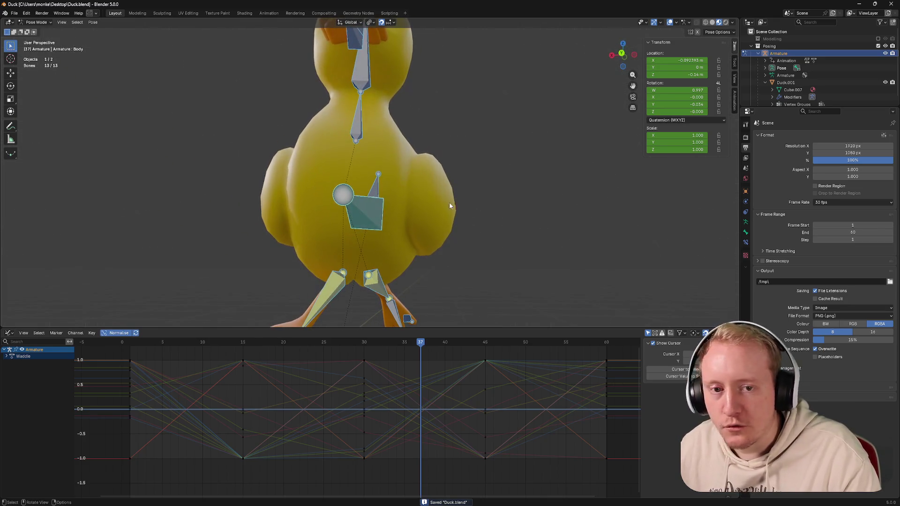
{"action": "key", "text": "ctrl+KP_1"}
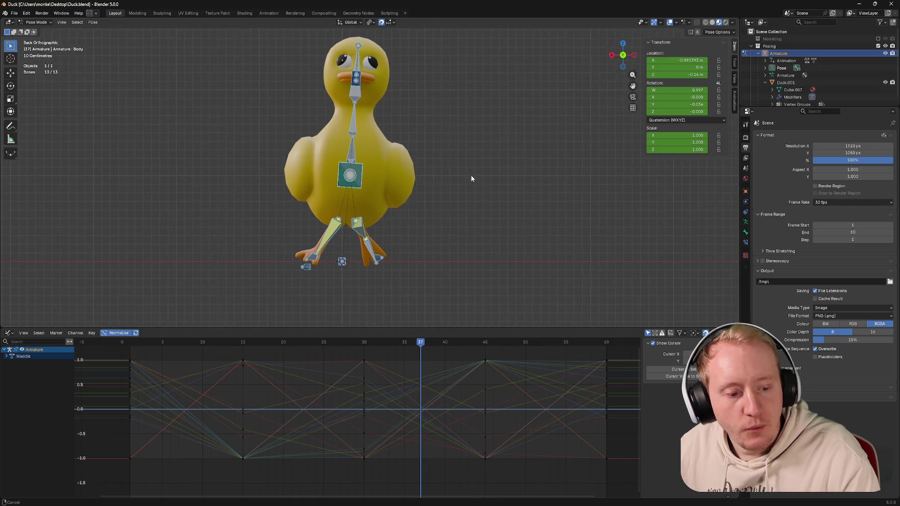
{"action": "left_click_drag", "start_coordinate": [130, 344], "coordinate": [212, 343]}
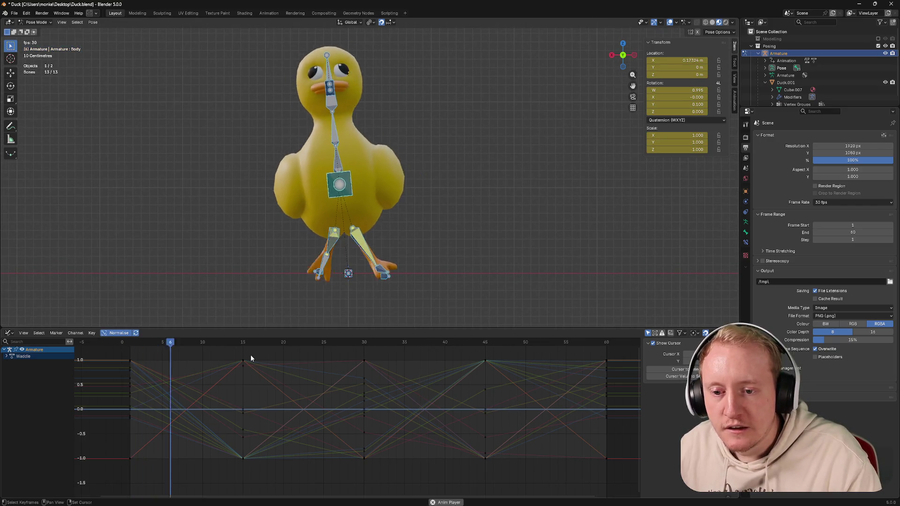
{"action": "mouse_move", "coordinate": [130, 343]}
{"action": "left_mouse_down"}
{"action": "mouse_move", "coordinate": [158, 349]}
{"action": "mouse_move", "coordinate": [130, 346]}
{"action": "left_mouse_up"}
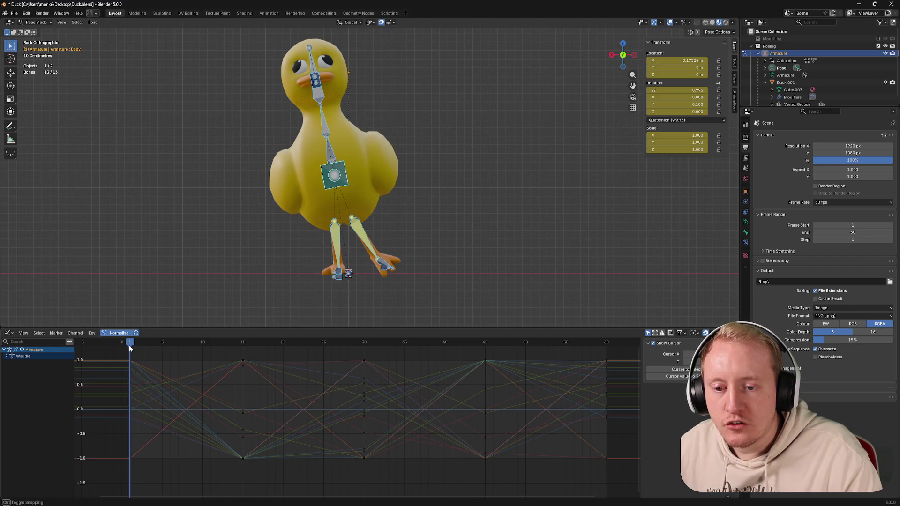
{"action": "left_click_drag", "start_coordinate": [130, 346], "coordinate": [146, 346]}
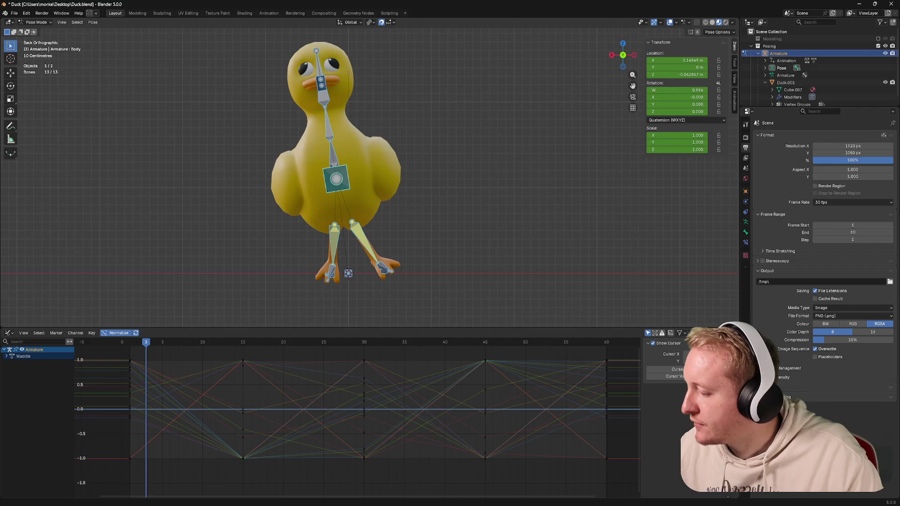
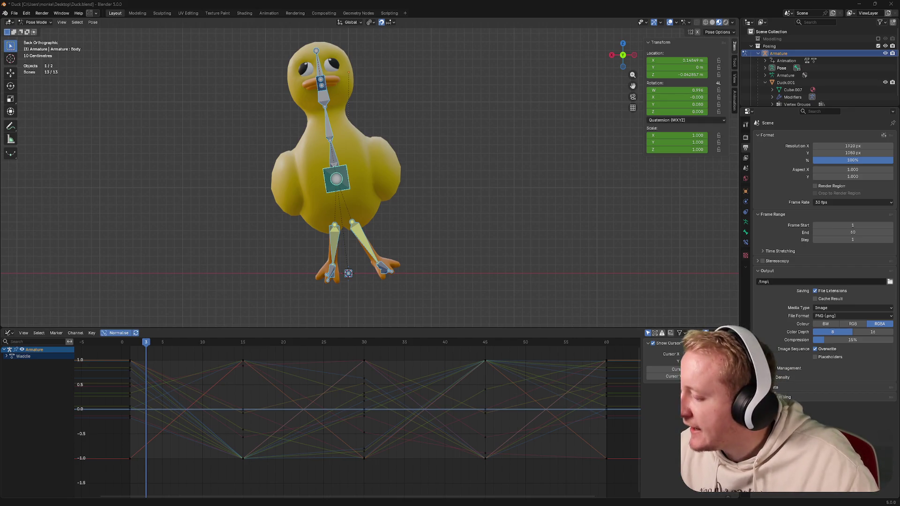
Step: Switch from Blender to the browser window with the Cute Duck Waddle video
{"action": "key", "text": "alt+Tab"}
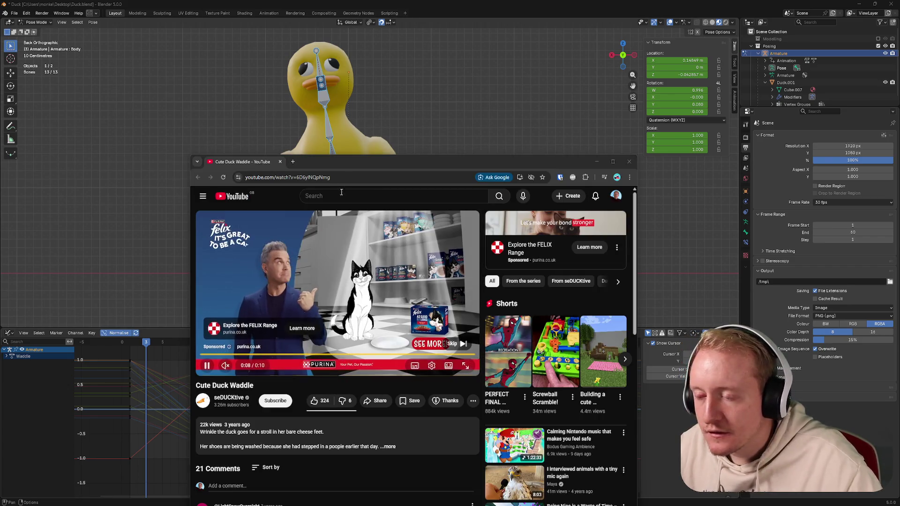
Step: Maximize the video, play and pause on the duck's steps and side view to about 23 s, then return to Blender
{"action": "double_click", "coordinate": [357, 167]}
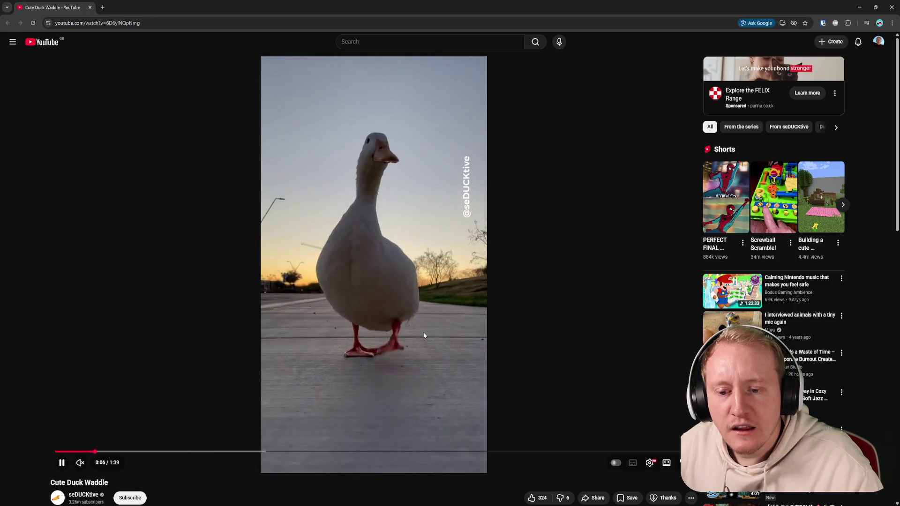
{"action": "left_click", "coordinate": [423, 337]}
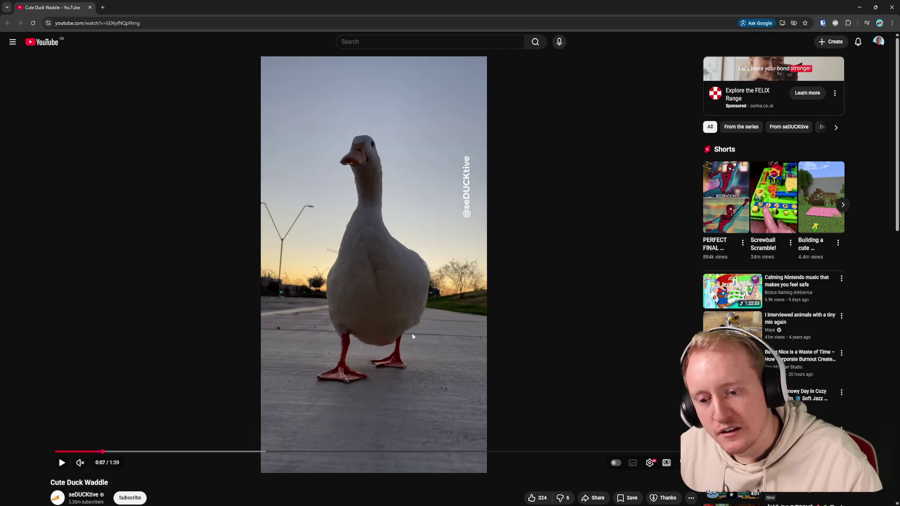
{"action": "left_click", "coordinate": [412, 334]}
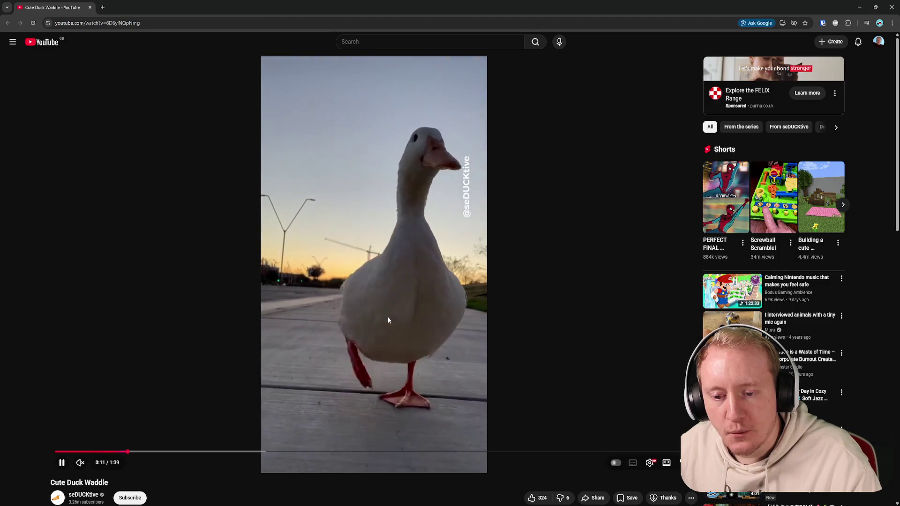
{"action": "left_click", "coordinate": [387, 318]}
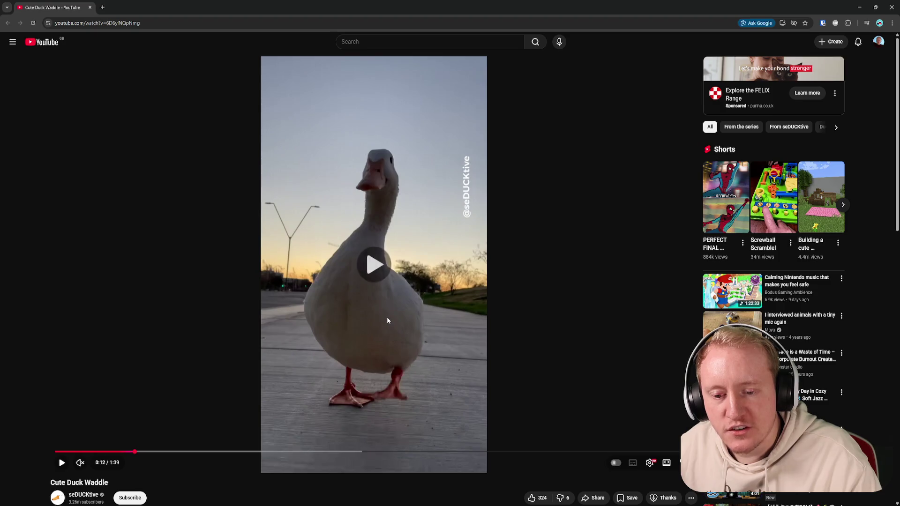
{"action": "left_click", "coordinate": [386, 318]}
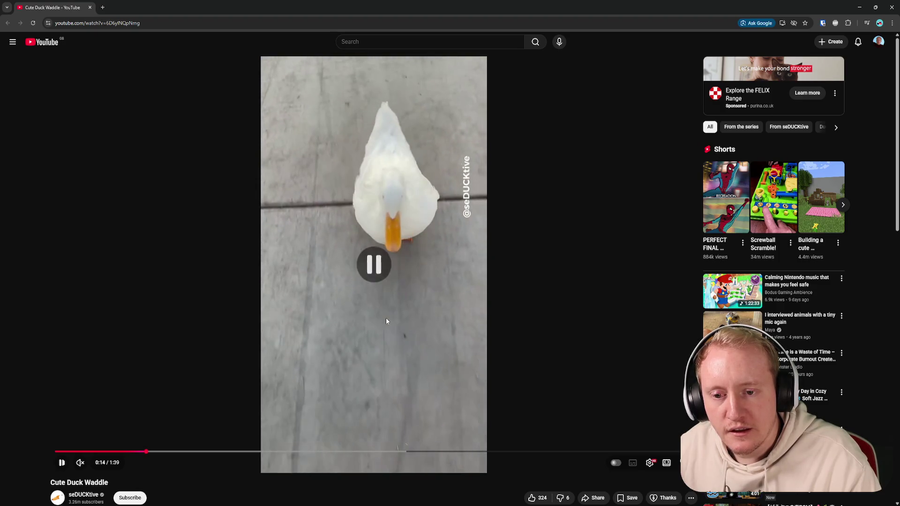
{"action": "left_click", "coordinate": [386, 318]}
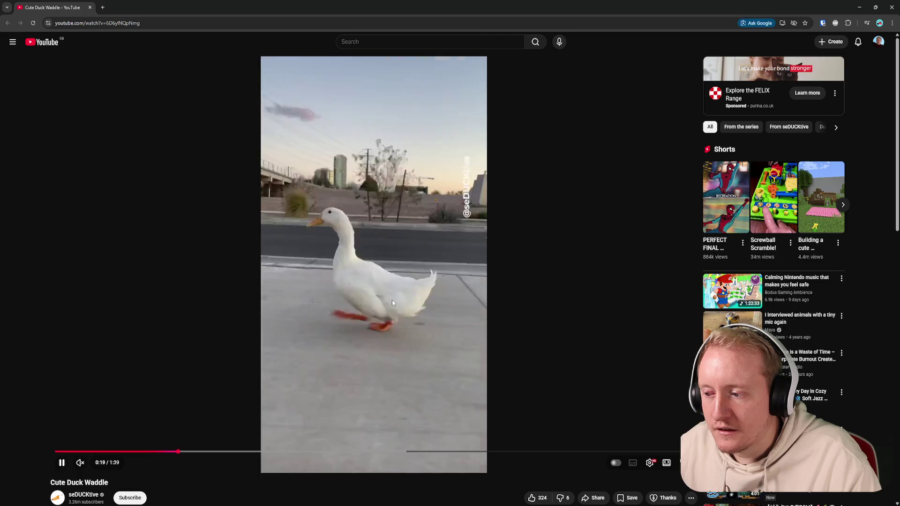
{"action": "left_click", "coordinate": [392, 300]}
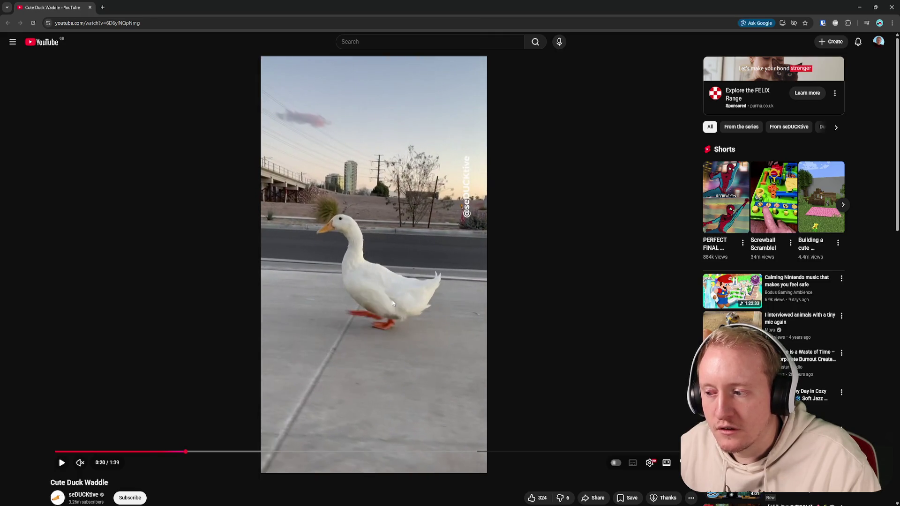
{"action": "left_click", "coordinate": [382, 296]}
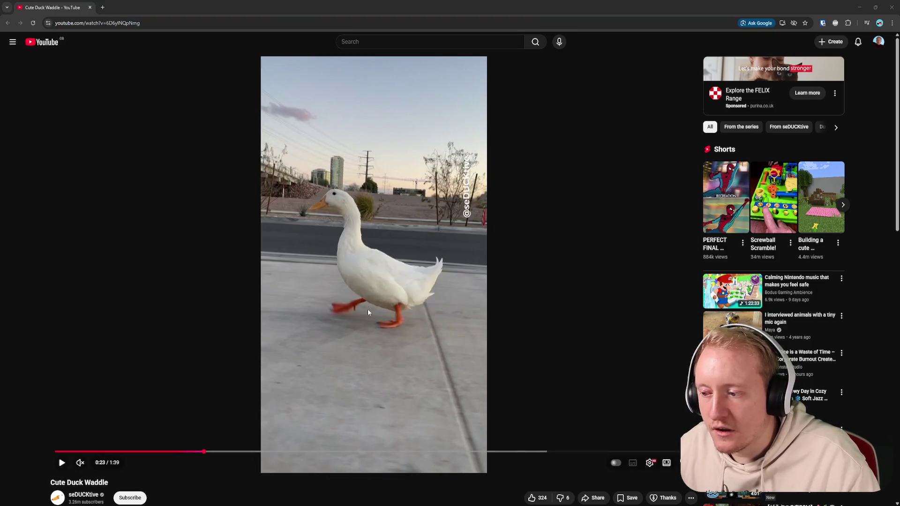
{"action": "key", "text": "alt+Tab"}
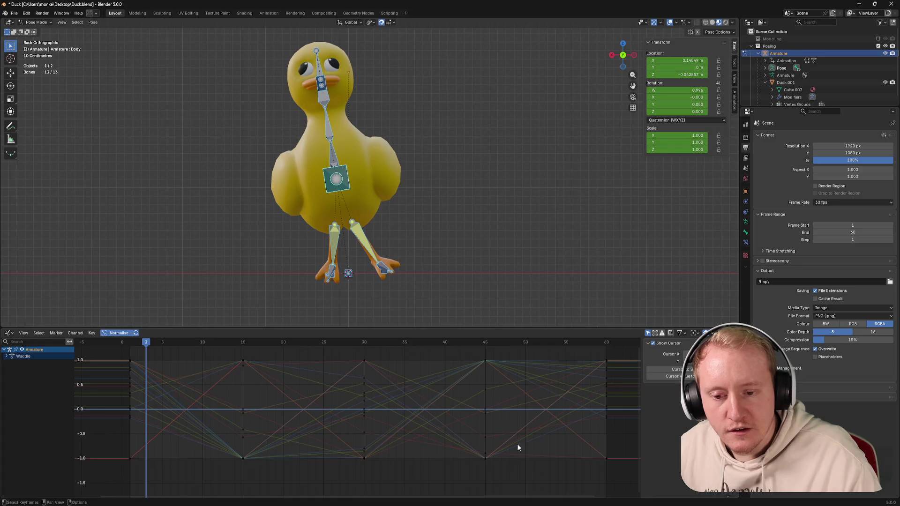
Step: Select all waddle curves in the Graph Editor and apply an extrapolation mode to them
{"action": "key", "text": "a"}
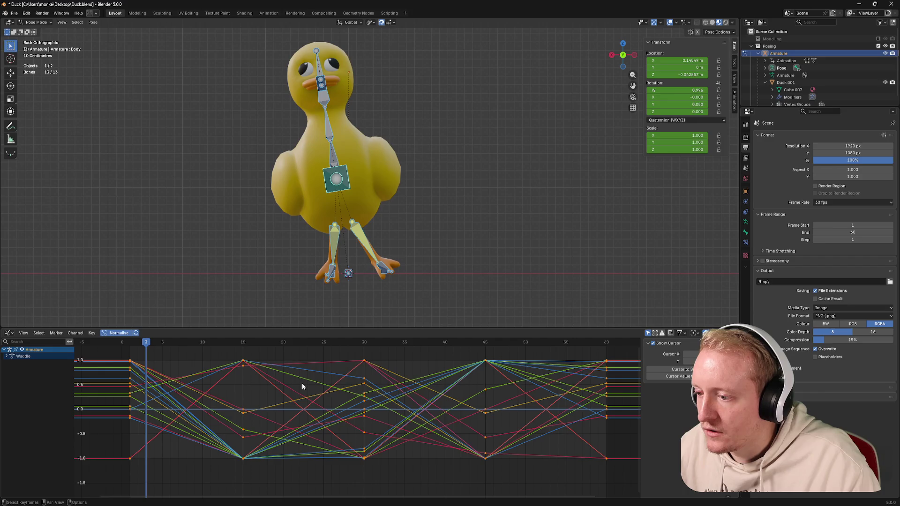
{"action": "key", "text": "shift+e"}
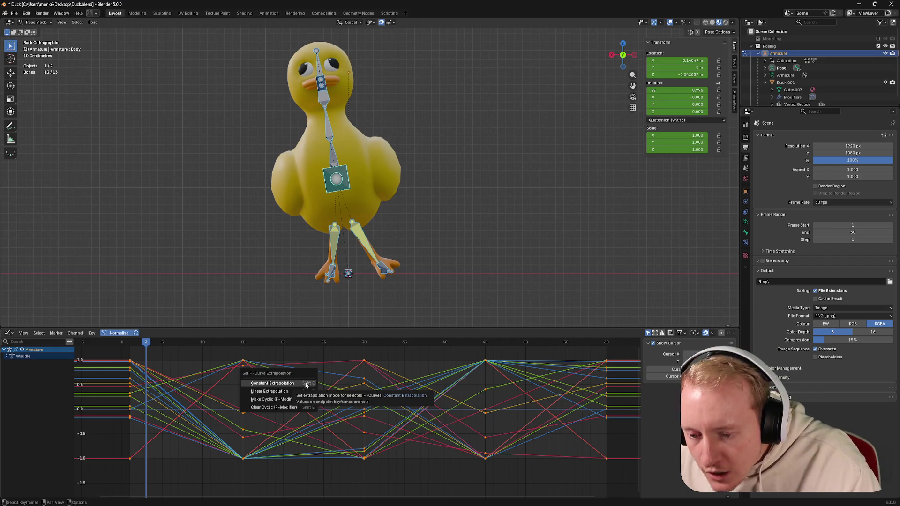
{"action": "left_click", "coordinate": [286, 408]}
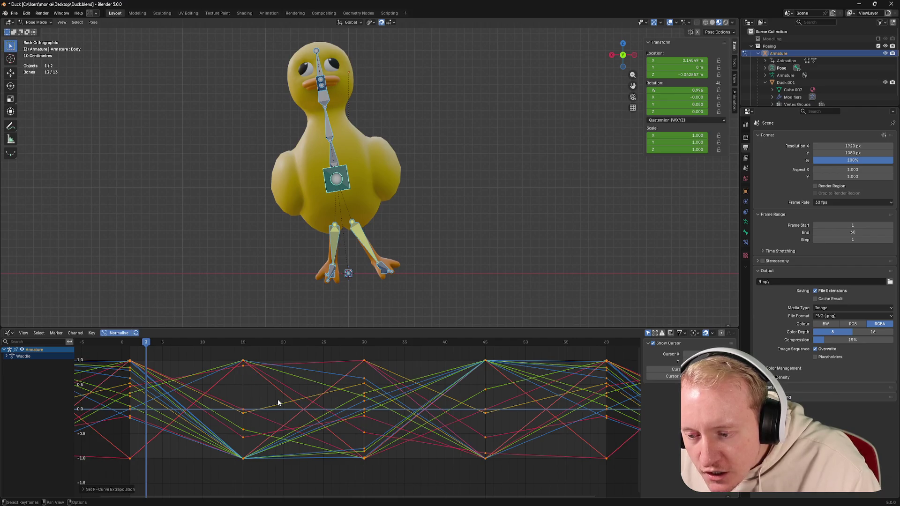
Step: Play the walk cycle from frame 0 to review the extrapolated curves
{"action": "left_click", "coordinate": [124, 343]}
{"action": "key", "text": "F3"}
{"action": "key", "text": "Escape"}
{"action": "key", "text": "space"}
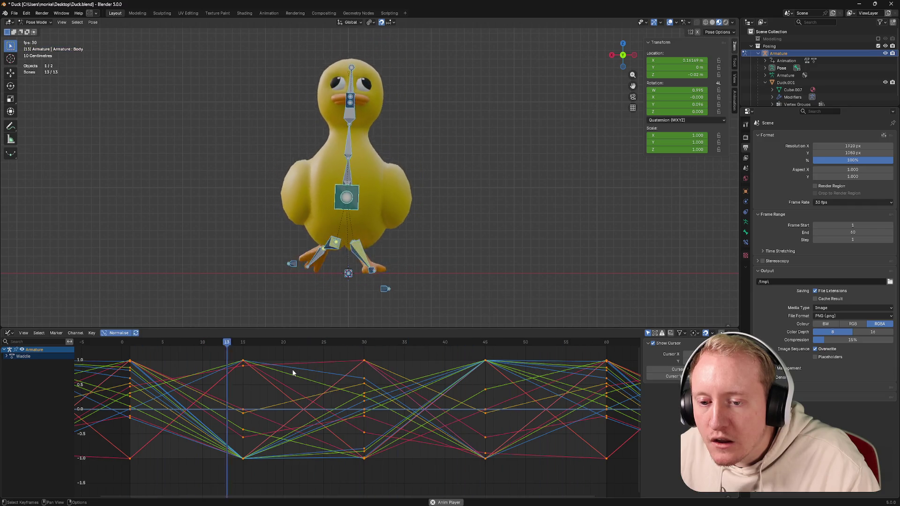
{"action": "key", "text": "t"}
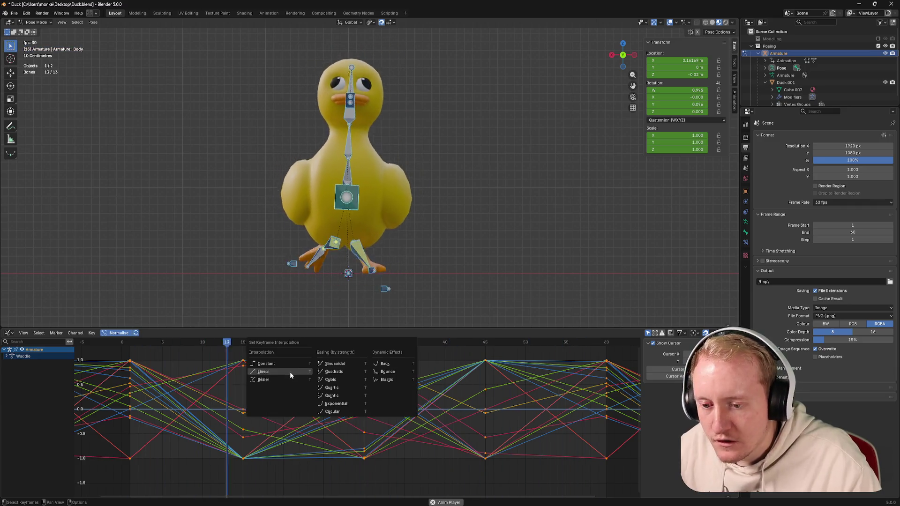
Step: Try several extrapolation modes on the waddle curves, including linear extension past the end keys
{"action": "left_click", "coordinate": [291, 373]}
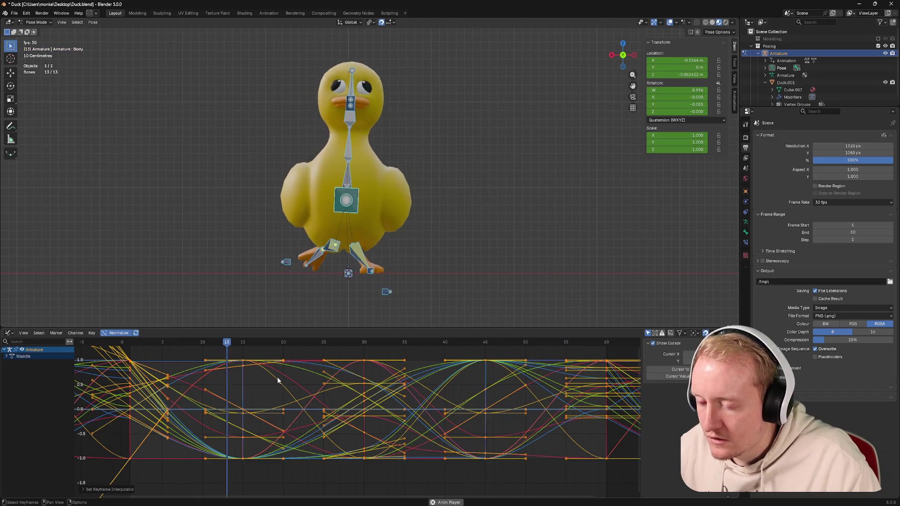
{"action": "key", "text": "shift+e"}
{"action": "left_click", "coordinate": [268, 385]}
{"action": "key", "text": "shift+e"}
{"action": "left_click", "coordinate": [264, 378]}
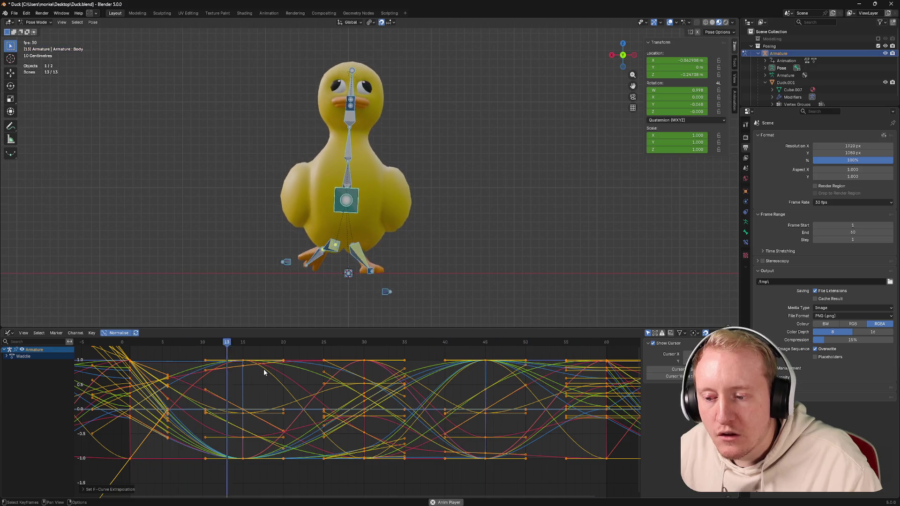
{"action": "key", "text": "shift+e"}
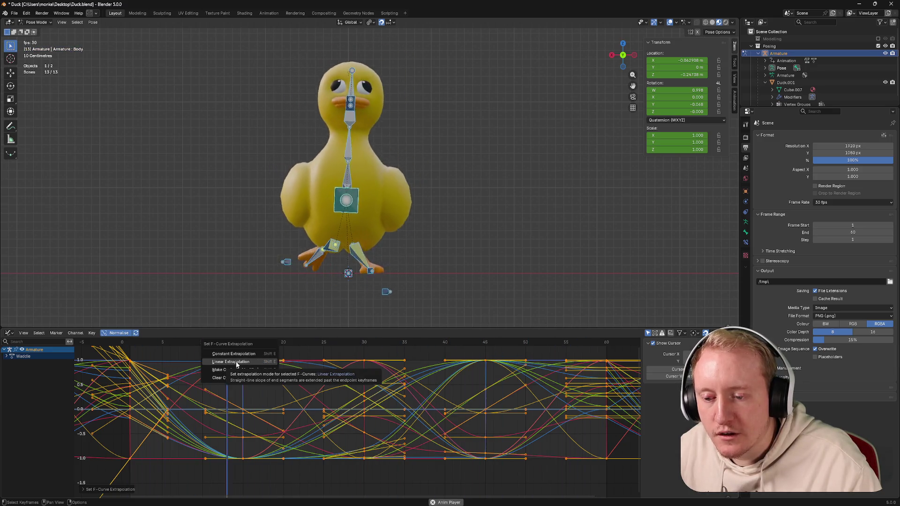
{"action": "left_click", "coordinate": [237, 363]}
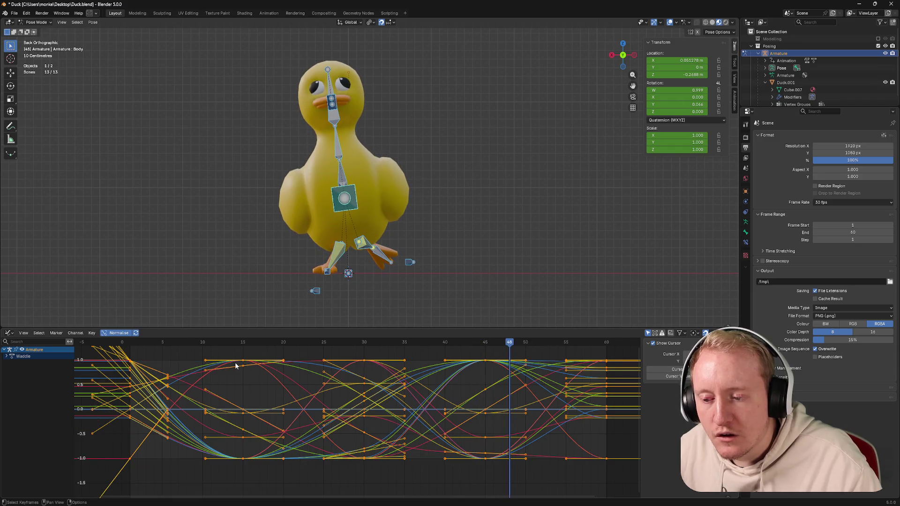
{"action": "key", "text": "shift+e"}
{"action": "left_click", "coordinate": [232, 370]}
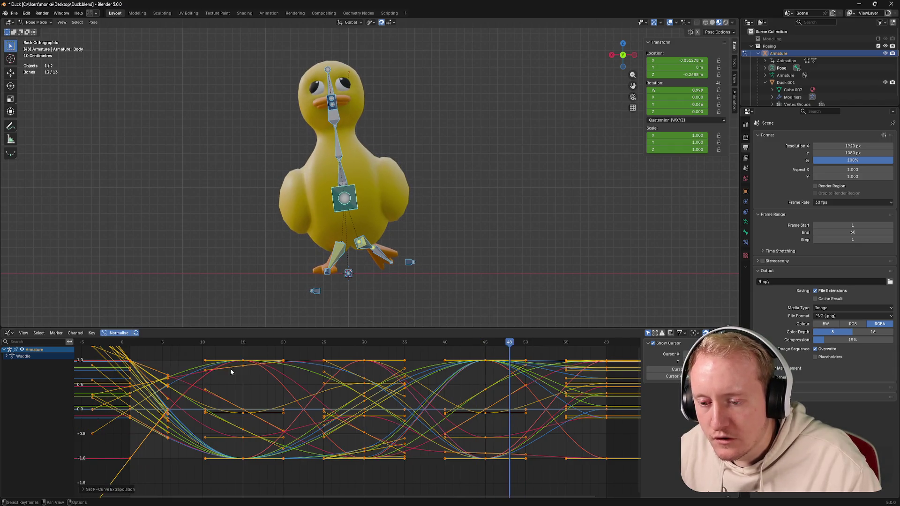
Step: Set the keyframes to Linear interpolation and make the curves repeat with Make Cyclic
{"action": "key", "text": "t"}
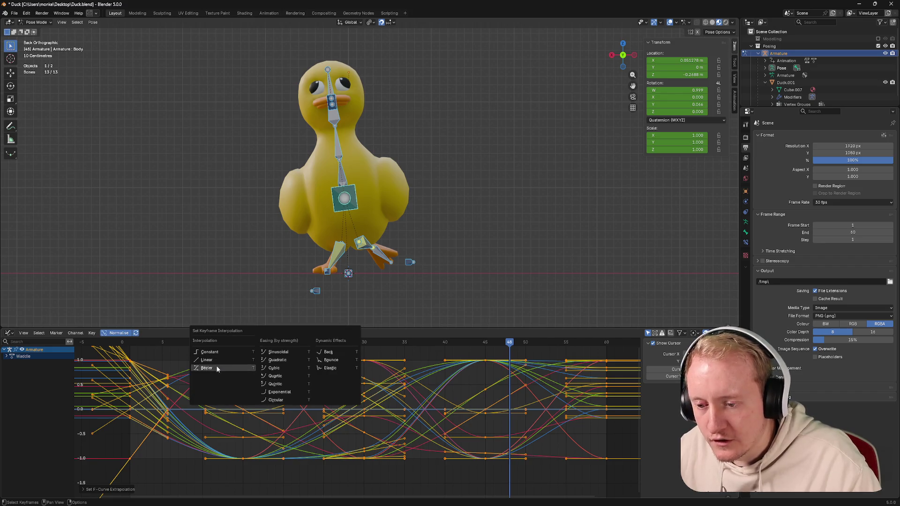
{"action": "left_click", "coordinate": [207, 361]}
{"action": "key", "text": "F3"}
{"action": "key", "text": "Escape"}
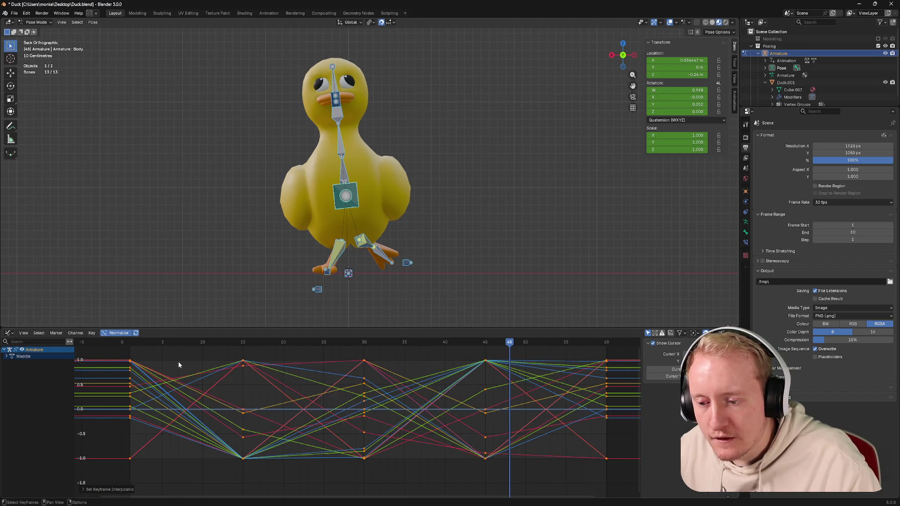
{"action": "key", "text": "shift+e"}
{"action": "left_click", "coordinate": [164, 357]}
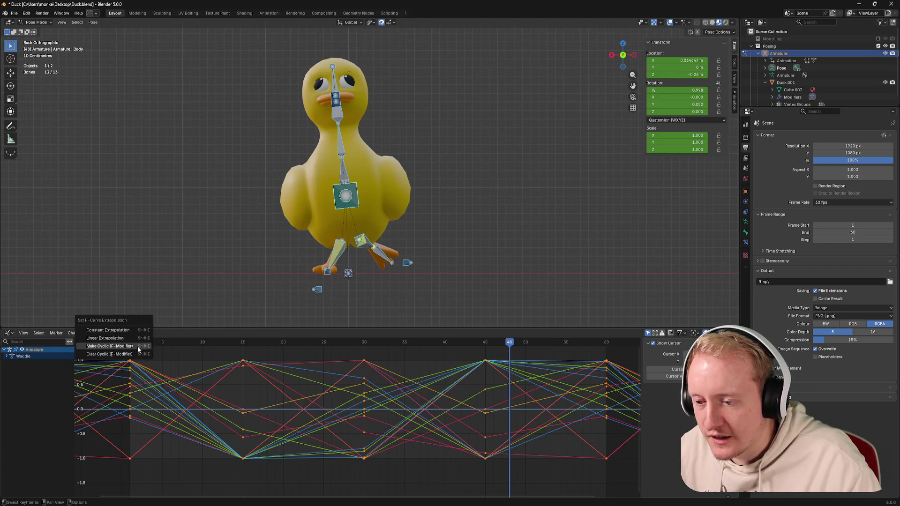
Step: Play the looping cycle from frame 1, deselect the keys, scrub in the Action Editor, then switch to the reference video
{"action": "left_click", "coordinate": [128, 344]}
{"action": "key", "text": "space"}
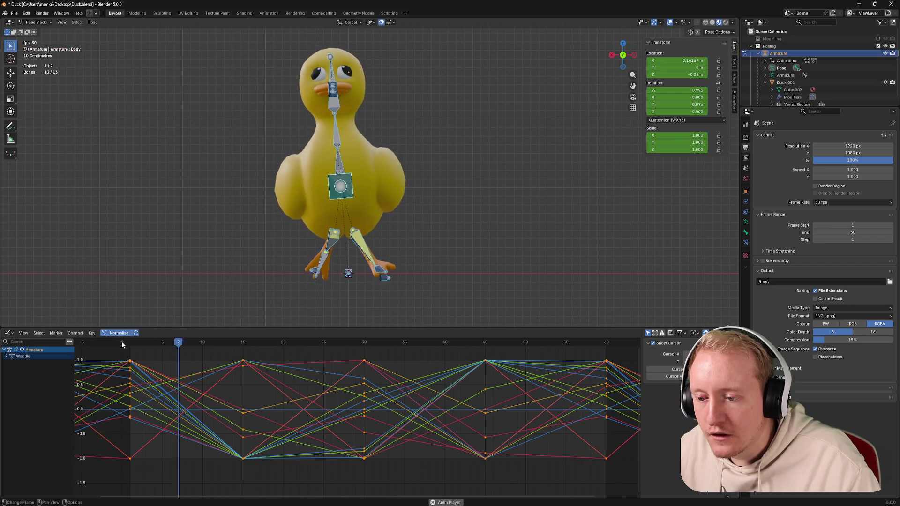
{"action": "right_click", "coordinate": [164, 378]}
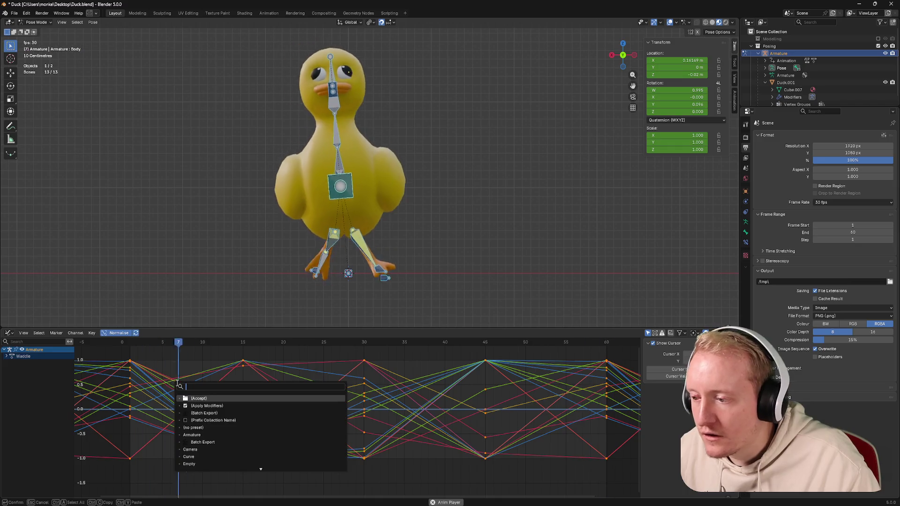
{"action": "left_click", "coordinate": [162, 373]}
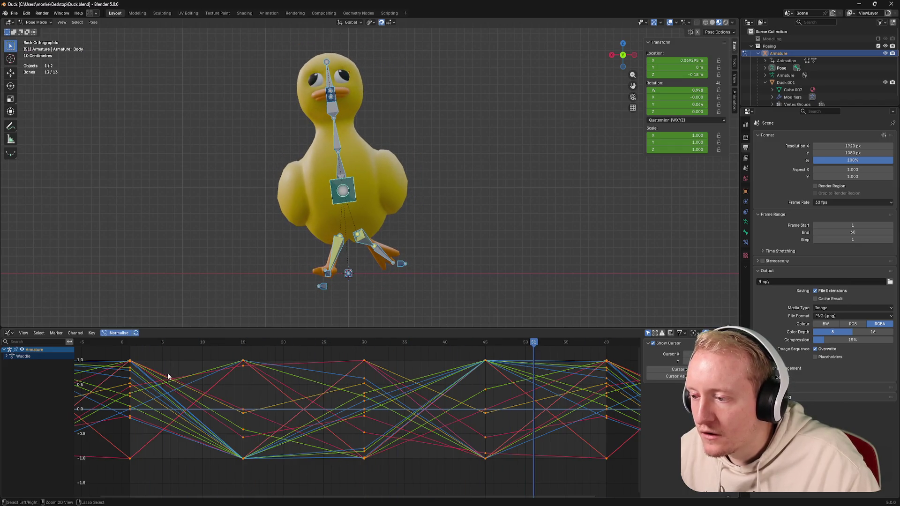
{"action": "left_click", "coordinate": [174, 377]}
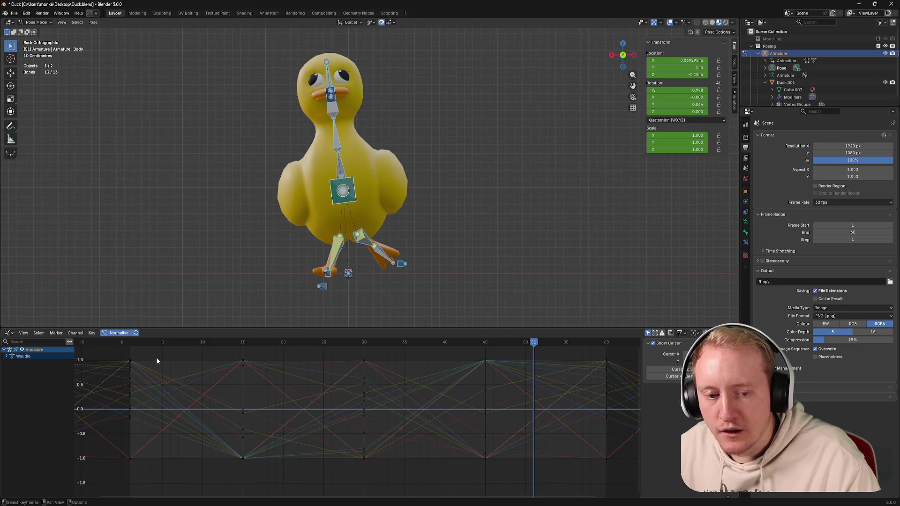
{"action": "key", "text": "ctrl+Tab"}
{"action": "mouse_move", "coordinate": [113, 343]}
{"action": "left_mouse_down"}
{"action": "mouse_move", "coordinate": [97, 342]}
{"action": "mouse_move", "coordinate": [152, 344]}
{"action": "left_mouse_up"}
{"action": "key", "text": "alt+Tab"}
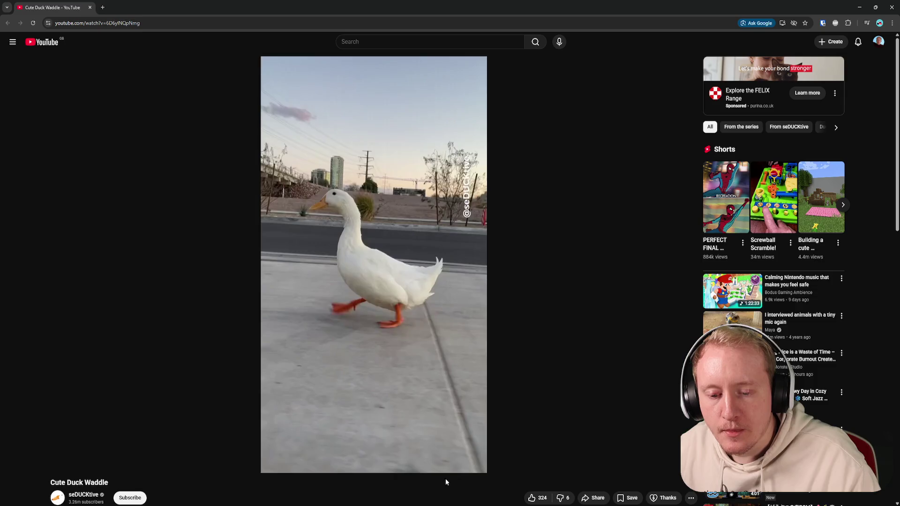
Step: Rewind the Cute Duck Waddle clip to about 0:05 and replay it, pausing mid-step
{"action": "left_click", "coordinate": [391, 354]}
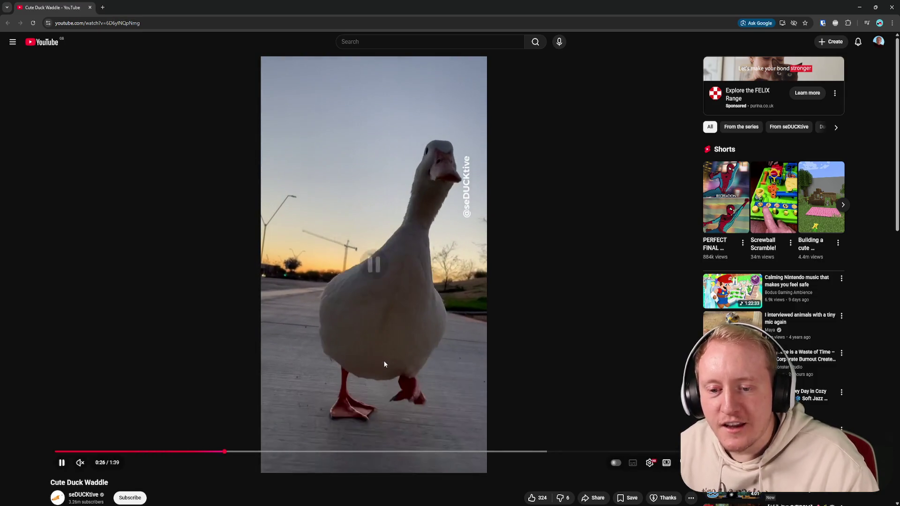
{"action": "left_click", "coordinate": [384, 360]}
{"action": "left_click_drag", "start_coordinate": [225, 452], "coordinate": [84, 452]}
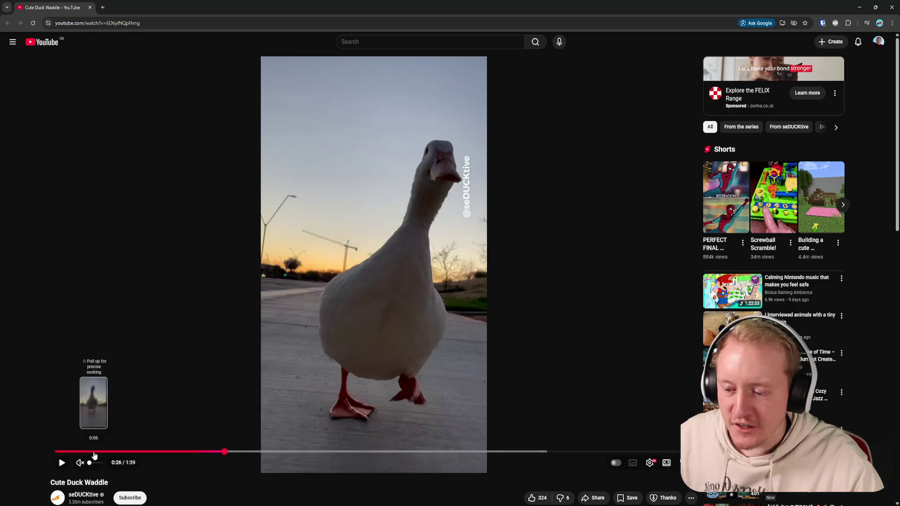
{"action": "left_click", "coordinate": [373, 265]}
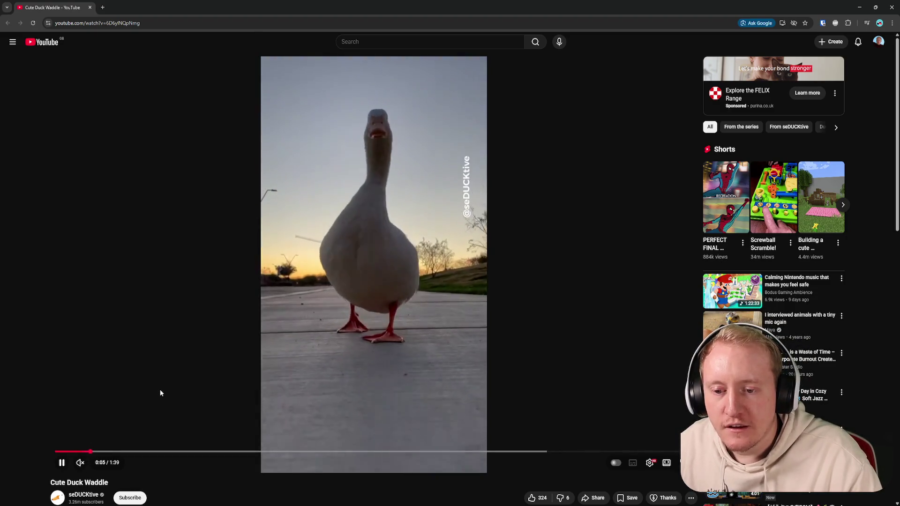
{"action": "left_click", "coordinate": [160, 389]}
Step: Try a Z-axis twist on the duck's body, compare with the reference clip, then undo it
{"action": "key", "text": "alt+Tab"}
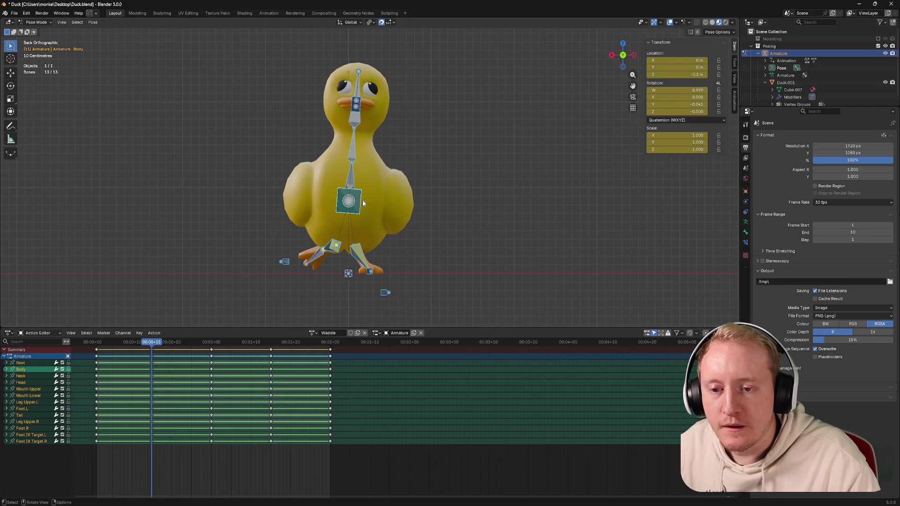
{"action": "key", "text": "r"}
{"action": "key", "text": "z"}
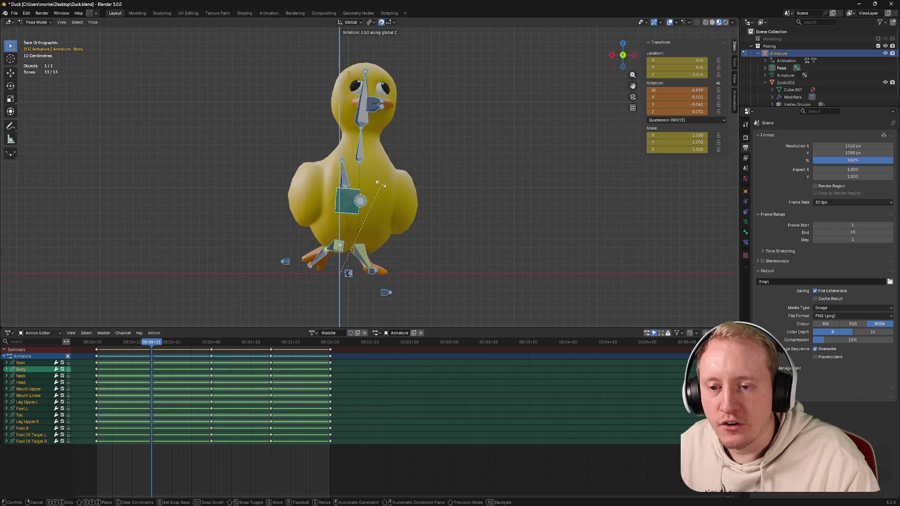
{"action": "left_click", "coordinate": [381, 184]}
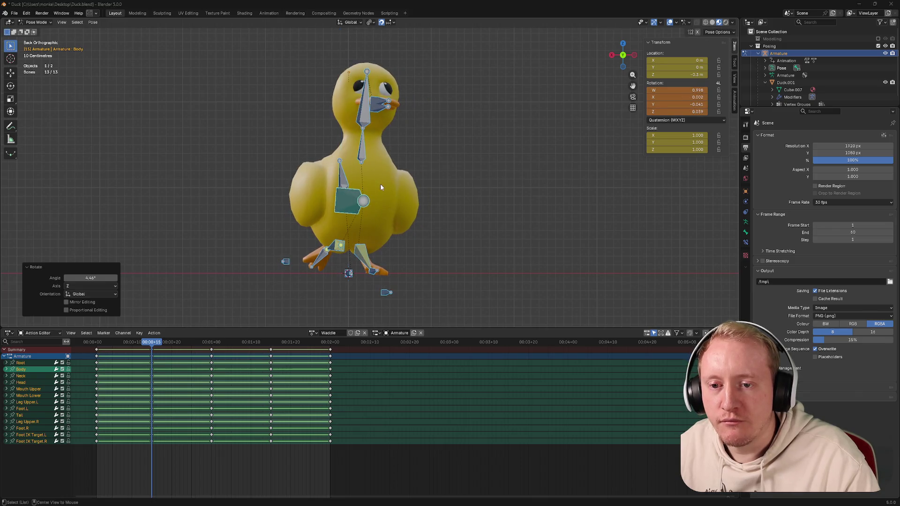
{"action": "key", "text": "alt+Tab"}
{"action": "left_click", "coordinate": [381, 183]}
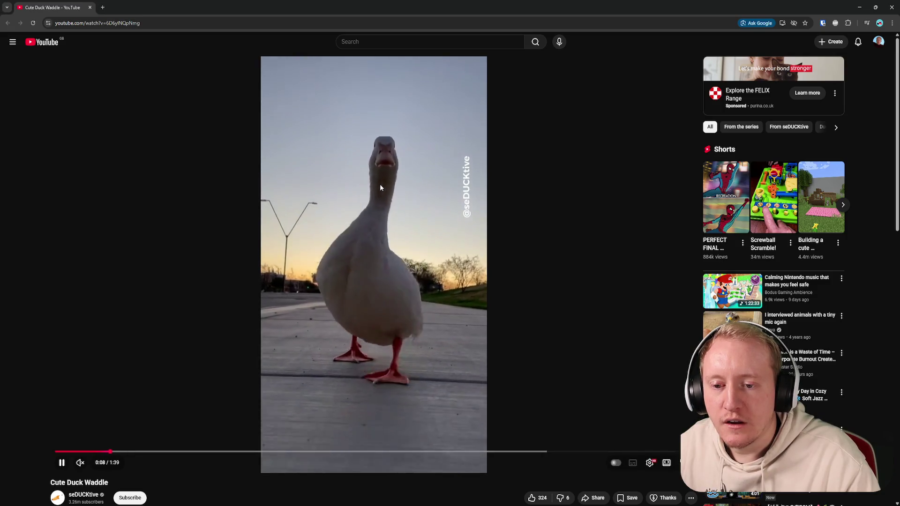
{"action": "left_click", "coordinate": [381, 184]}
{"action": "key", "text": "alt+Tab"}
{"action": "key", "text": "ctrl+z"}
{"action": "key", "text": "r"}
{"action": "key", "text": "z"}
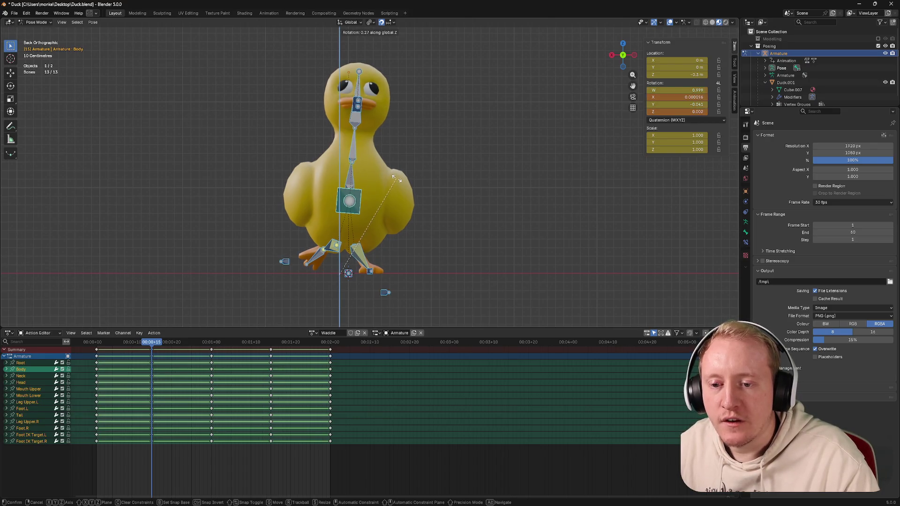
{"action": "key", "text": "Escape"}
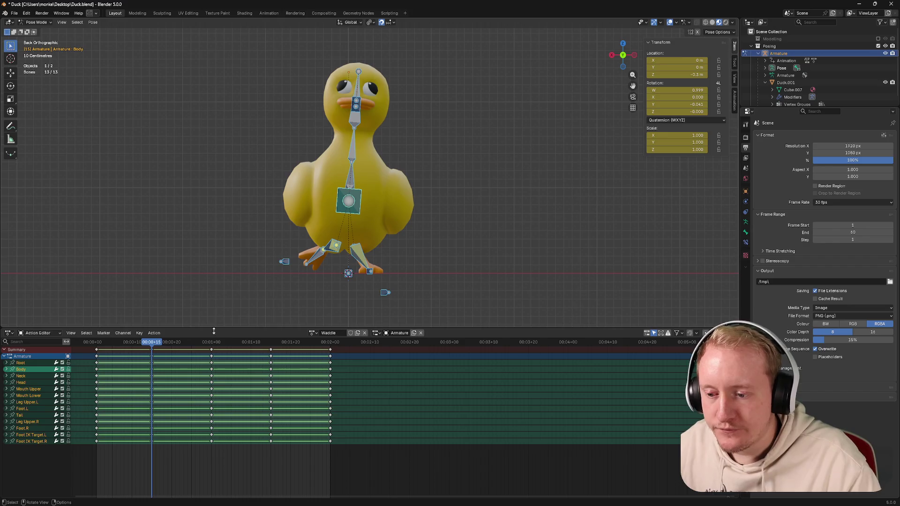
Step: Go back to frame 1, select only the Body bone and clear its location and rotation
{"action": "left_click_drag", "start_coordinate": [289, 421], "coordinate": [380, 461]}
{"action": "left_click", "coordinate": [148, 343]}
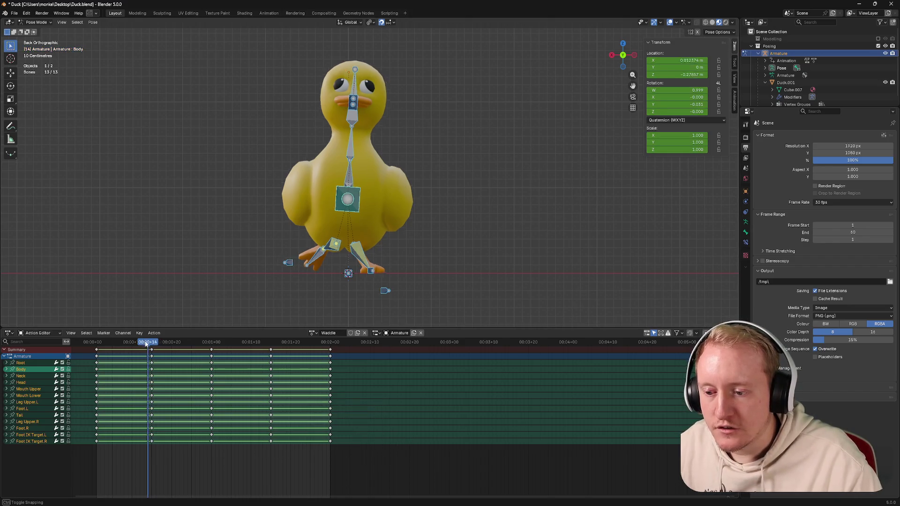
{"action": "left_click_drag", "start_coordinate": [148, 342], "coordinate": [97, 343]}
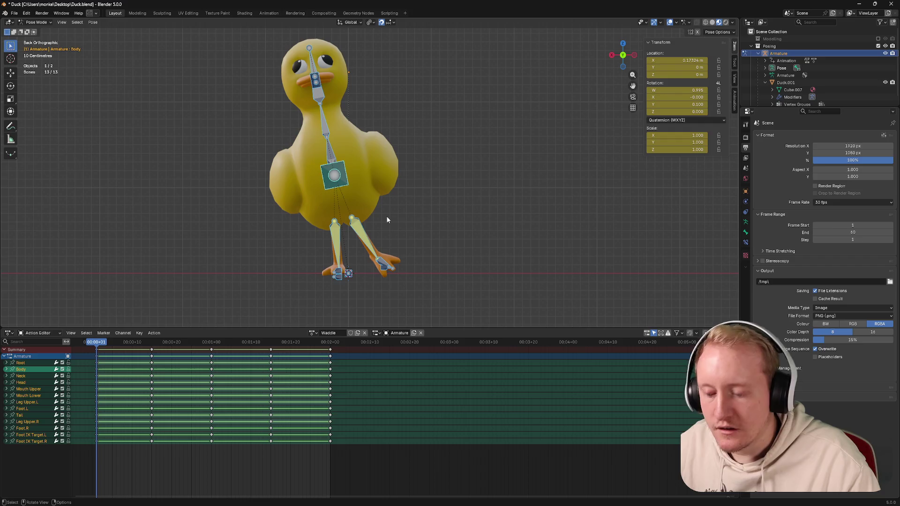
{"action": "key", "text": "alt+r"}
{"action": "key", "text": "alt+g"}
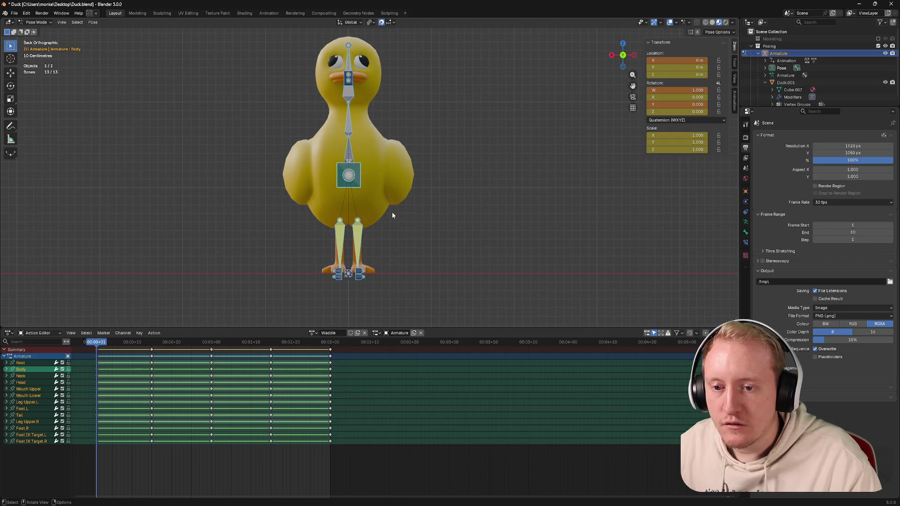
{"action": "key", "text": "ctrl+z"}
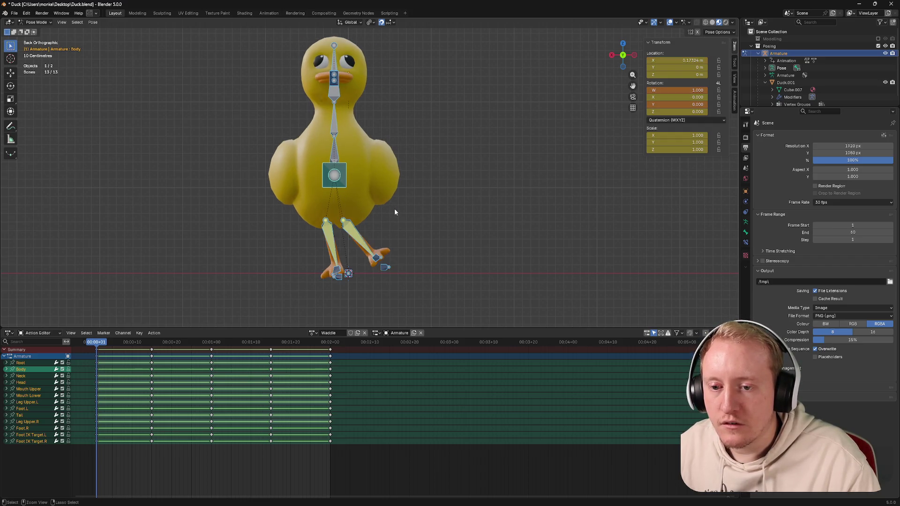
{"action": "key", "text": "ctrl+z"}
{"action": "left_click", "coordinate": [346, 183]}
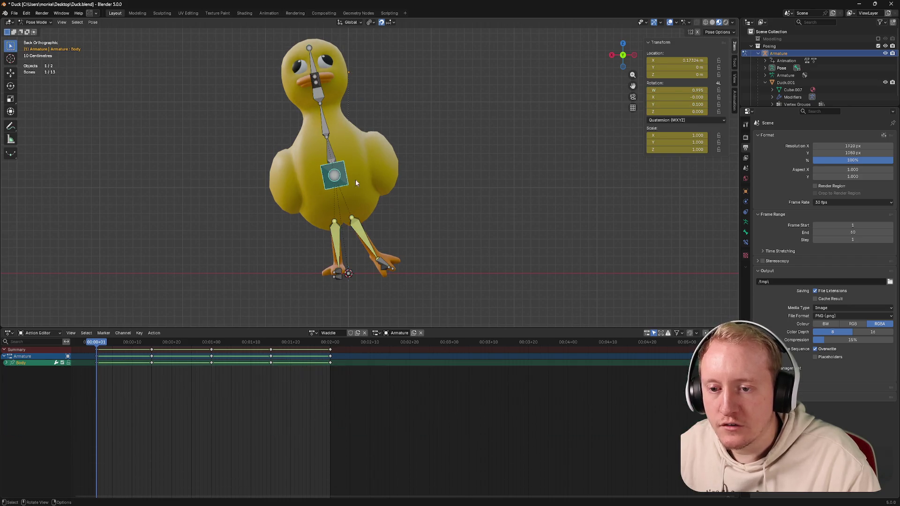
{"action": "key", "text": "alt+g"}
{"action": "key", "text": "alt+r"}
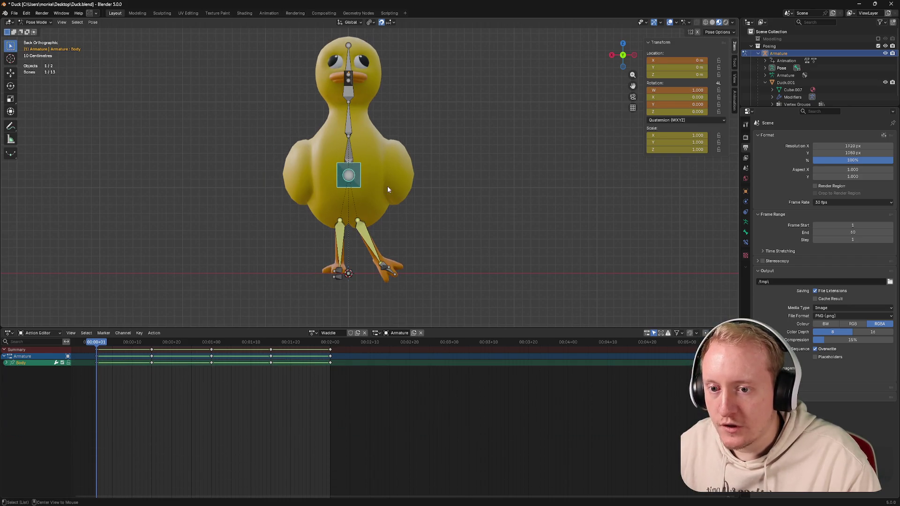
Step: Give the Body bone a slight X-axis sideways tilt and Z-axis twist, then play the reference clip
{"action": "key", "text": "r"}
{"action": "key", "text": "x"}
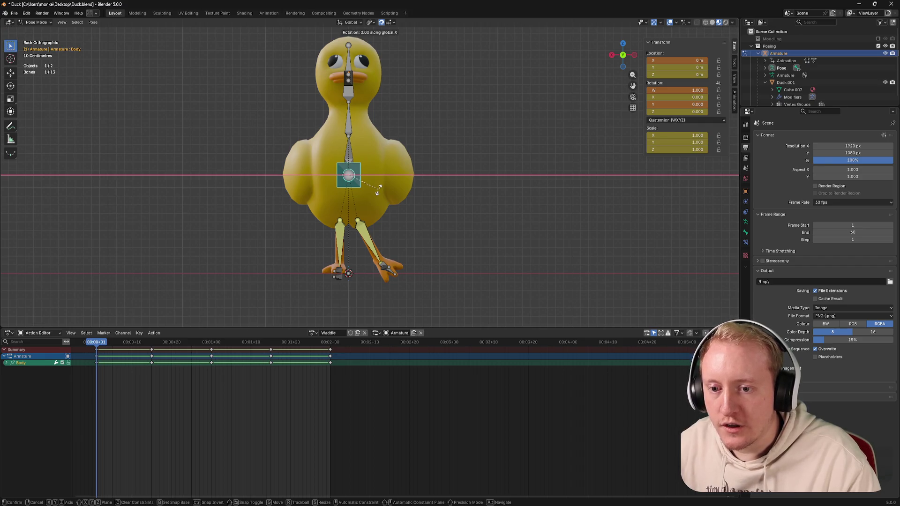
{"action": "left_click", "coordinate": [380, 187]}
{"action": "key", "text": "r"}
{"action": "key", "text": "z"}
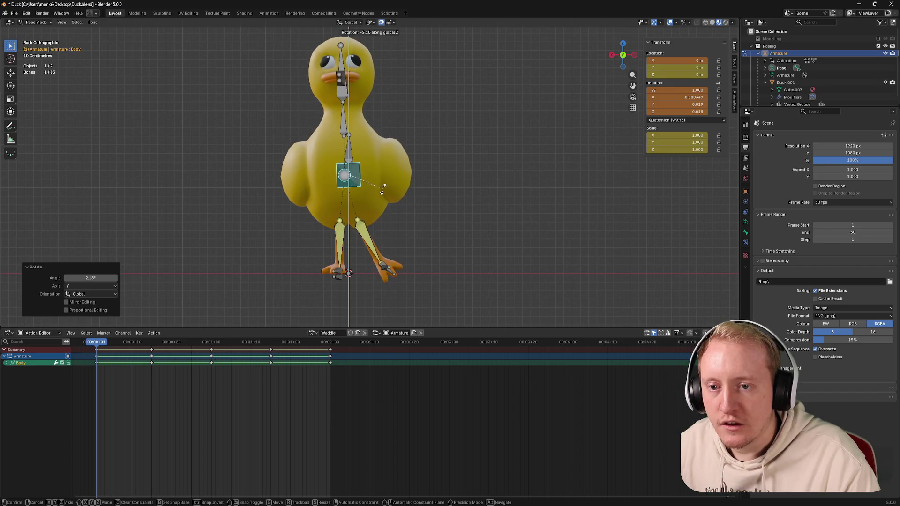
{"action": "left_click", "coordinate": [382, 188]}
{"action": "key", "text": "alt+Tab"}
{"action": "left_click", "coordinate": [381, 191]}
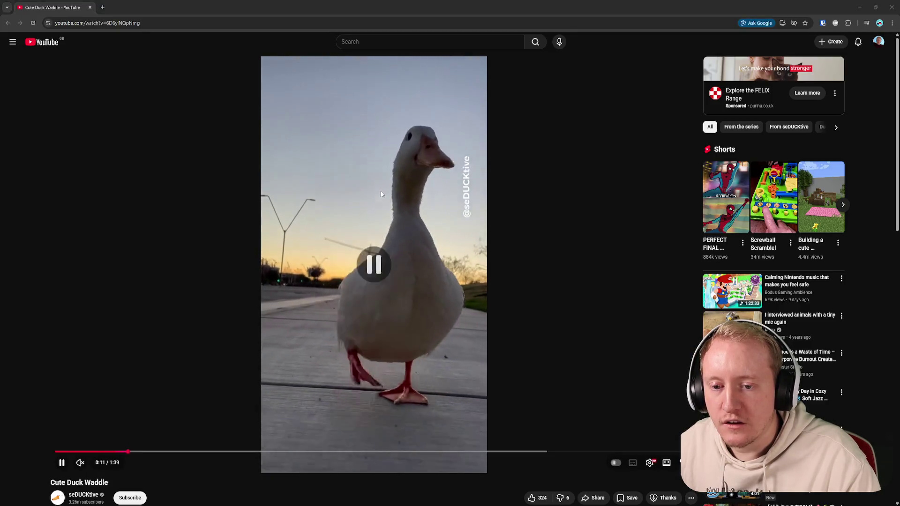
Step: Return from the playing reference clip to the Blender duck animation
{"action": "key", "text": "alt+Tab"}
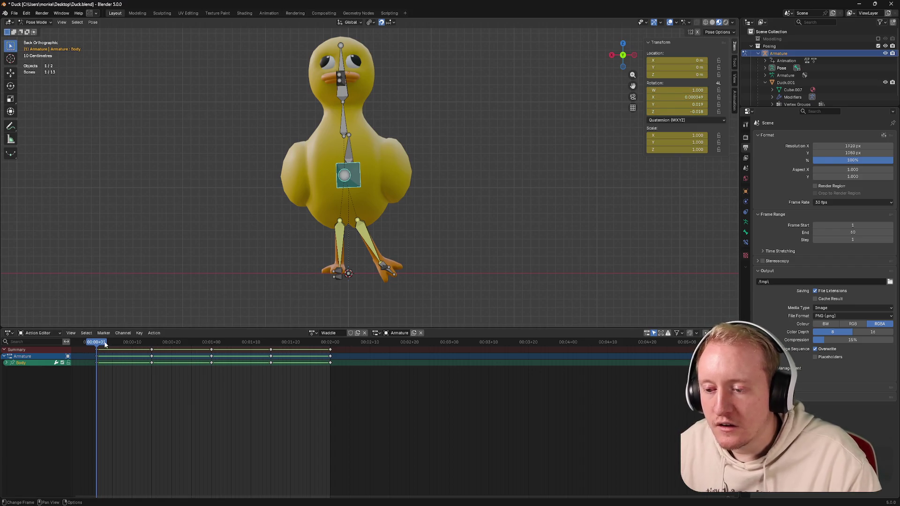
Step: Select Foot IK Target.L and raise it straight up along Z to lift the left foot
{"action": "left_click", "coordinate": [389, 276]}
{"action": "middle_click_drag", "start_coordinate": [332, 284], "coordinate": [329, 266]}
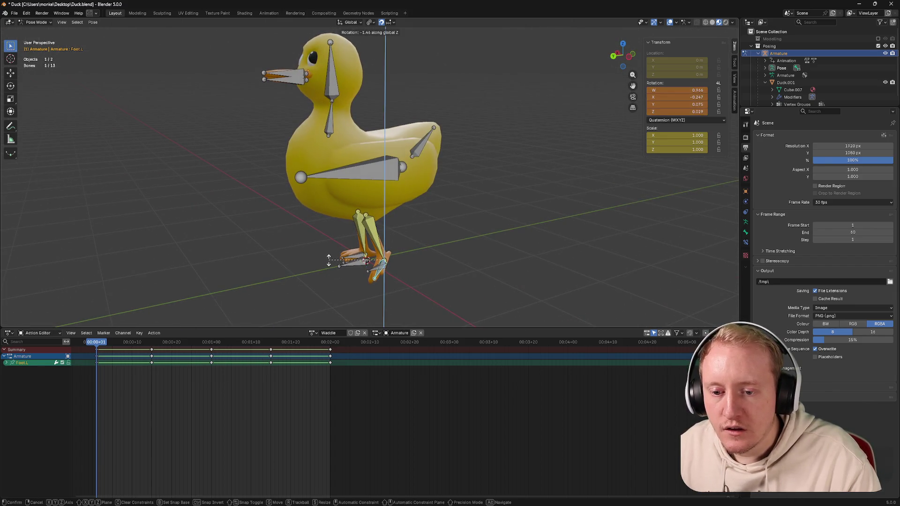
{"action": "left_click", "coordinate": [371, 270]}
{"action": "key", "text": "g"}
{"action": "key", "text": "z"}
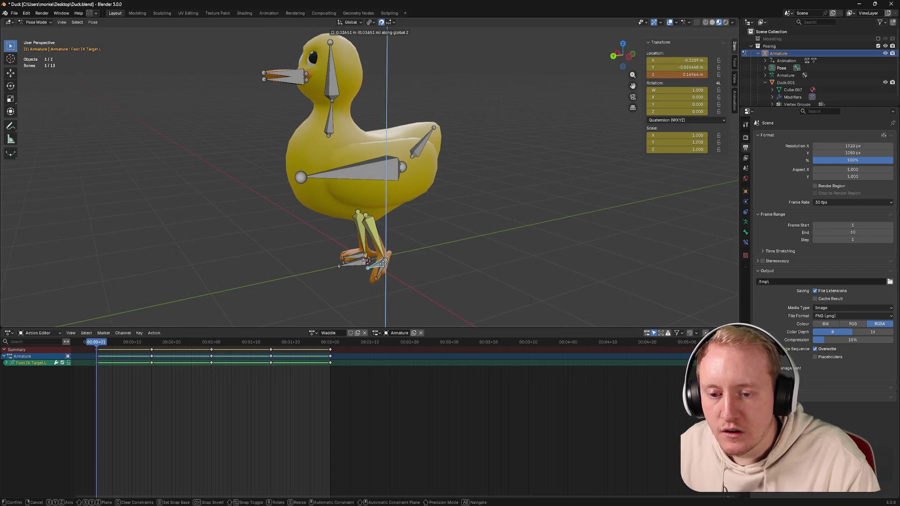
{"action": "left_click", "coordinate": [367, 261]}
Step: Shift the left foot IK target sideways along X, checking from front three-quarter views
{"action": "middle_click_drag", "start_coordinate": [401, 256], "coordinate": [342, 253]}
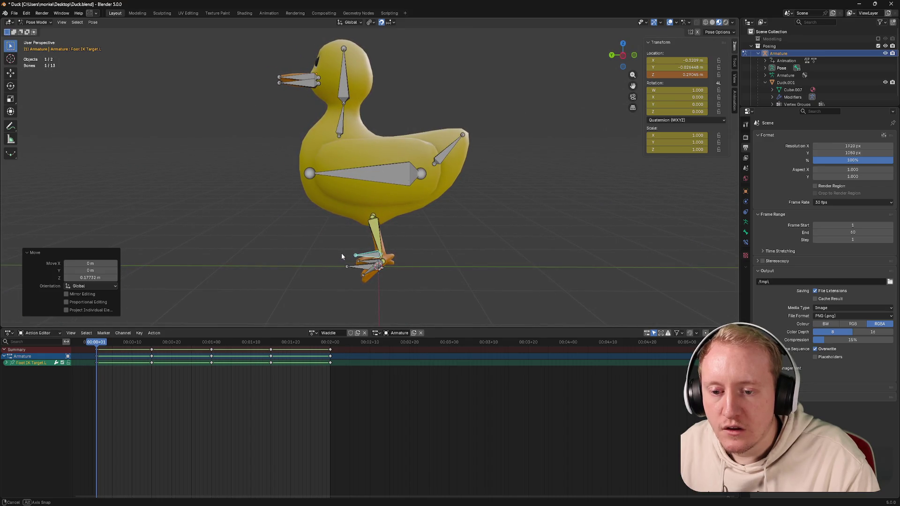
{"action": "middle_click_drag", "start_coordinate": [341, 253], "coordinate": [398, 257]}
{"action": "key", "text": "x"}
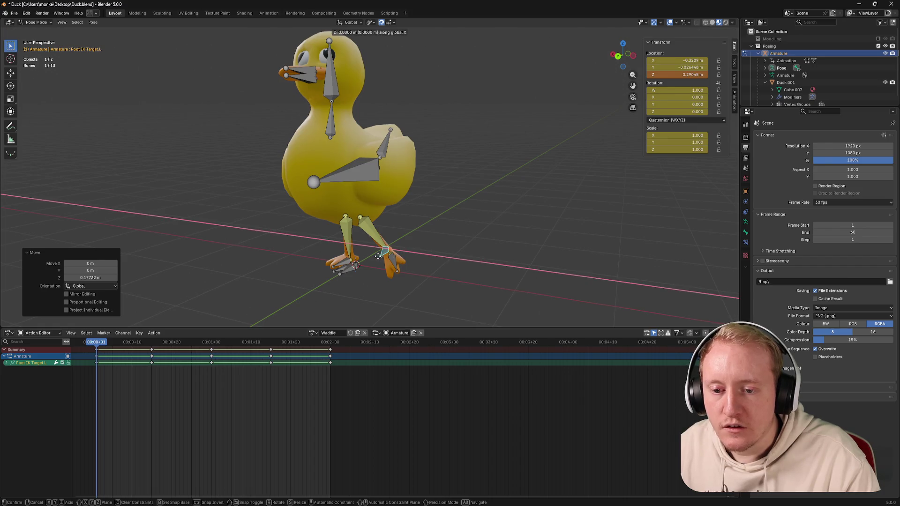
{"action": "left_click", "coordinate": [376, 257]}
{"action": "mouse_move", "coordinate": [351, 255]}
{"action": "middle_mouse_down"}
{"action": "mouse_move", "coordinate": [372, 247]}
{"action": "mouse_move", "coordinate": [337, 249]}
{"action": "middle_mouse_up"}
{"action": "key", "text": "g"}
{"action": "key", "text": "x"}
{"action": "left_click", "coordinate": [375, 248]}
Step: Rotate Foot.L to tip it down, turn it outward around Z and adjust its X angle
{"action": "left_click", "coordinate": [386, 274]}
{"action": "middle_click_drag", "start_coordinate": [385, 273], "coordinate": [365, 268]}
{"action": "key", "text": "r"}
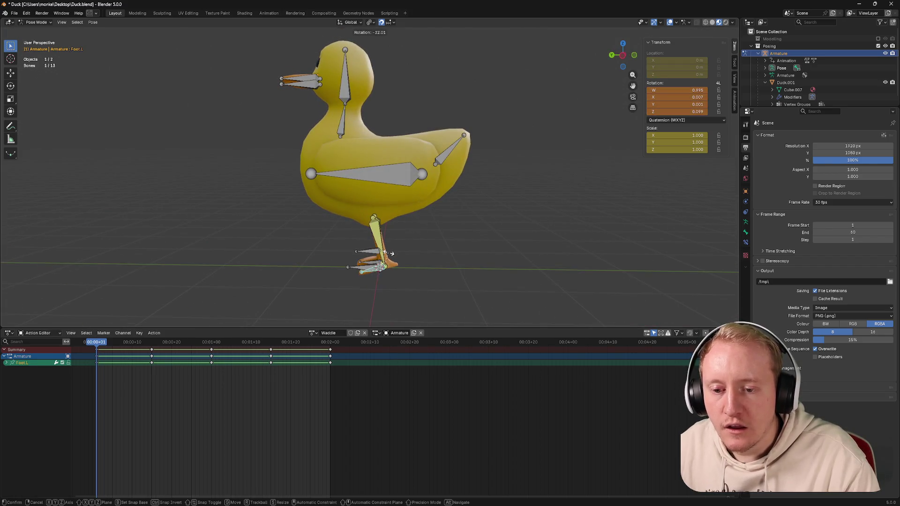
{"action": "left_click", "coordinate": [391, 255]}
{"action": "mouse_move", "coordinate": [441, 245]}
{"action": "middle_mouse_down"}
{"action": "mouse_move", "coordinate": [469, 252]}
{"action": "mouse_move", "coordinate": [362, 252]}
{"action": "mouse_move", "coordinate": [394, 257]}
{"action": "middle_mouse_up"}
{"action": "scroll", "coordinate": [394, 257], "scroll_direction": "up", "scroll_amount": 4}
{"action": "middle_click_drag", "start_coordinate": [398, 206], "coordinate": [408, 202]}
{"action": "key", "text": "r"}
{"action": "key", "text": "z"}
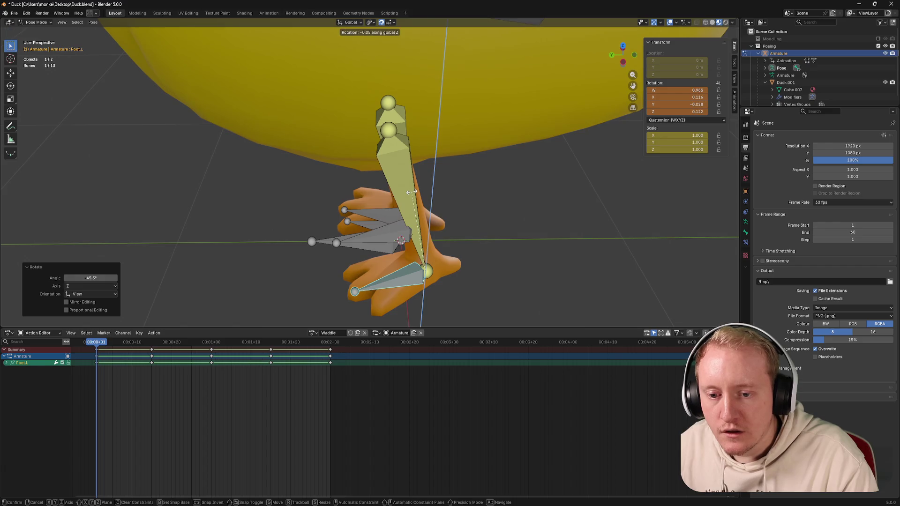
{"action": "left_click", "coordinate": [412, 192]}
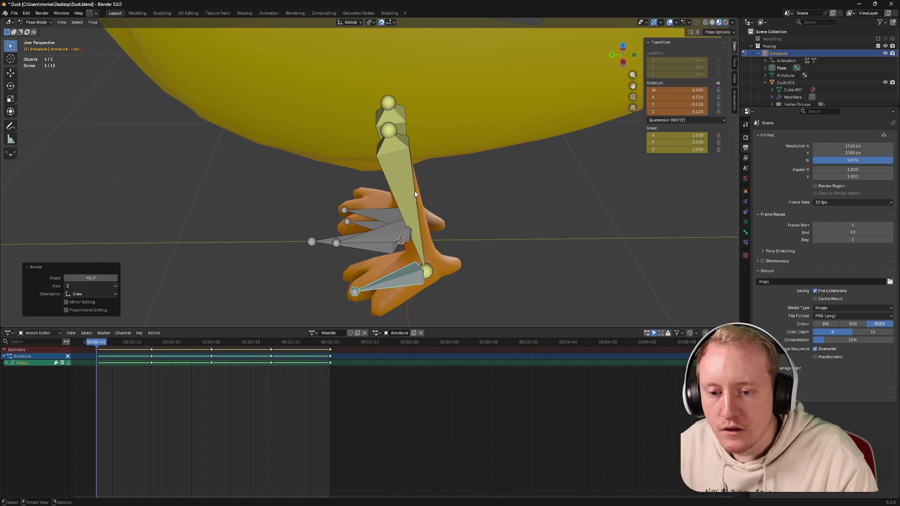
{"action": "key", "text": "t"}
{"action": "key", "text": "r"}
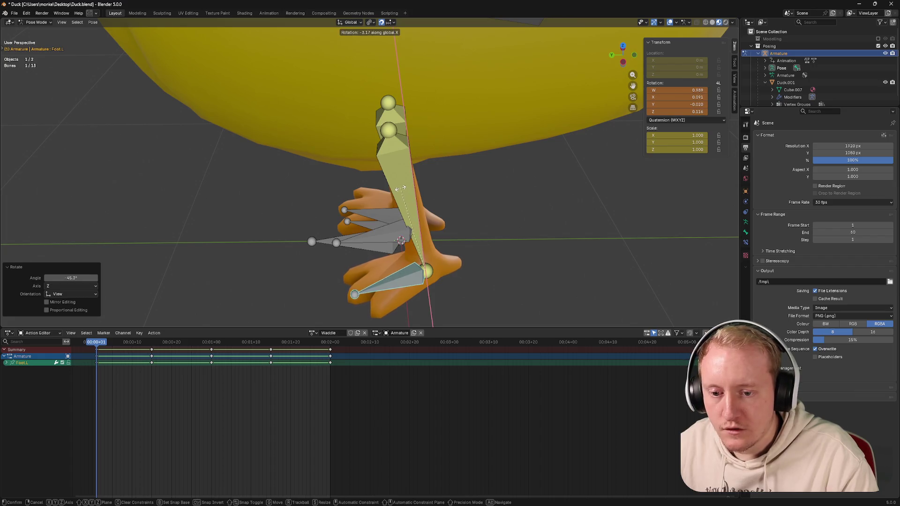
{"action": "left_click", "coordinate": [404, 190]}
Step: Check the foot pose from straight front and back views
{"action": "mouse_move", "coordinate": [404, 190]}
{"action": "middle_mouse_down"}
{"action": "mouse_move", "coordinate": [394, 181]}
{"action": "mouse_move", "coordinate": [539, 104]}
{"action": "middle_mouse_up"}
{"action": "scroll", "coordinate": [394, 180], "scroll_direction": "down", "scroll_amount": 5}
{"action": "left_click", "coordinate": [633, 54]}
{"action": "left_click_drag", "start_coordinate": [631, 56], "coordinate": [619, 56]}
{"action": "left_click", "coordinate": [613, 54]}
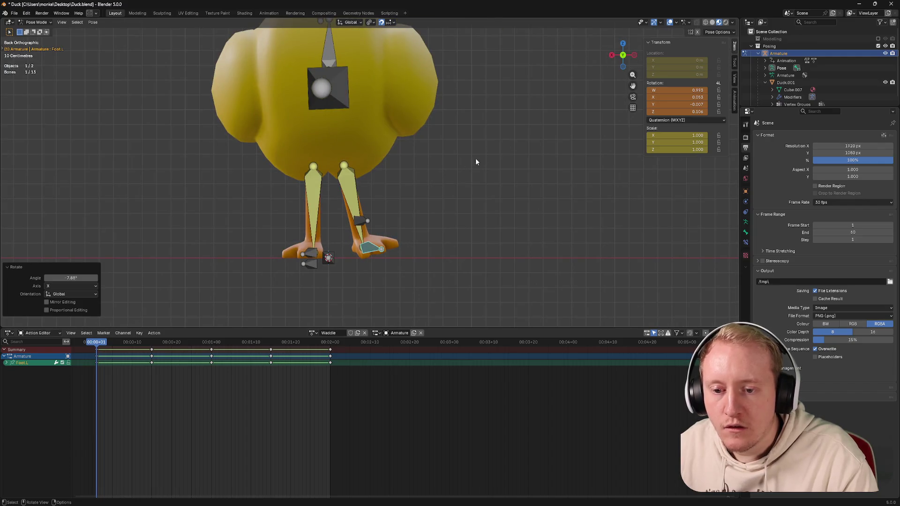
{"action": "middle_click_drag", "start_coordinate": [534, 119], "coordinate": [495, 127]}
{"action": "key", "text": "ctrl+s"}
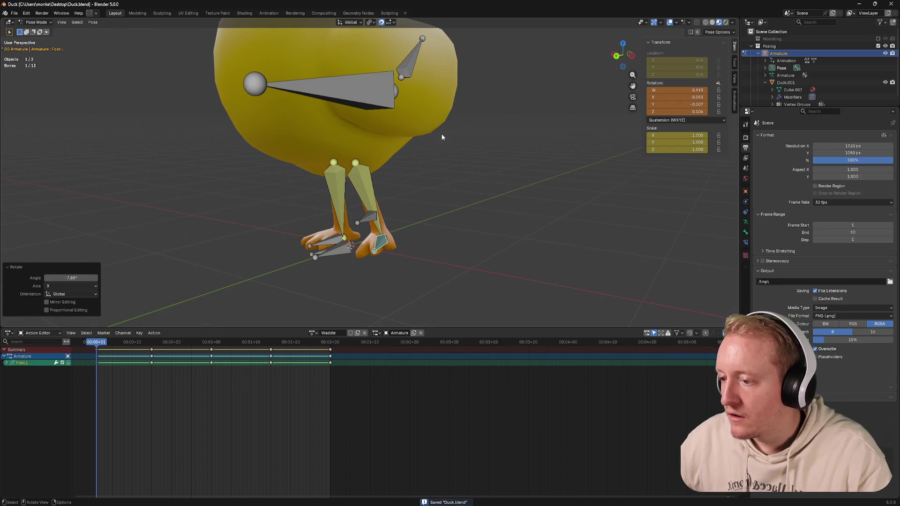
{"action": "middle_click_drag", "start_coordinate": [415, 137], "coordinate": [408, 131]}
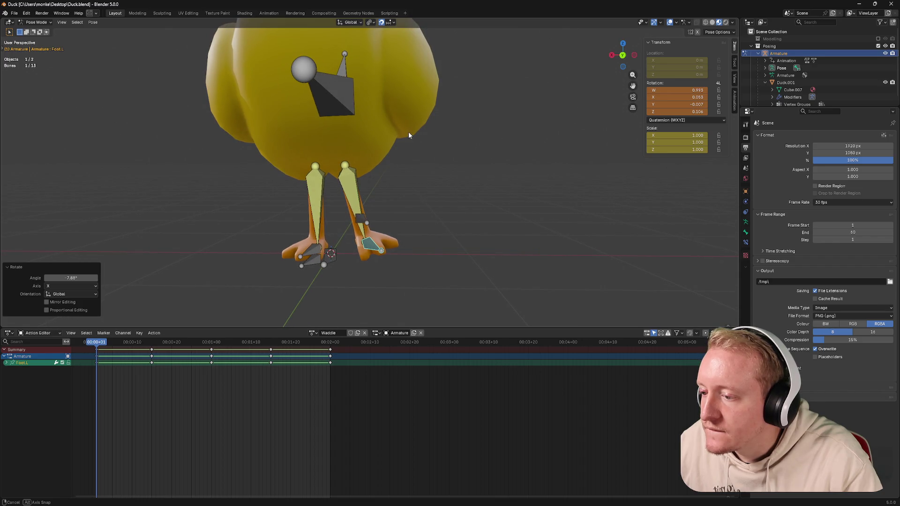
{"action": "left_click", "coordinate": [622, 55]}
{"action": "left_click", "coordinate": [622, 55]}
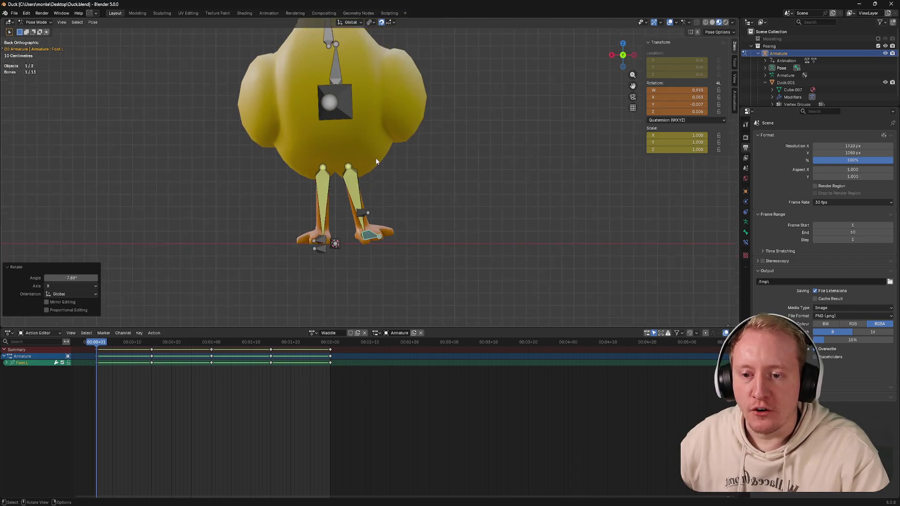
{"action": "scroll", "coordinate": [376, 158], "scroll_direction": "down", "scroll_amount": 4}
{"action": "scroll", "coordinate": [423, 193], "scroll_direction": "up", "scroll_amount": 1}
{"action": "scroll", "coordinate": [423, 194], "scroll_direction": "up", "scroll_amount": 2}
{"action": "scroll", "coordinate": [419, 190], "scroll_direction": "up", "scroll_amount": 1}
{"action": "scroll", "coordinate": [407, 182], "scroll_direction": "up", "scroll_amount": 2}
{"action": "scroll", "coordinate": [406, 182], "scroll_direction": "up", "scroll_amount": 1}
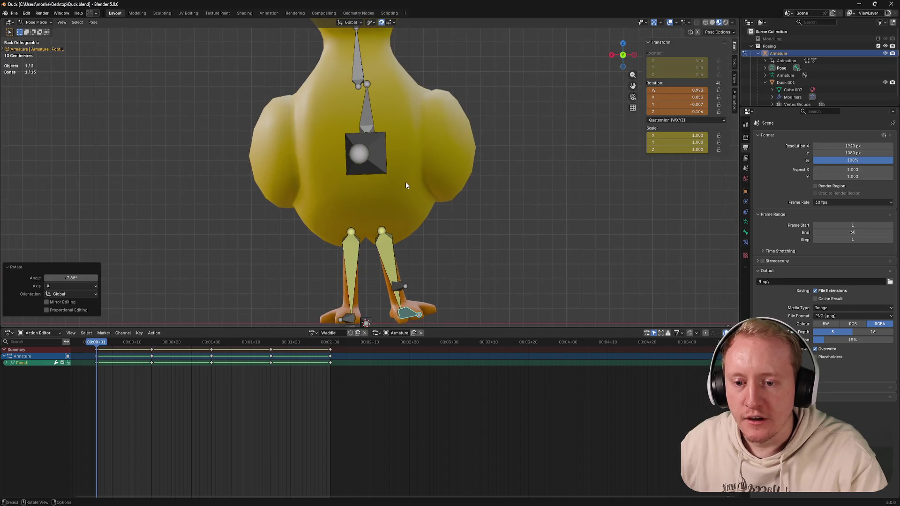
{"action": "scroll", "coordinate": [406, 182], "scroll_direction": "down", "scroll_amount": 2}
{"action": "scroll", "coordinate": [406, 183], "scroll_direction": "down", "scroll_amount": 1}
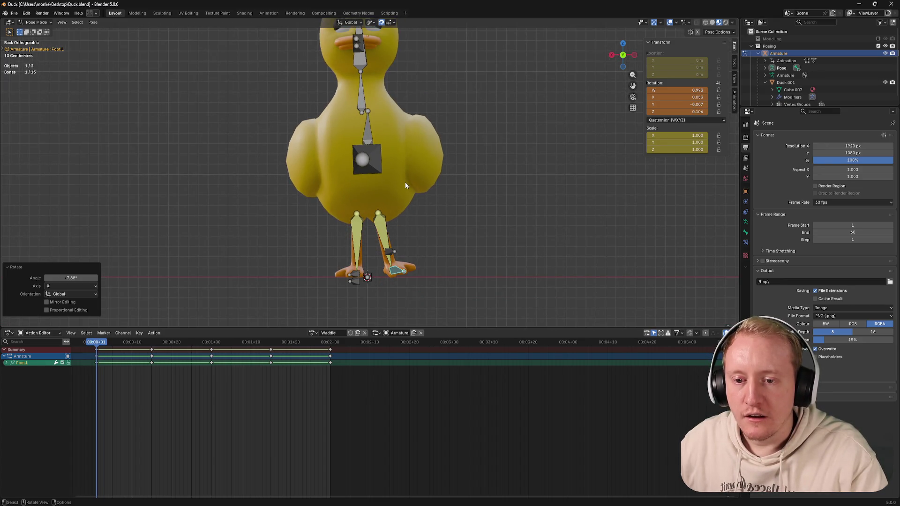
{"action": "scroll", "coordinate": [405, 182], "scroll_direction": "down", "scroll_amount": 1}
{"action": "mouse_move", "coordinate": [405, 186]}
{"action": "middle_mouse_down"}
{"action": "mouse_move", "coordinate": [375, 189]}
{"action": "mouse_move", "coordinate": [436, 190]}
{"action": "middle_mouse_up"}
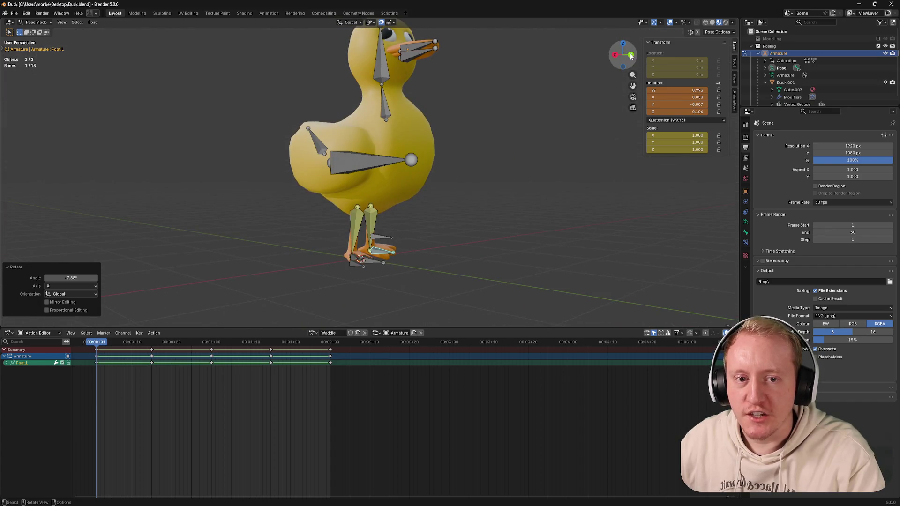
{"action": "left_click", "coordinate": [631, 55]}
{"action": "scroll", "coordinate": [440, 188], "scroll_direction": "up", "scroll_amount": 2}
{"action": "scroll", "coordinate": [440, 189], "scroll_direction": "down", "scroll_amount": 2}
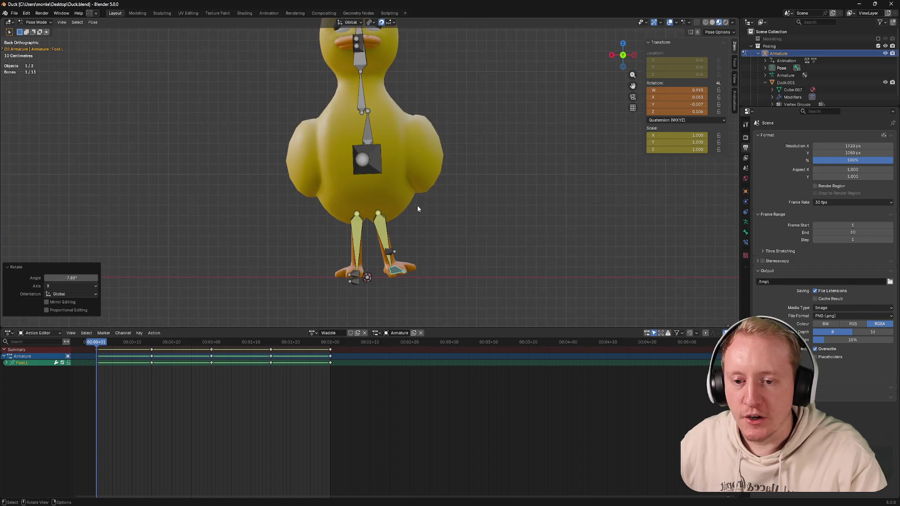
{"action": "scroll", "coordinate": [396, 210], "scroll_direction": "up", "scroll_amount": 1}
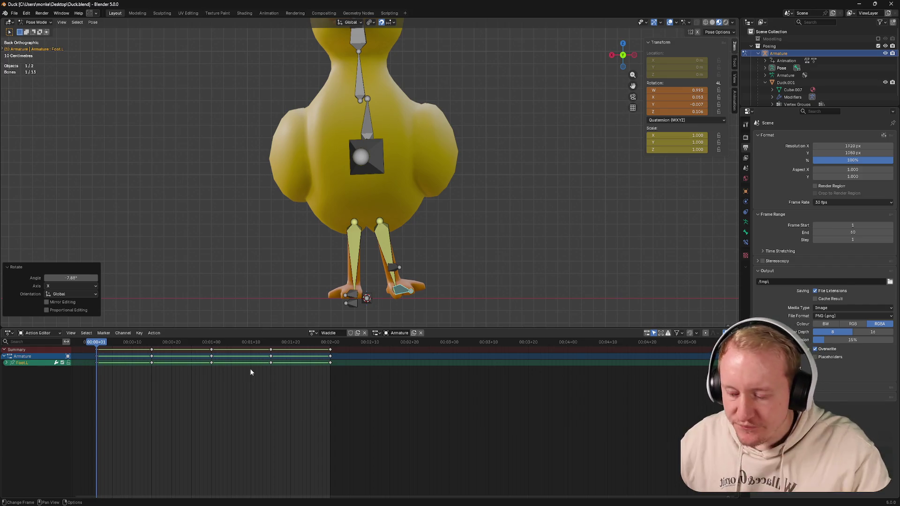
{"action": "middle_click_drag", "start_coordinate": [407, 252], "coordinate": [328, 249]}
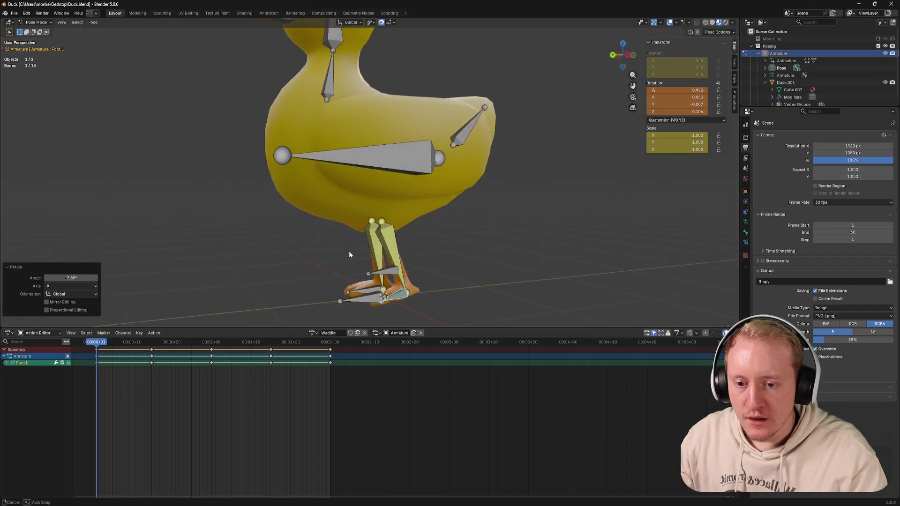
Step: Select all bones' frame-1 keys in the Action Editor and paste them at frame 60
{"action": "key", "text": "a"}
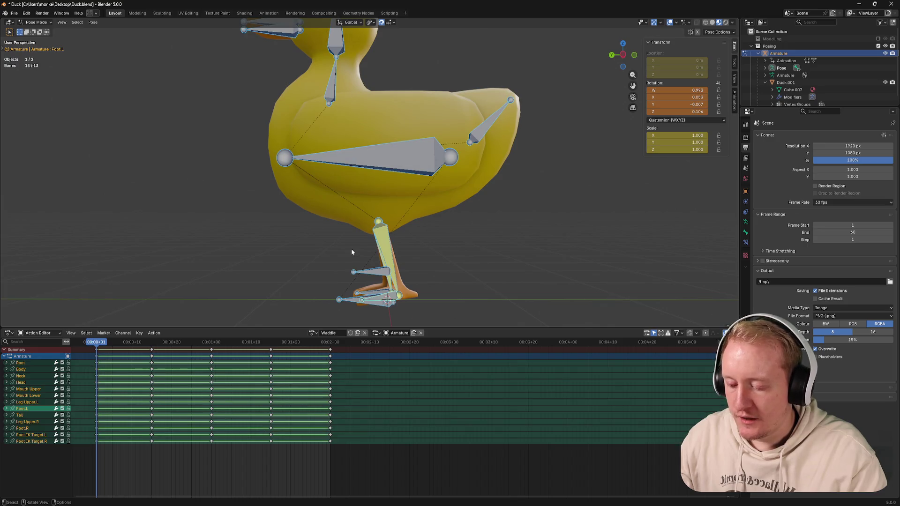
{"action": "key", "text": "i"}
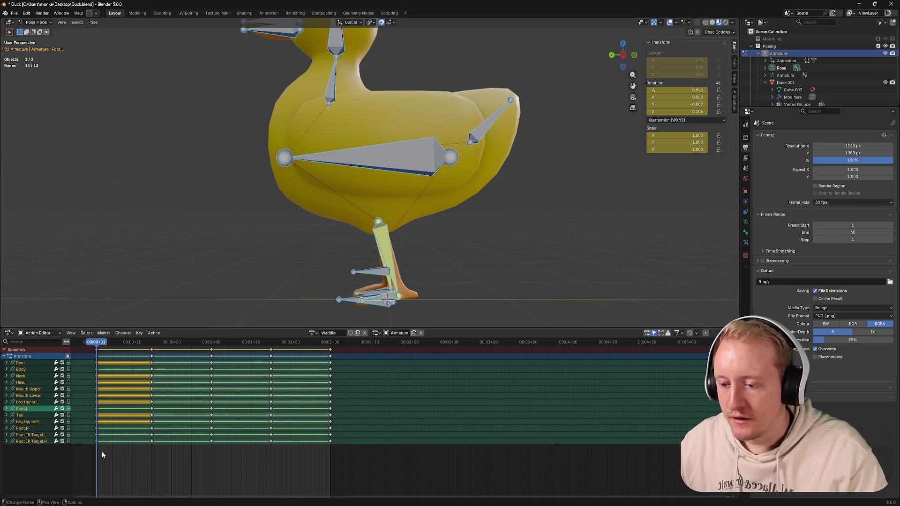
{"action": "left_click", "coordinate": [102, 456]}
{"action": "left_click_drag", "start_coordinate": [97, 347], "coordinate": [90, 345]}
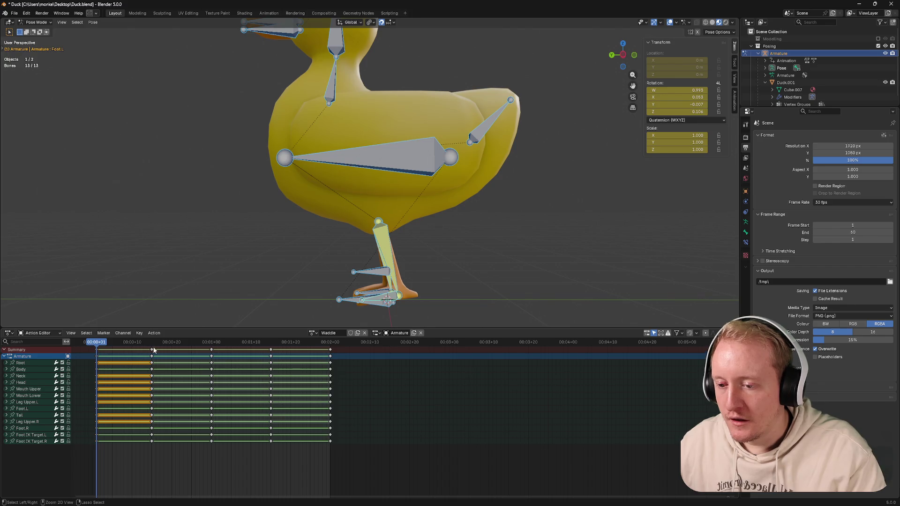
{"action": "mouse_move", "coordinate": [167, 344]}
{"action": "left_mouse_down"}
{"action": "mouse_move", "coordinate": [333, 343]}
{"action": "mouse_move", "coordinate": [98, 346]}
{"action": "left_mouse_up"}
{"action": "key", "text": "ctrl+v"}
Step: Save Duck.blend and step through frames from the back view to check the looped pose
{"action": "key", "text": "ctrl+s"}
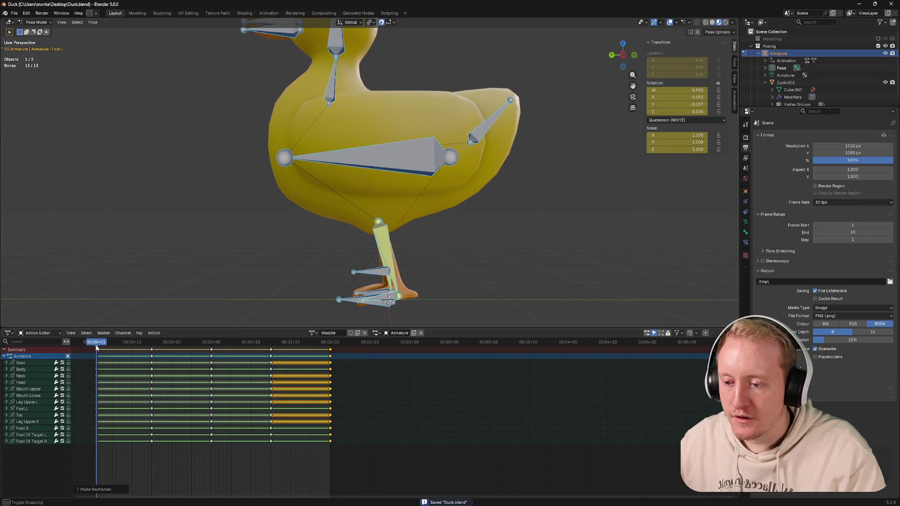
{"action": "middle_click_drag", "start_coordinate": [242, 245], "coordinate": [321, 245]}
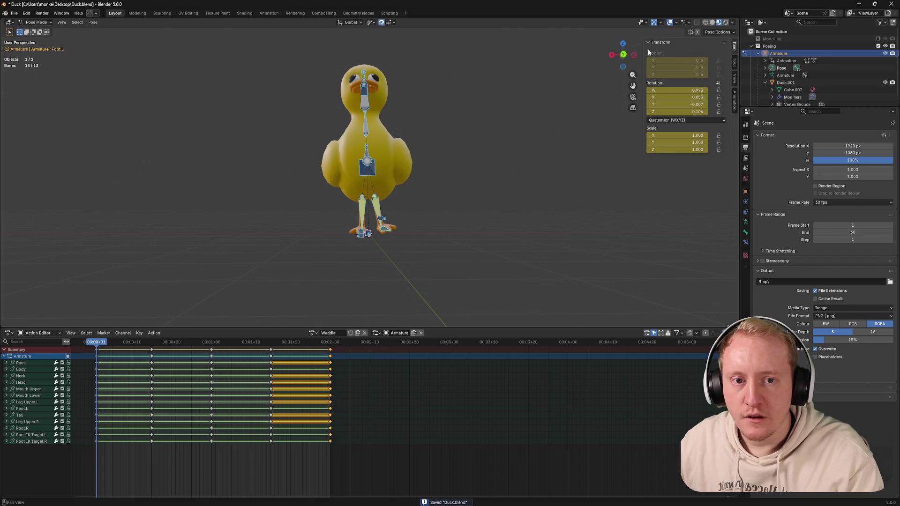
{"action": "left_click", "coordinate": [624, 56]}
{"action": "scroll", "coordinate": [295, 264], "scroll_direction": "up", "scroll_amount": 3}
{"action": "left_click_drag", "start_coordinate": [98, 343], "coordinate": [151, 342]}
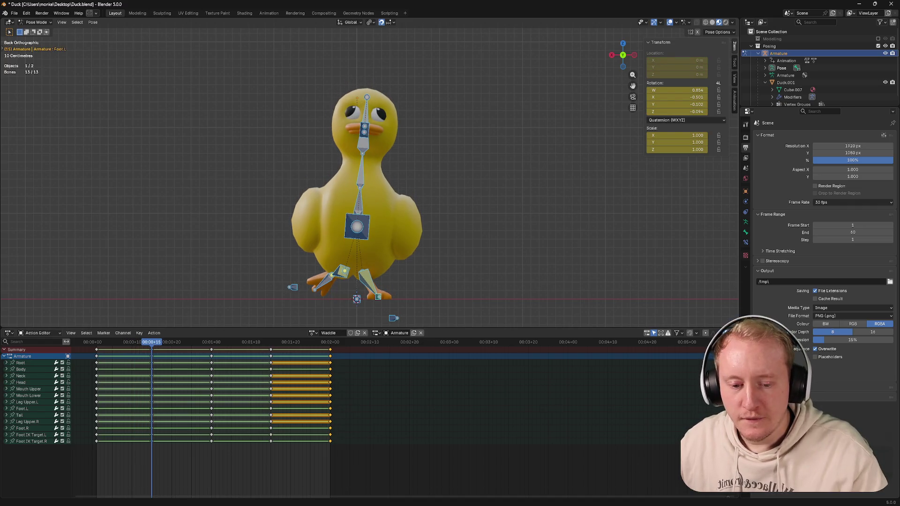
Step: Rewind the Cute Duck Waddle clip with J and pause at 0:05 on the duck facing the camera
{"action": "left_click", "coordinate": [372, 478]}
{"action": "left_click", "coordinate": [452, 307]}
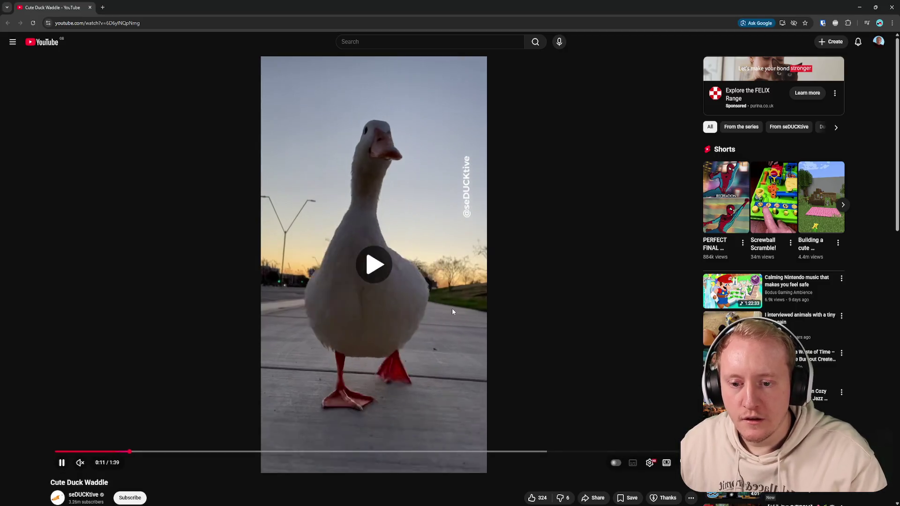
{"action": "left_click", "coordinate": [452, 309]}
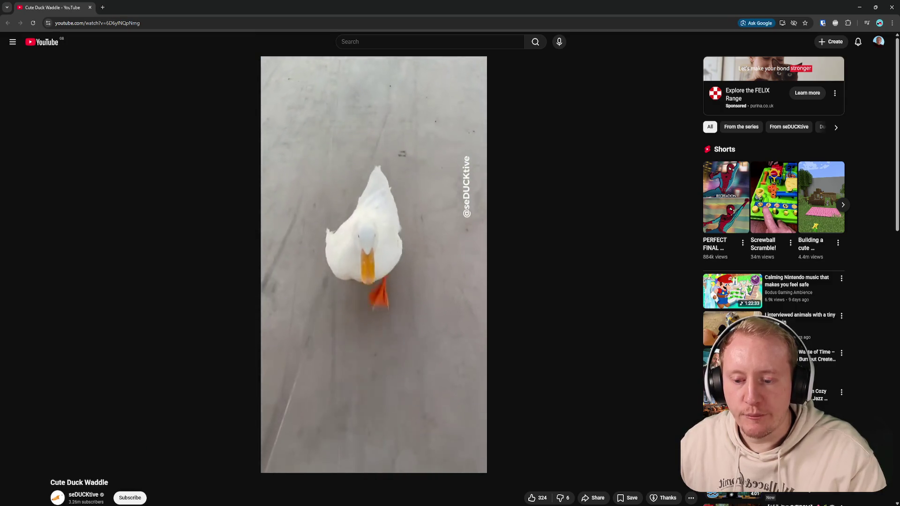
{"action": "key", "text": "j"}
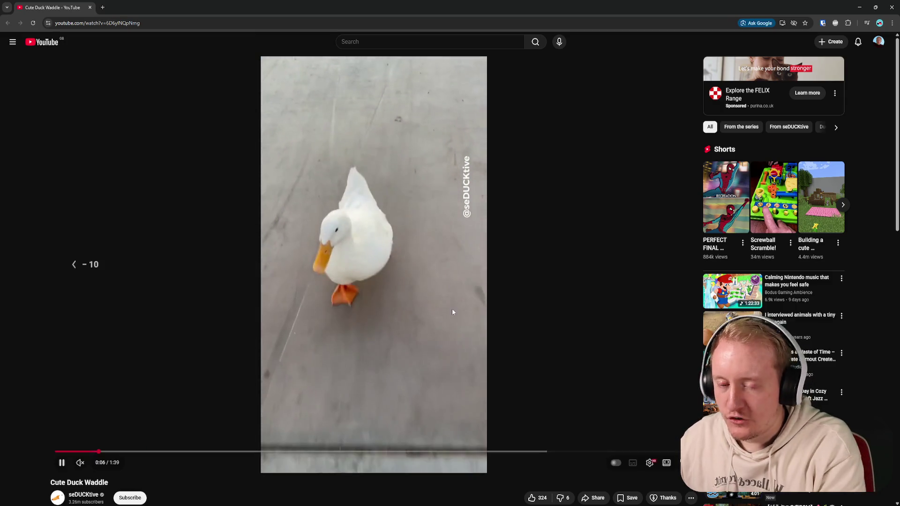
{"action": "left_click", "coordinate": [453, 309]}
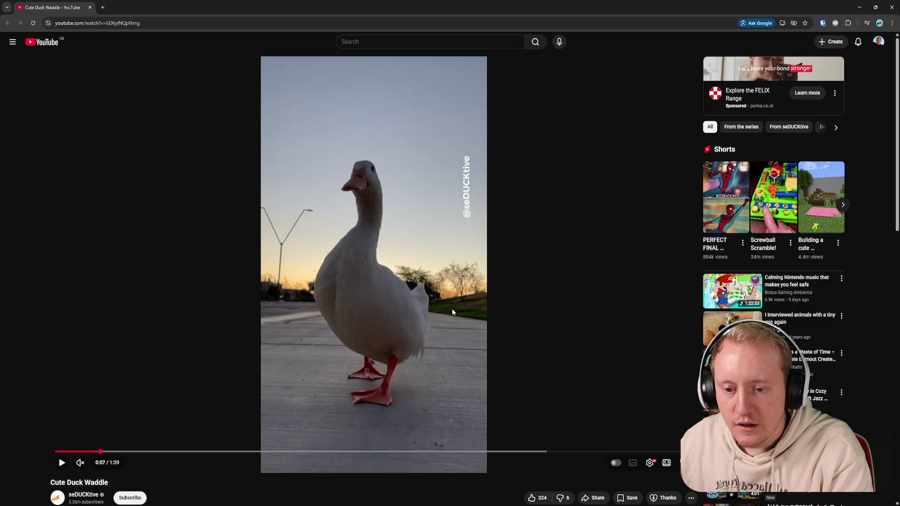
{"action": "key", "text": "j"}
{"action": "left_click", "coordinate": [453, 309]}
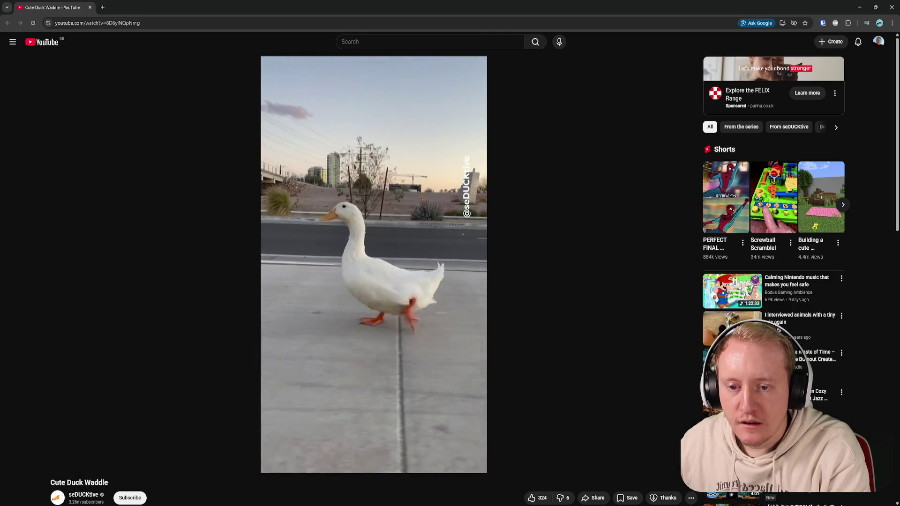
{"action": "left_click", "coordinate": [452, 309]}
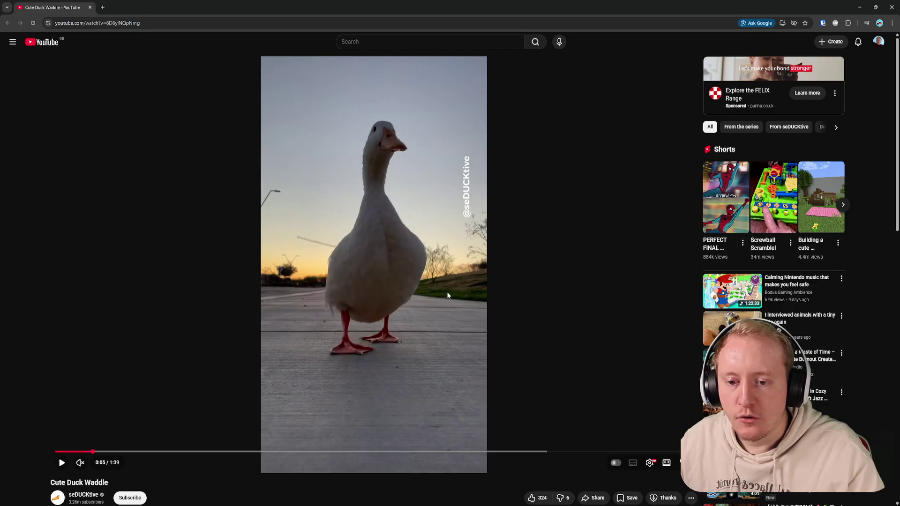
Step: Switch back to Blender and select the duck's Body bone
{"action": "key", "text": "alt+Tab"}
{"action": "key", "text": "alt+Tab"}
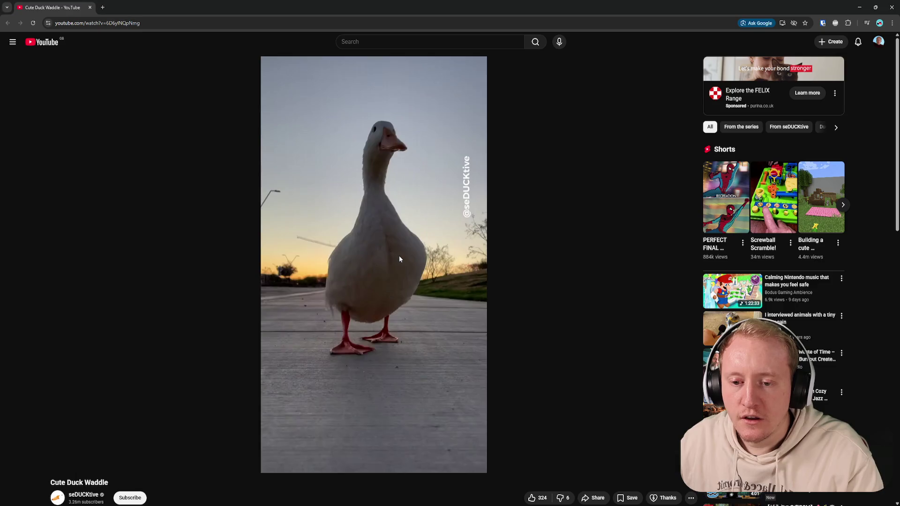
{"action": "key", "text": "alt+Tab"}
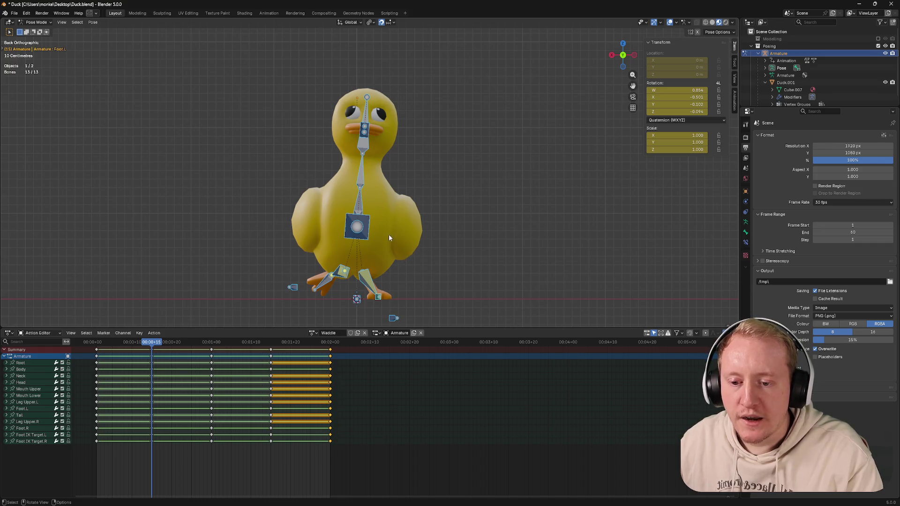
{"action": "left_click", "coordinate": [357, 232]}
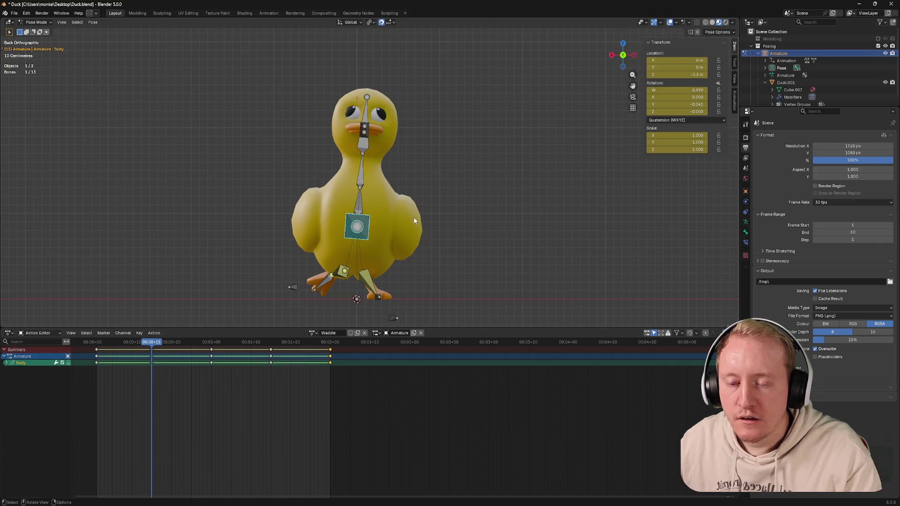
Step: Tilt the Body bone slightly about Z and rotate Foot.L about the Y axis
{"action": "key", "text": "r"}
{"action": "key", "text": "z"}
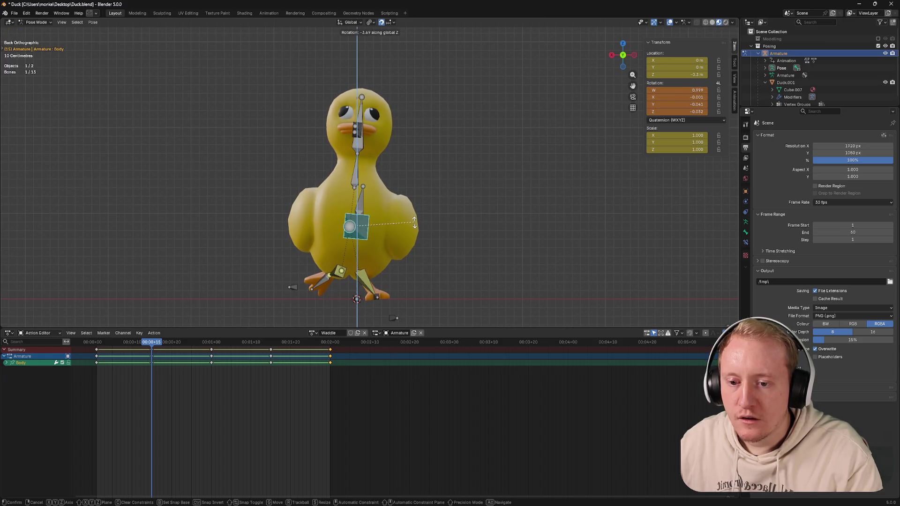
{"action": "left_click", "coordinate": [415, 224]}
{"action": "left_click", "coordinate": [380, 298]}
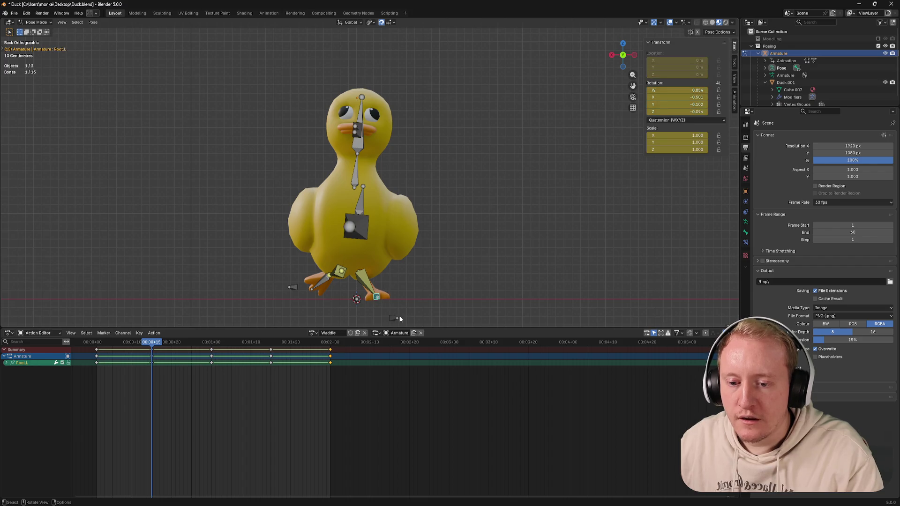
{"action": "key", "text": "r"}
{"action": "key", "text": "y"}
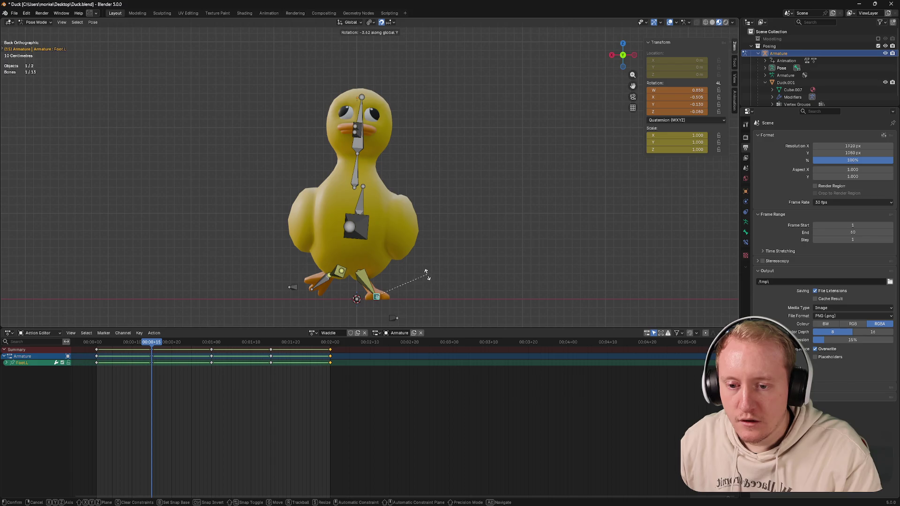
{"action": "left_click", "coordinate": [427, 274]}
Step: Nudge Foot IK Target.L about 0.1 m along one axis and re-tilt Foot.L
{"action": "left_click", "coordinate": [393, 286]}
{"action": "left_click", "coordinate": [398, 314]}
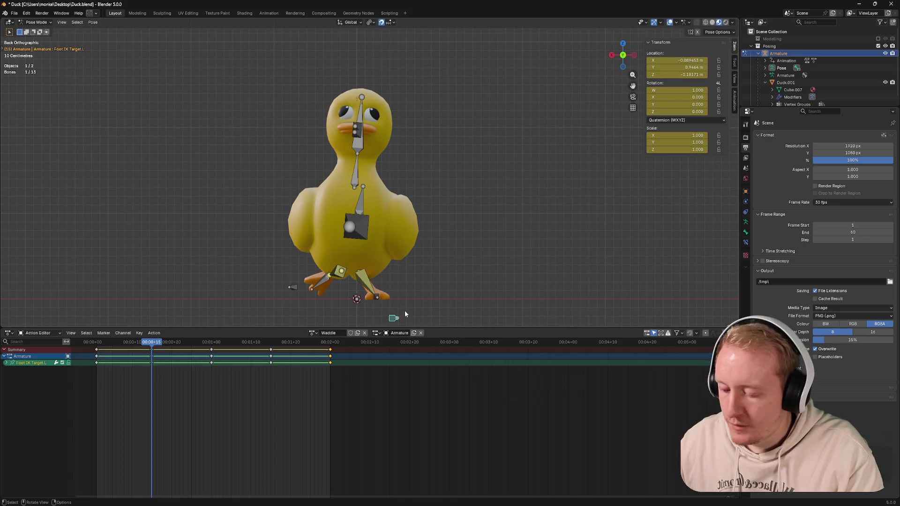
{"action": "key", "text": "g"}
{"action": "key", "text": "z"}
{"action": "left_click", "coordinate": [397, 310]}
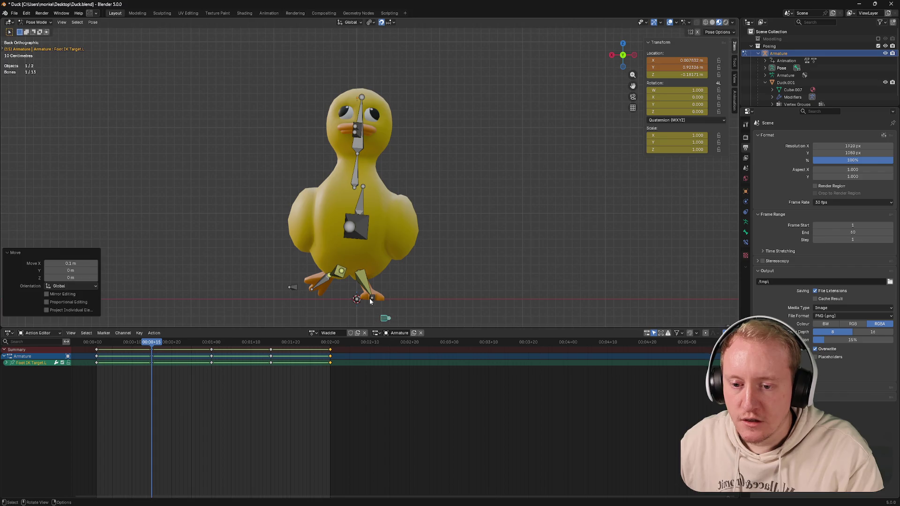
{"action": "left_click", "coordinate": [377, 301]}
{"action": "key", "text": "r"}
{"action": "key", "text": "z"}
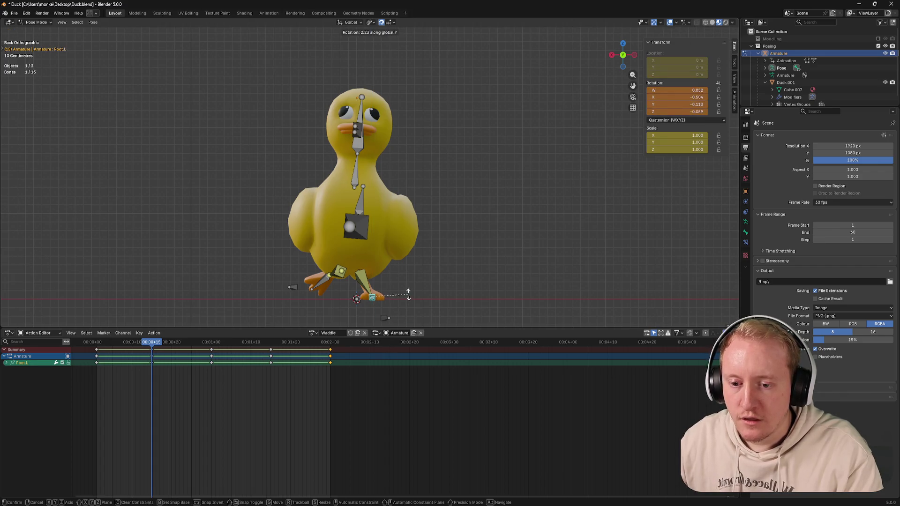
{"action": "left_click", "coordinate": [408, 291]}
Step: Compare the pose against the duck reference footage and select Foot IK Target.L
{"action": "key", "text": "alt+Tab"}
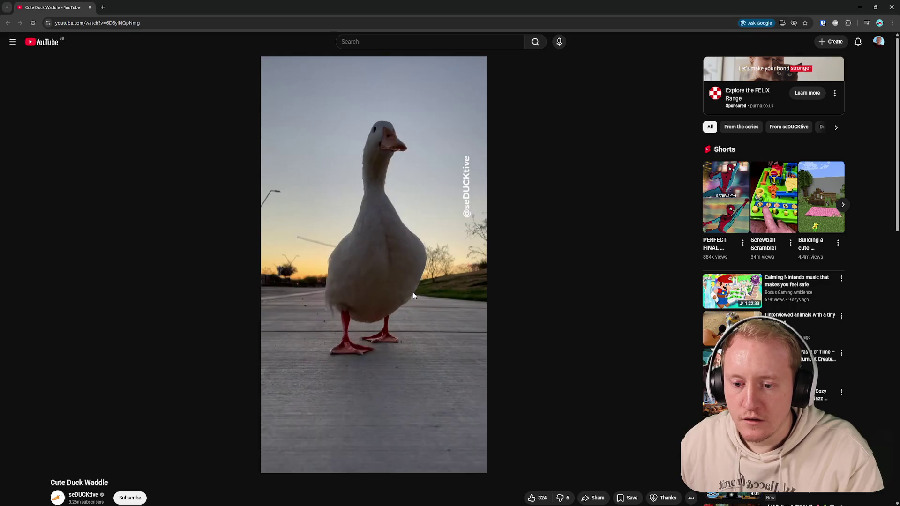
{"action": "key", "text": "alt+Tab"}
{"action": "key", "text": "alt+Tab"}
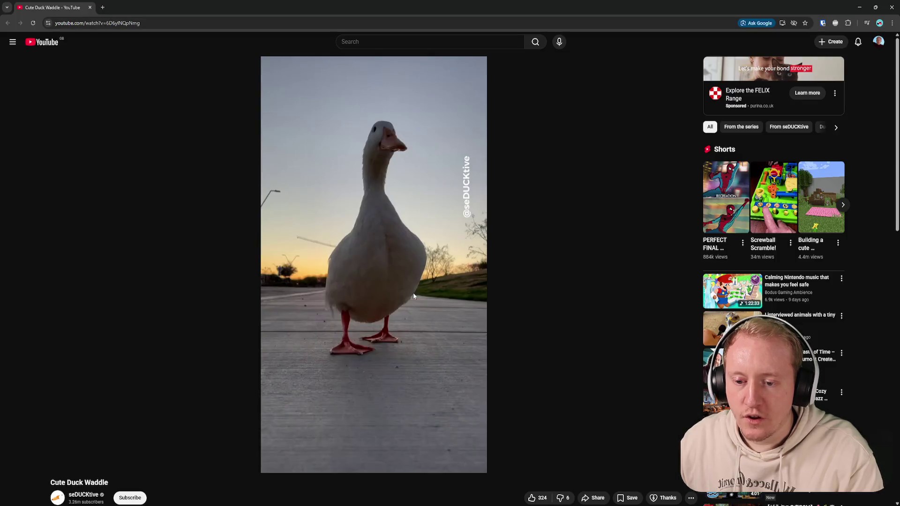
{"action": "key", "text": "alt+Tab"}
{"action": "scroll", "coordinate": [412, 297], "scroll_direction": "up", "scroll_amount": 2}
{"action": "mouse_move", "coordinate": [410, 297]}
{"action": "middle_mouse_down"}
{"action": "mouse_move", "coordinate": [384, 301]}
{"action": "mouse_move", "coordinate": [391, 273]}
{"action": "middle_mouse_up"}
{"action": "scroll", "coordinate": [392, 278], "scroll_direction": "up", "scroll_amount": 2}
{"action": "scroll", "coordinate": [392, 284], "scroll_direction": "up", "scroll_amount": 2}
{"action": "left_click", "coordinate": [392, 282]}
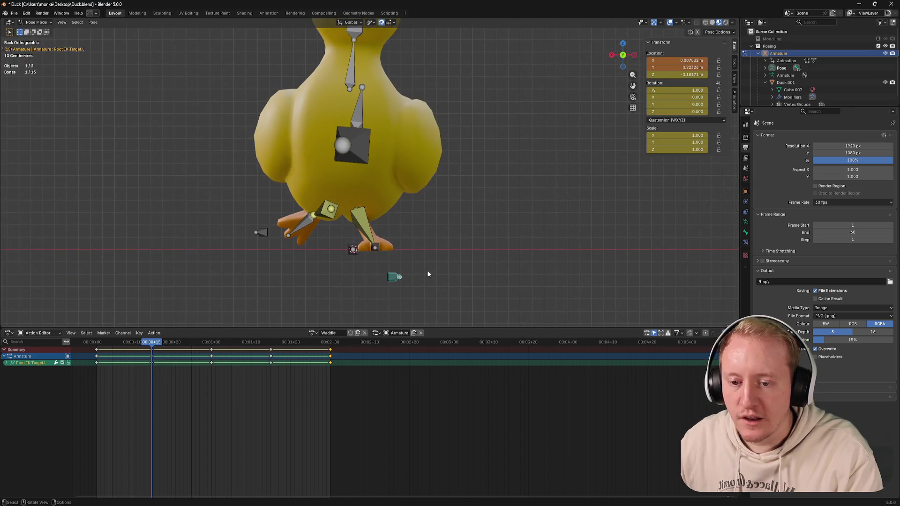
Step: Move Foot IK Target.L along Y and rotate Foot.L about the global Y axis
{"action": "key", "text": "g"}
{"action": "key", "text": "y"}
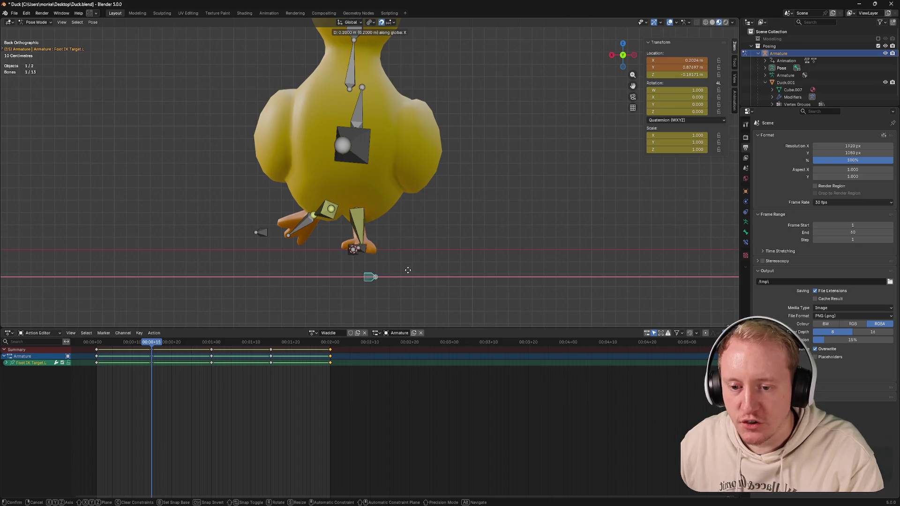
{"action": "left_click", "coordinate": [419, 273]}
{"action": "left_click", "coordinate": [370, 248]}
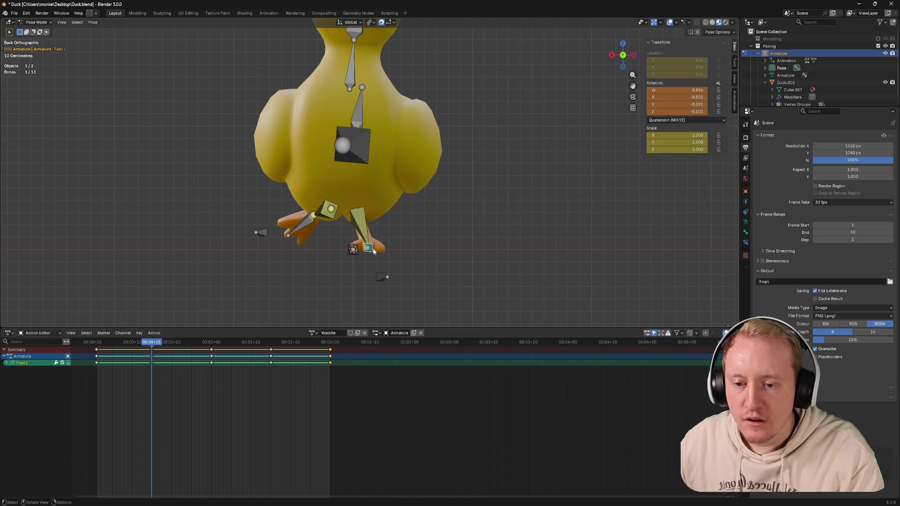
{"action": "key", "text": "r"}
{"action": "key", "text": "y"}
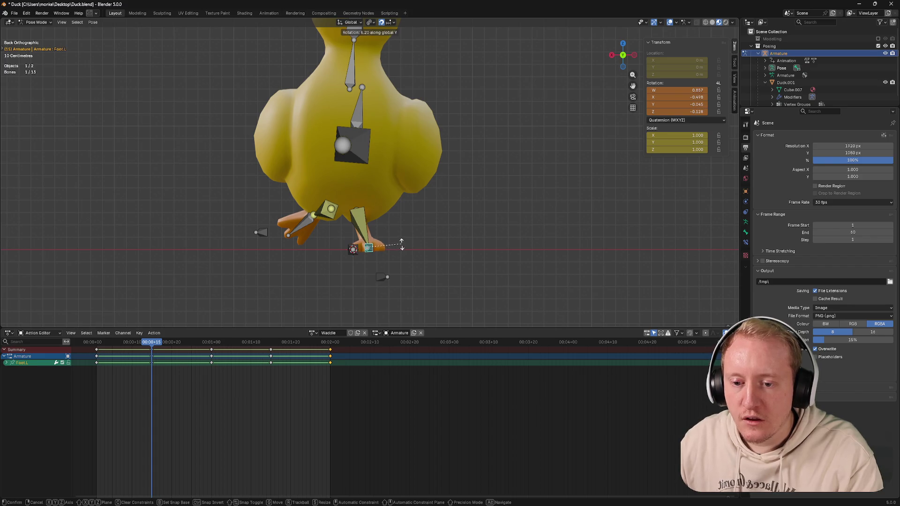
{"action": "left_click", "coordinate": [402, 245]}
Step: Raise Foot IK Target.L about 2.6 cm along Z and check it from the side
{"action": "left_click", "coordinate": [383, 276]}
{"action": "key", "text": "g"}
{"action": "key", "text": "z"}
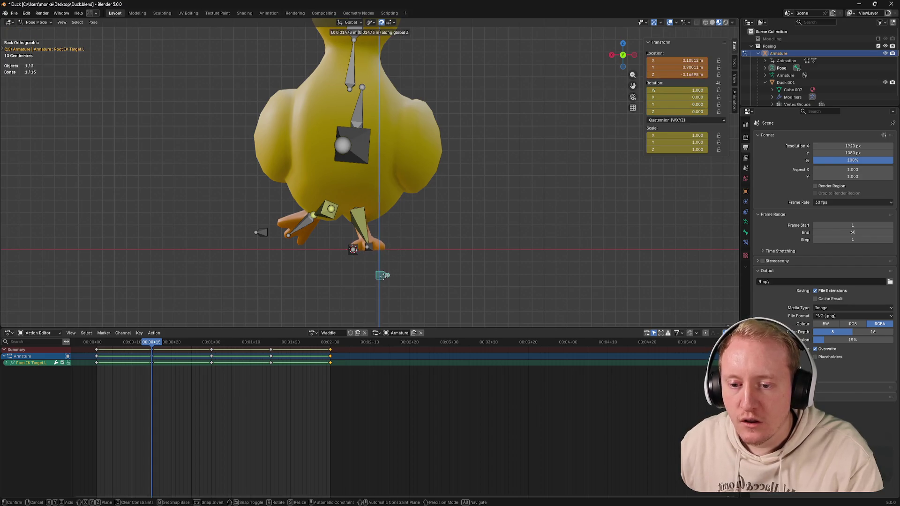
{"action": "left_click", "coordinate": [383, 275]}
{"action": "mouse_move", "coordinate": [407, 256]}
{"action": "middle_mouse_down"}
{"action": "mouse_move", "coordinate": [313, 261]}
{"action": "mouse_move", "coordinate": [325, 261]}
{"action": "middle_mouse_up"}
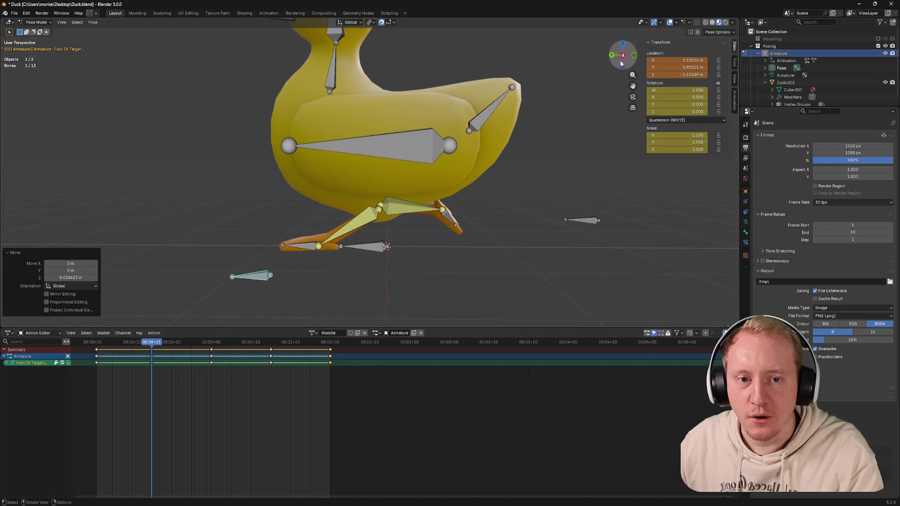
Step: Review the reference video, then select Foot IK Target.R in a right side view
{"action": "key", "text": "alt+Tab"}
{"action": "left_click", "coordinate": [413, 228]}
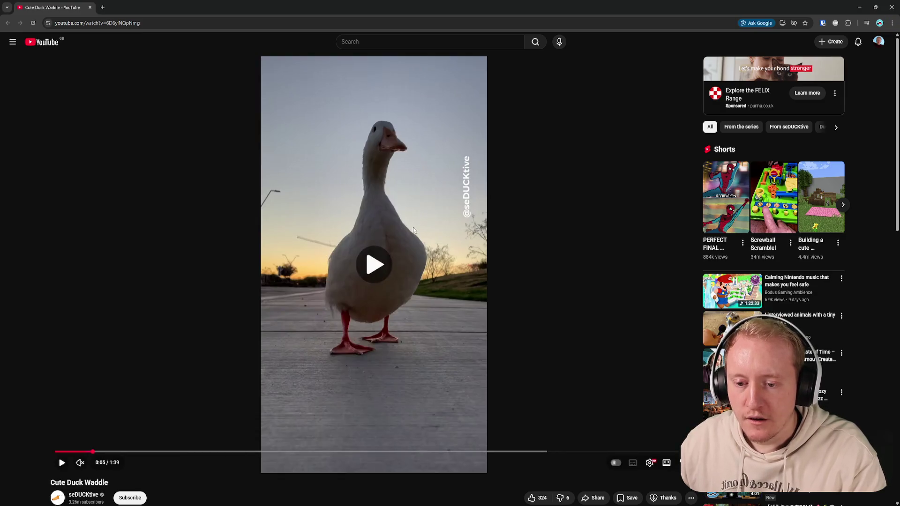
{"action": "key", "text": "alt+Tab"}
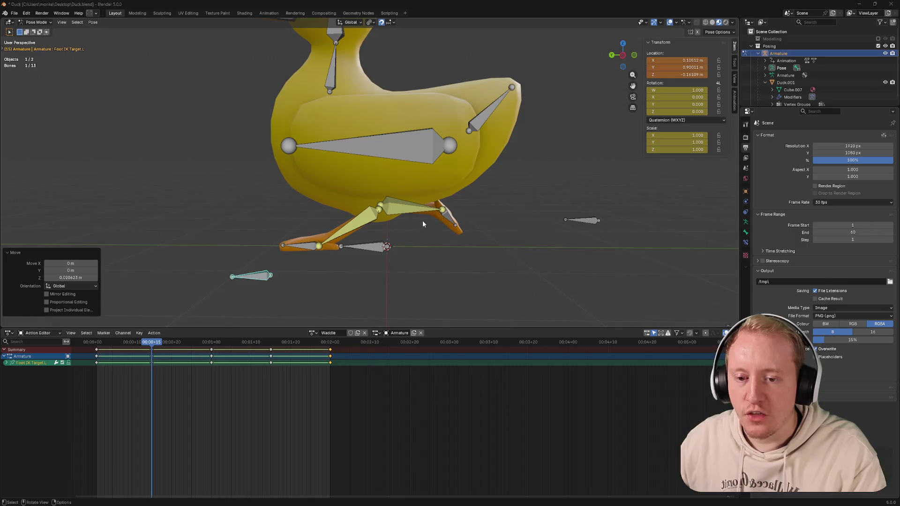
{"action": "key", "text": "alt+Tab"}
{"action": "left_click", "coordinate": [415, 222]}
{"action": "key", "text": "alt+Tab"}
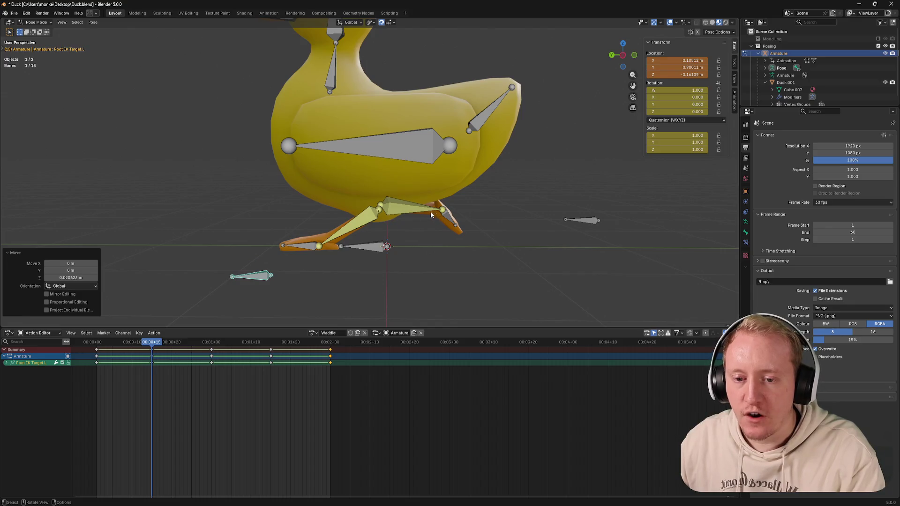
{"action": "left_click", "coordinate": [581, 222]}
{"action": "left_click", "coordinate": [623, 56]}
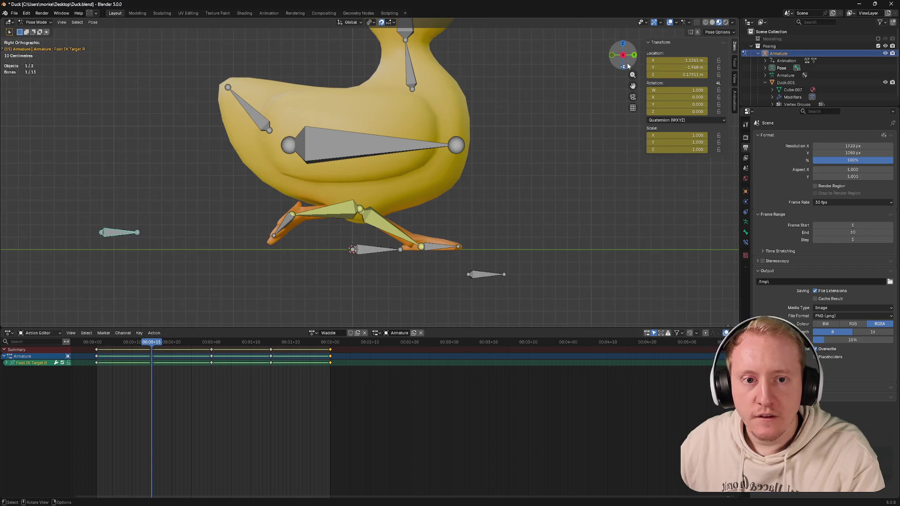
Step: Shift Foot IK Target.R along global Y and then sideways along X
{"action": "left_click", "coordinate": [624, 56]}
{"action": "scroll", "coordinate": [392, 197], "scroll_direction": "down", "scroll_amount": 1}
{"action": "key", "text": "g"}
{"action": "key", "text": "y"}
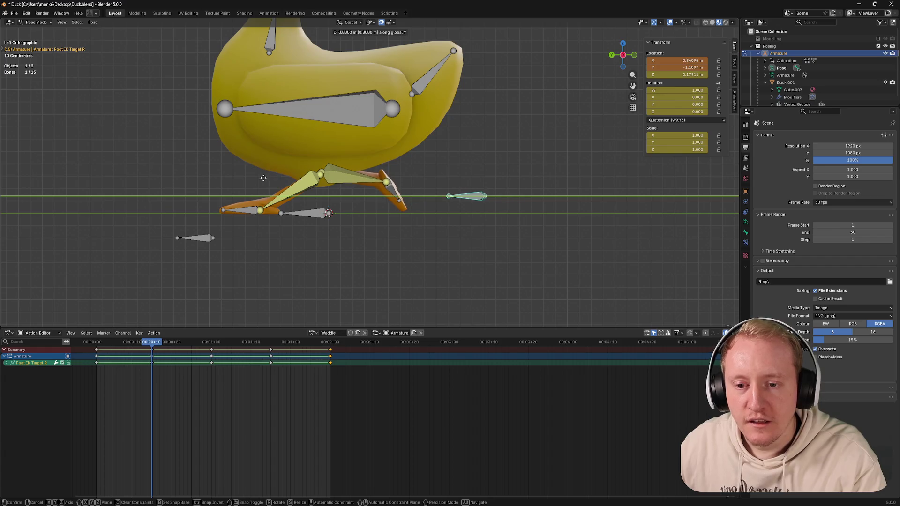
{"action": "left_click", "coordinate": [260, 179]}
{"action": "middle_click_drag", "start_coordinate": [373, 183], "coordinate": [290, 188]}
{"action": "key", "text": "g"}
{"action": "key", "text": "x"}
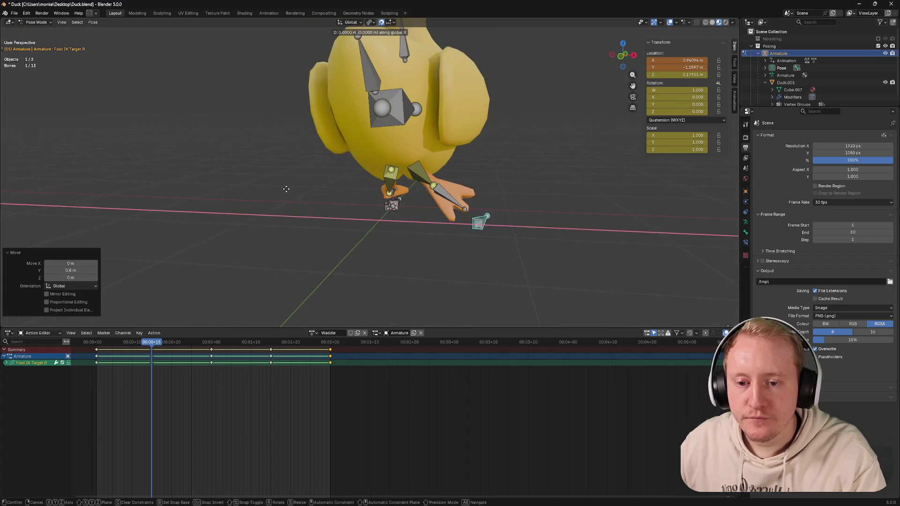
{"action": "left_click", "coordinate": [218, 188]}
{"action": "middle_click_drag", "start_coordinate": [218, 188], "coordinate": [382, 196]}
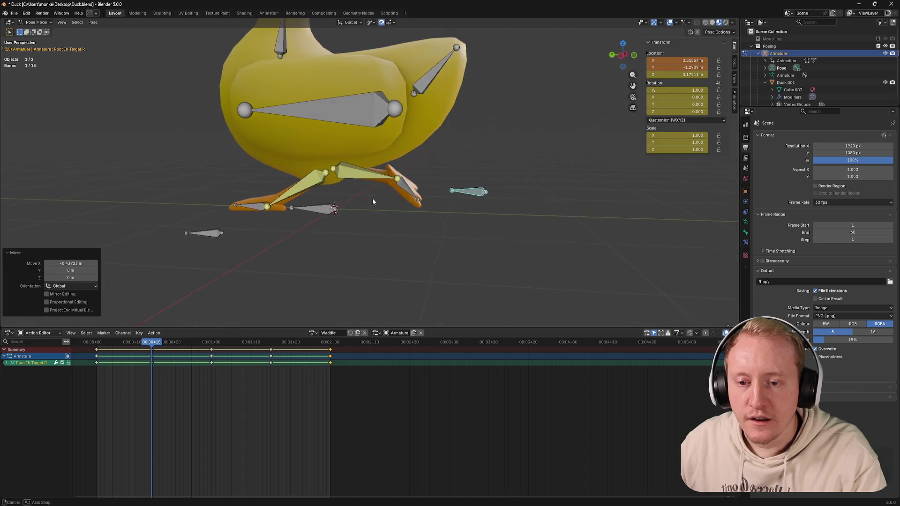
Step: Tilt Foot.R about X and lower its IK target about 7 cm
{"action": "left_click", "coordinate": [399, 196]}
{"action": "key", "text": "r"}
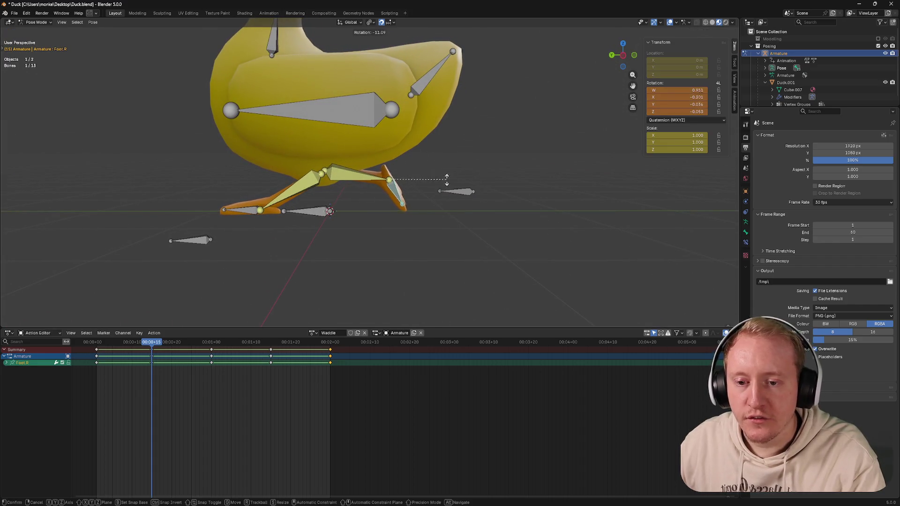
{"action": "key", "text": "x"}
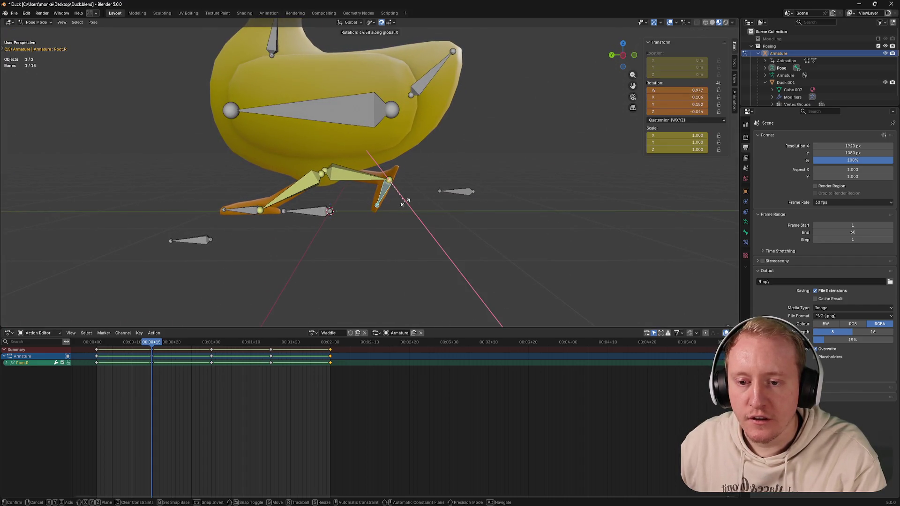
{"action": "left_click", "coordinate": [411, 199]}
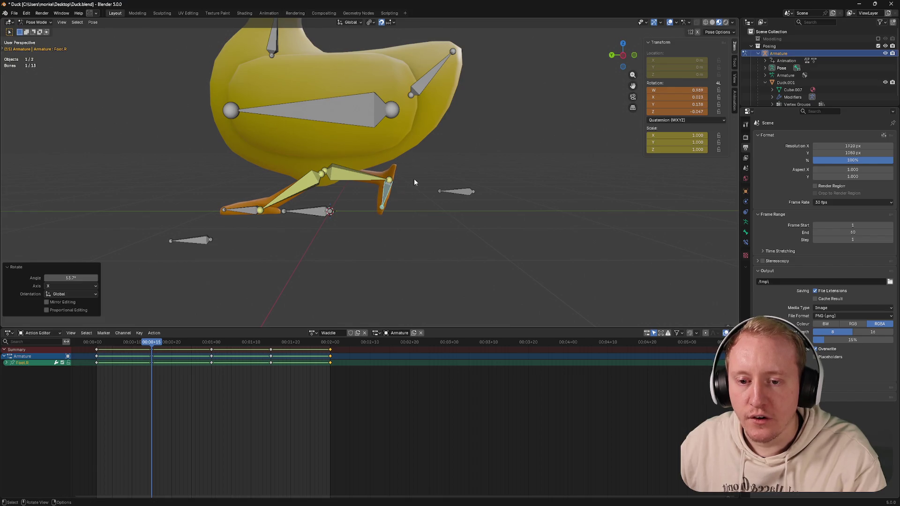
{"action": "left_click", "coordinate": [457, 191]}
{"action": "key", "text": "g"}
{"action": "key", "text": "z"}
{"action": "left_click", "coordinate": [441, 176]}
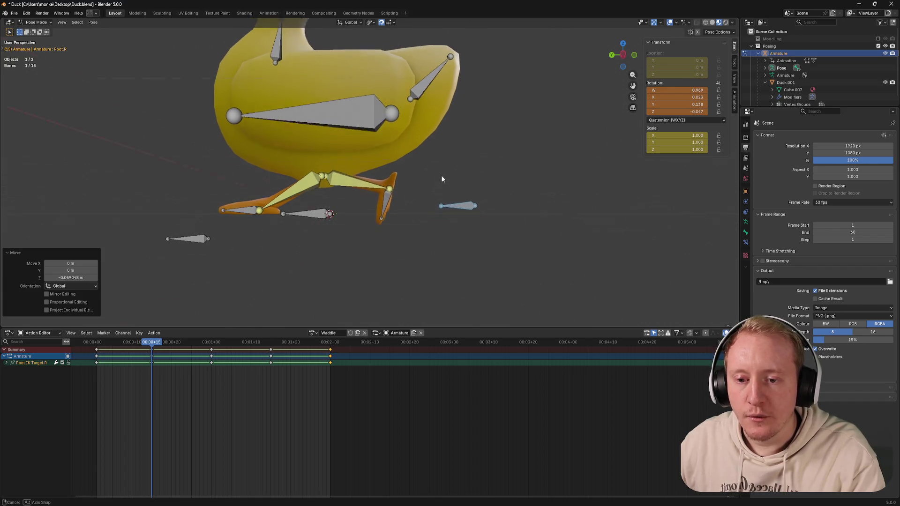
Step: Rotate Foot.R about X again from the right side view
{"action": "left_click", "coordinate": [419, 193]}
{"action": "middle_click_drag", "start_coordinate": [418, 193], "coordinate": [436, 188]}
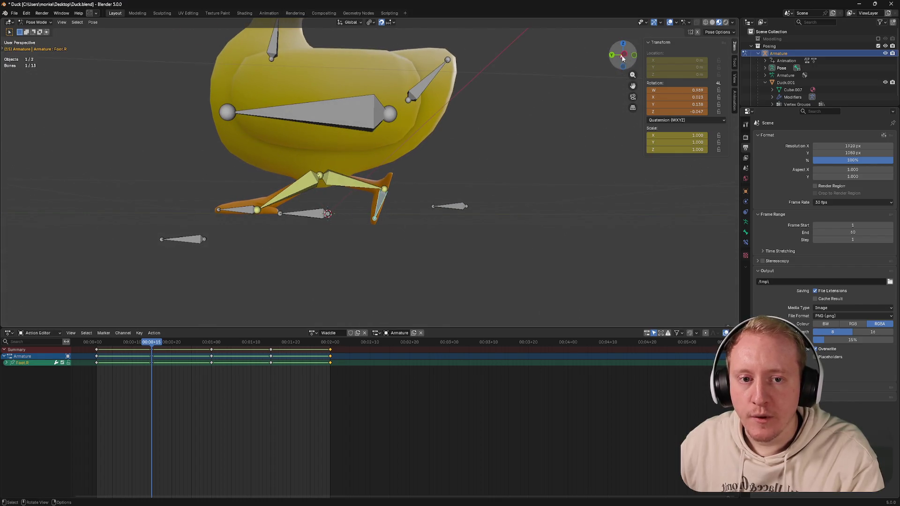
{"action": "left_click", "coordinate": [623, 56]}
{"action": "key", "text": "r"}
{"action": "key", "text": "x"}
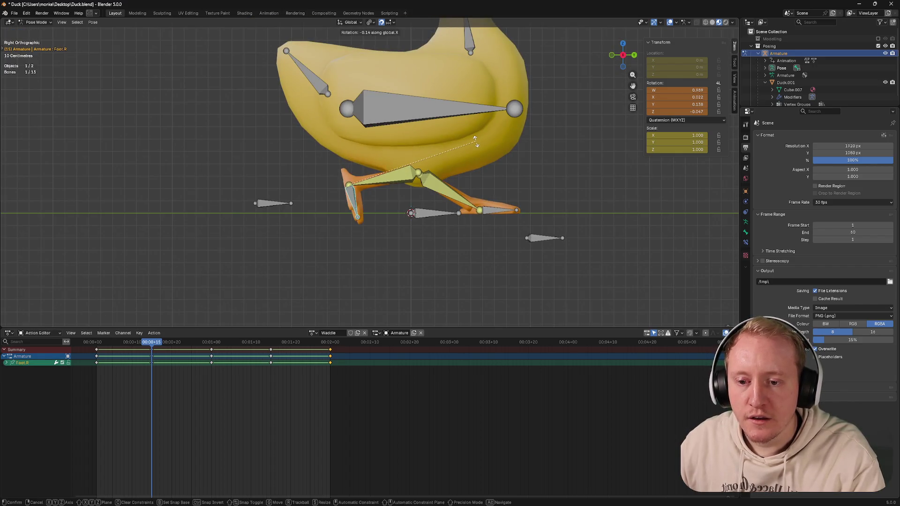
{"action": "left_click", "coordinate": [420, 101]}
{"action": "mouse_move", "coordinate": [420, 101]}
{"action": "middle_mouse_down"}
{"action": "mouse_move", "coordinate": [302, 133]}
{"action": "mouse_move", "coordinate": [349, 134]}
{"action": "middle_mouse_up"}
{"action": "scroll", "coordinate": [296, 131], "scroll_direction": "down", "scroll_amount": 3}
Step: Select all rig bones and box-select their opening keyframe columns in the Action Editor
{"action": "key", "text": "a"}
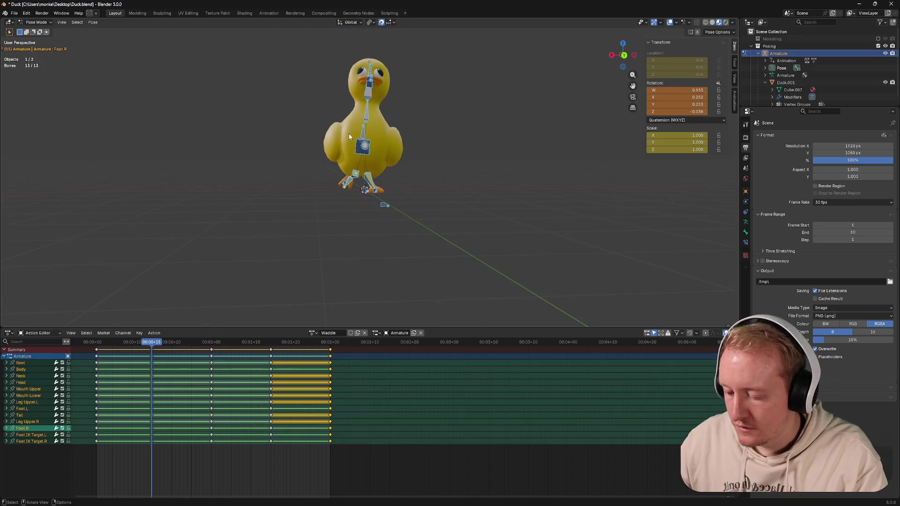
{"action": "left_click", "coordinate": [347, 218]}
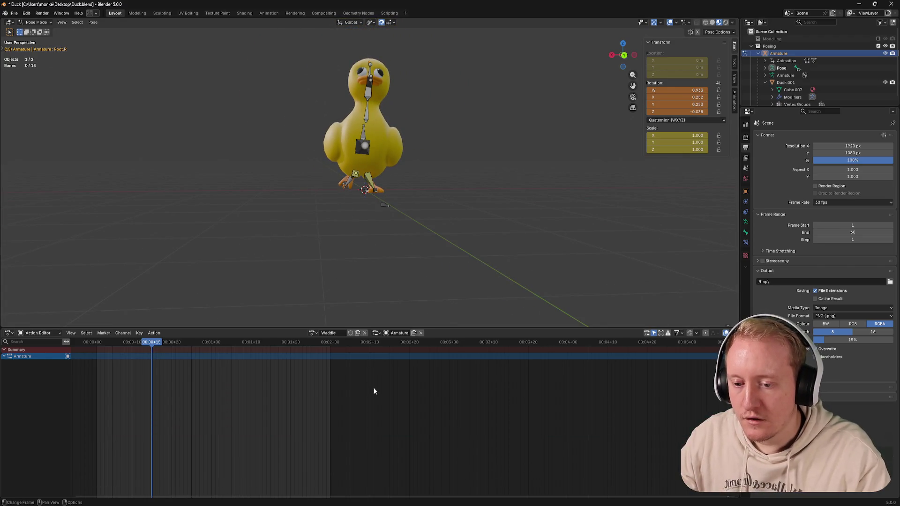
{"action": "key", "text": "a"}
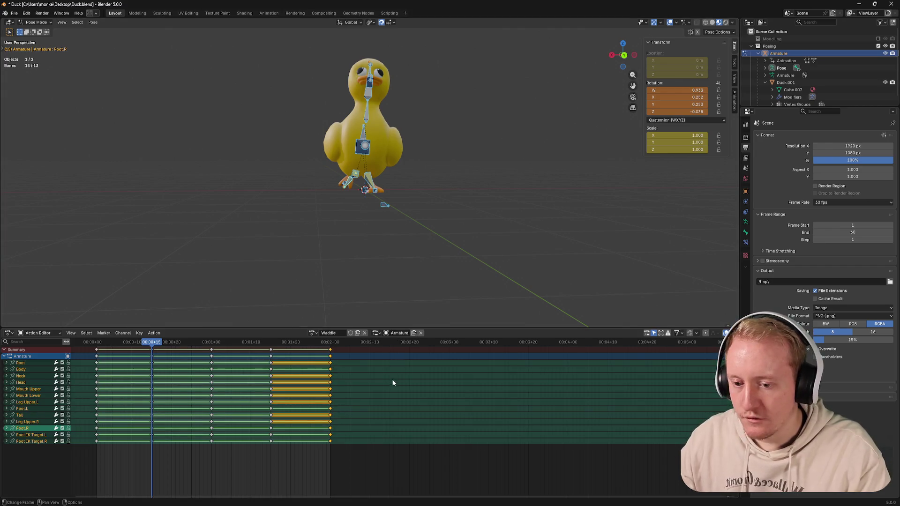
{"action": "left_click", "coordinate": [393, 377]}
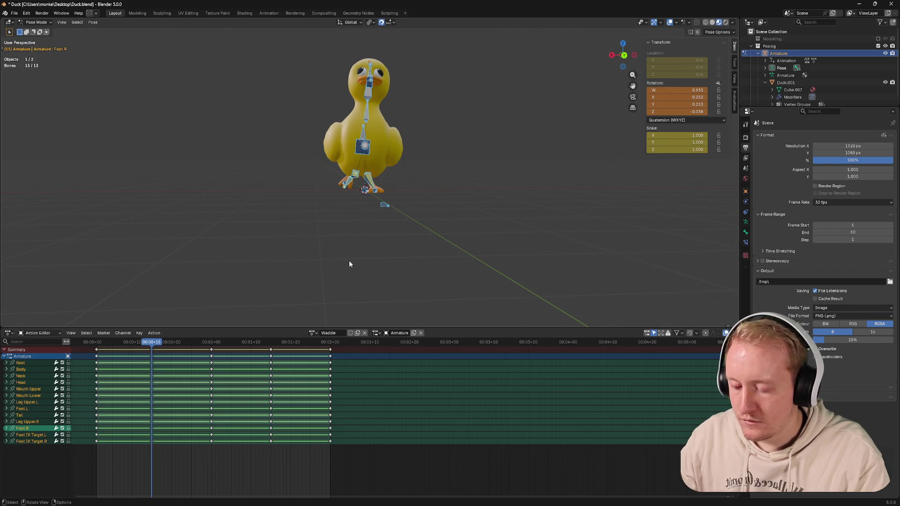
{"action": "key", "text": "a"}
{"action": "mouse_move", "coordinate": [160, 454]}
{"action": "left_mouse_down"}
{"action": "mouse_move", "coordinate": [141, 351]}
{"action": "mouse_move", "coordinate": [272, 345]}
{"action": "left_mouse_up"}
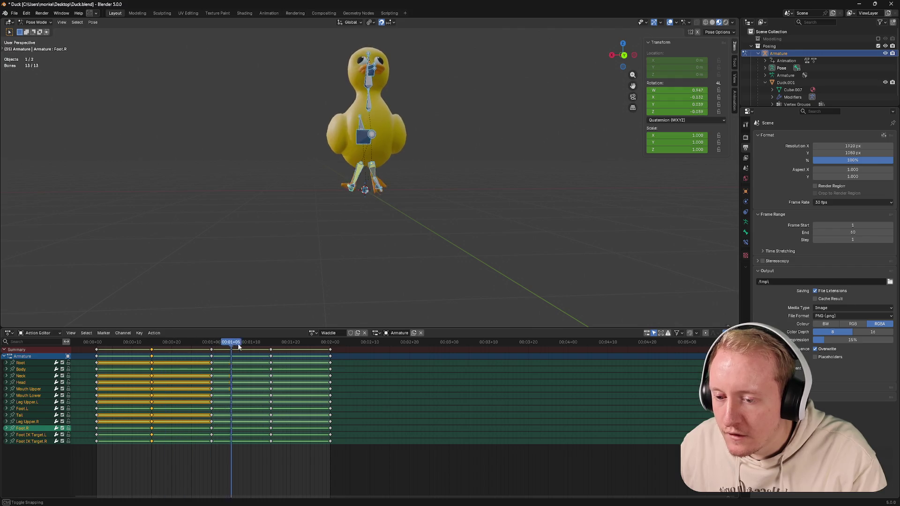
Step: Paste the keys at a later frame of the cycle, save Duck.blend and return to frame 1
{"action": "left_click", "coordinate": [277, 345]}
{"action": "key", "text": "ctrl+s"}
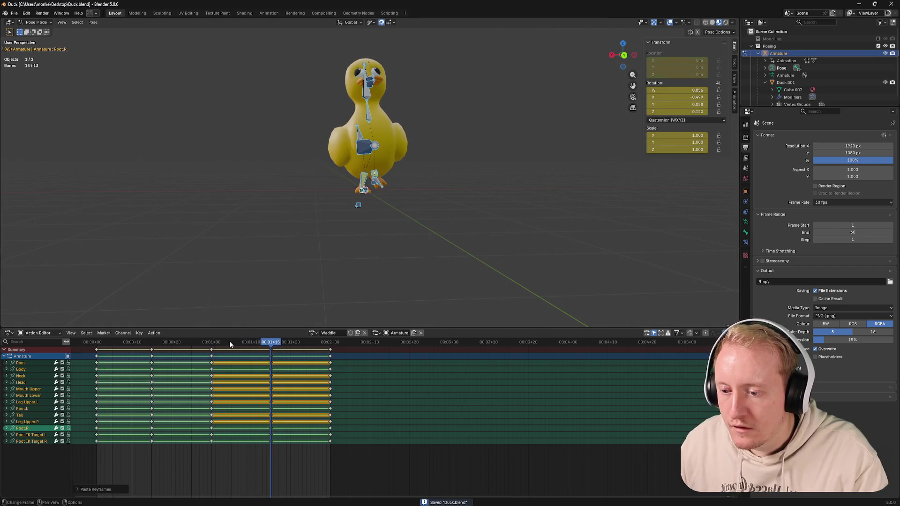
{"action": "left_click_drag", "start_coordinate": [232, 343], "coordinate": [97, 344]}
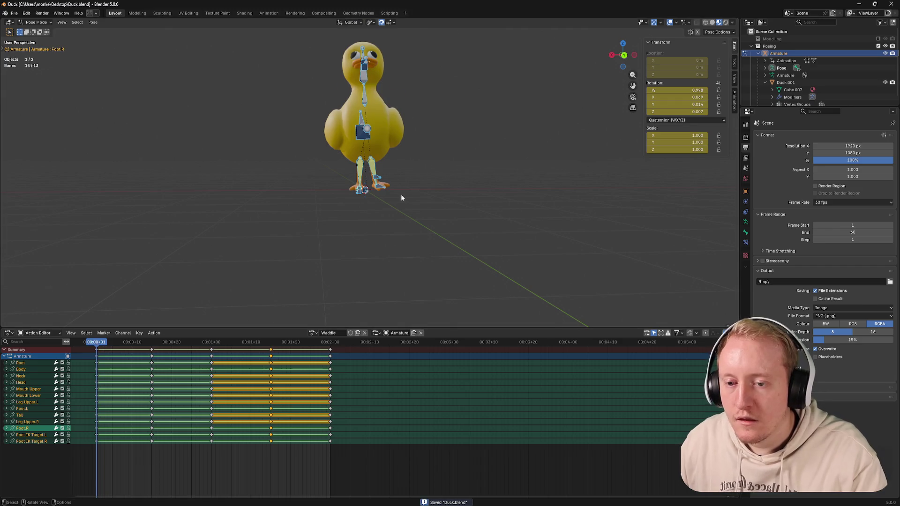
{"action": "scroll", "coordinate": [402, 195], "scroll_direction": "up", "scroll_amount": 2}
Step: Play the waddle cycle and watch it from a front view
{"action": "key", "text": "space"}
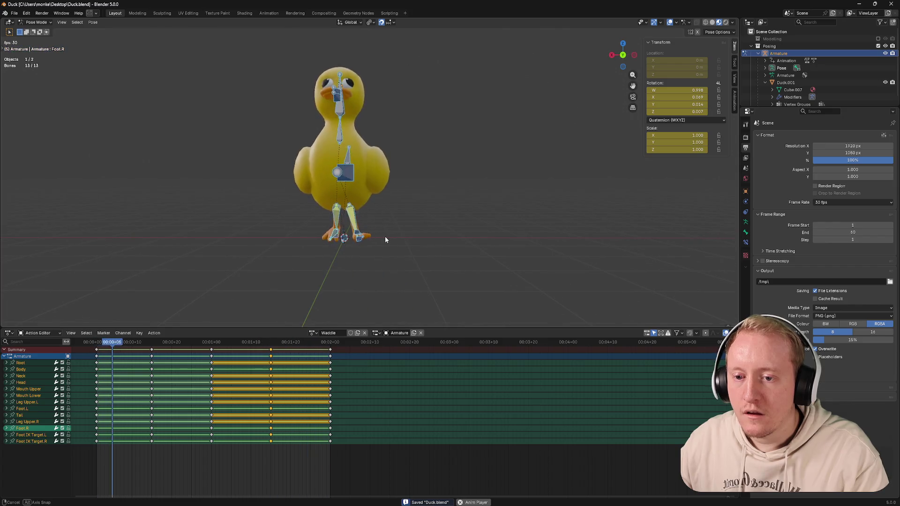
{"action": "left_click_drag", "start_coordinate": [623, 55], "coordinate": [625, 60]}
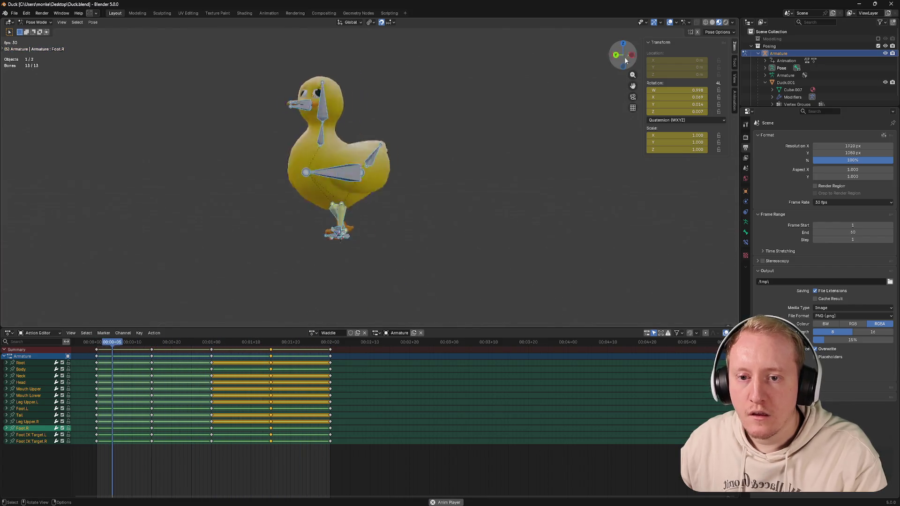
{"action": "left_click", "coordinate": [626, 57]}
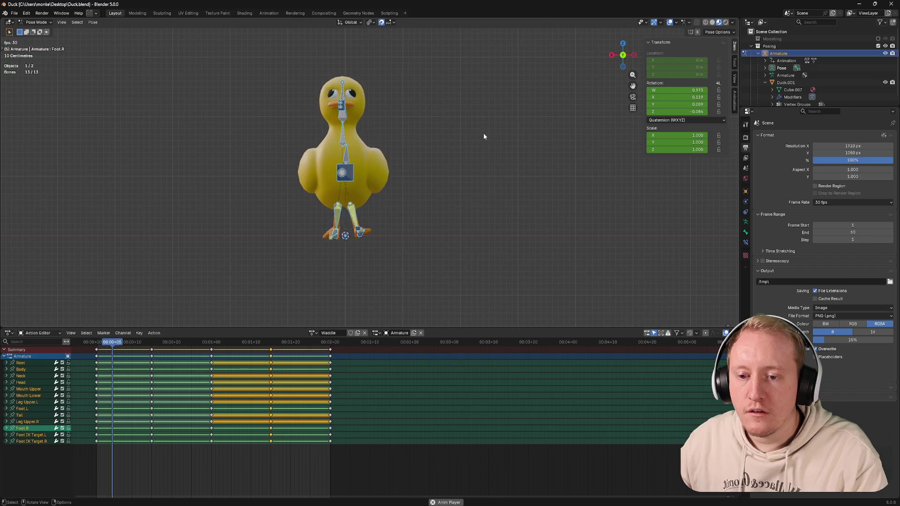
{"action": "scroll", "coordinate": [411, 144], "scroll_direction": "up", "scroll_amount": 3}
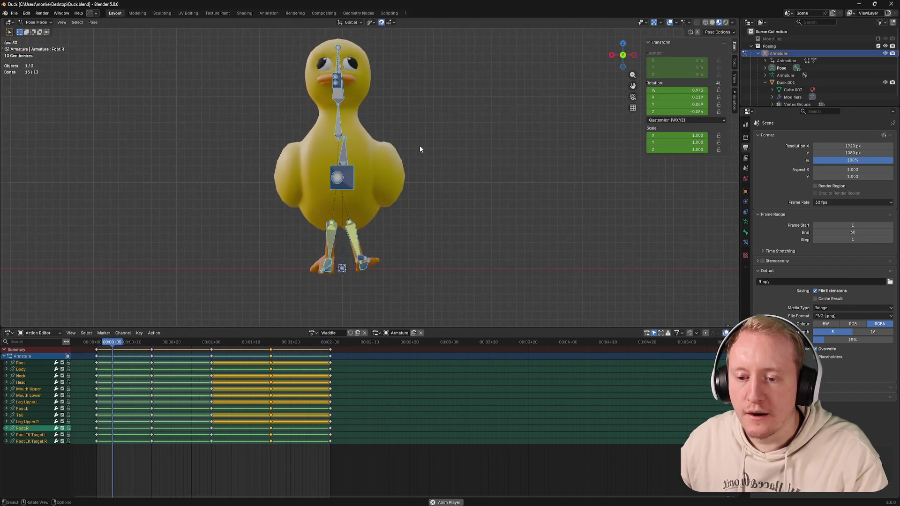
{"action": "key", "text": "space"}
Step: Scrub to around frame 14, save Duck.blend and step back a few frames
{"action": "left_click_drag", "start_coordinate": [172, 344], "coordinate": [213, 345]}
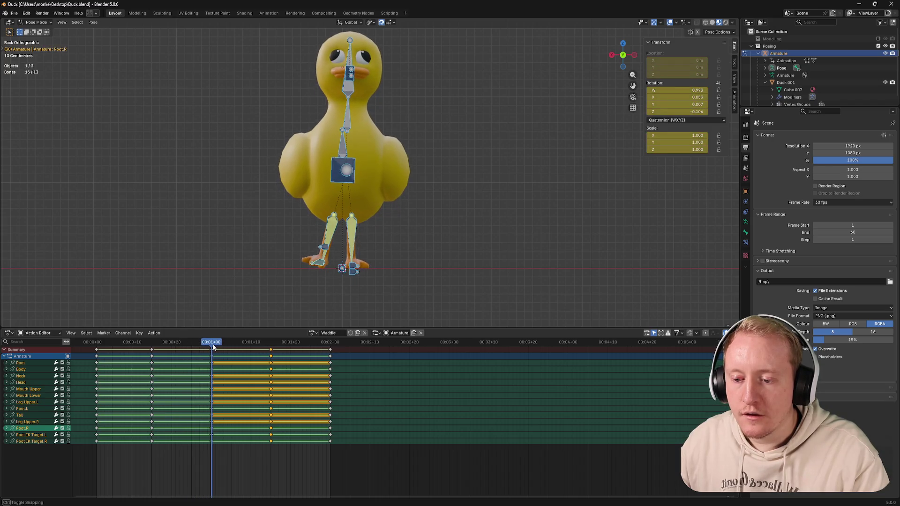
{"action": "key", "text": "ctrl+s"}
{"action": "left_click_drag", "start_coordinate": [214, 345], "coordinate": [150, 346]}
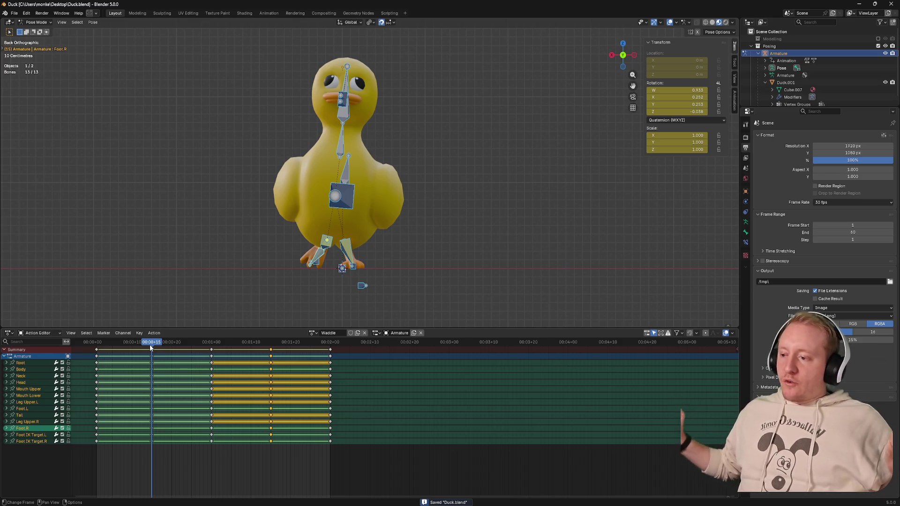
Step: Scrub the early waddle frames to compare poses, save Duck.blend and reset to frame 1
{"action": "left_click_drag", "start_coordinate": [150, 345], "coordinate": [183, 344]}
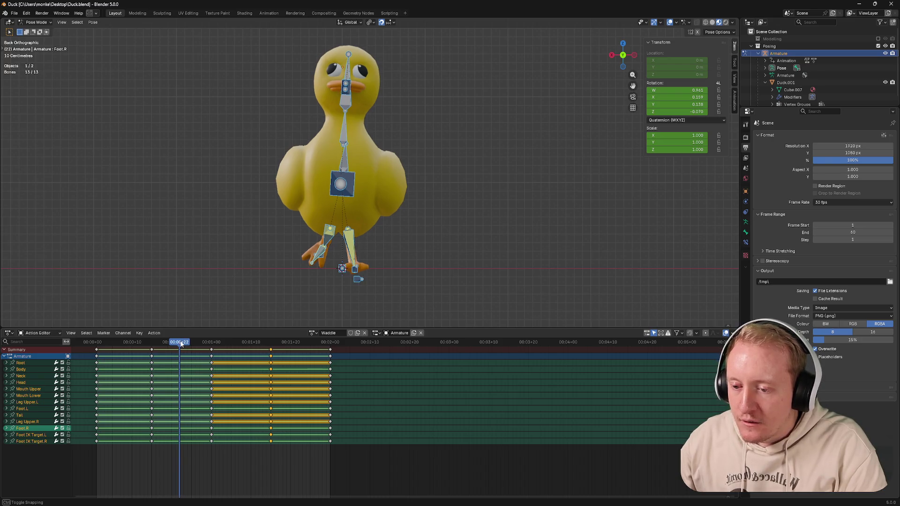
{"action": "left_click_drag", "start_coordinate": [184, 344], "coordinate": [183, 344]}
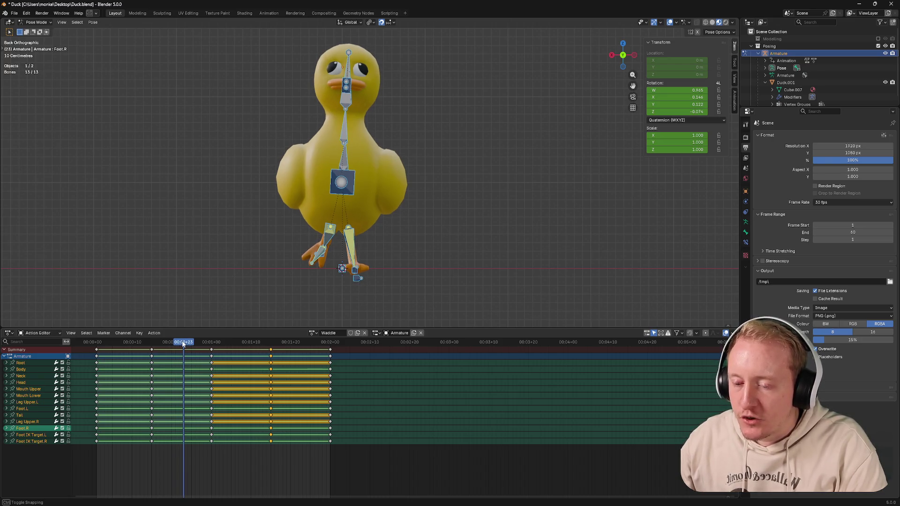
{"action": "left_click_drag", "start_coordinate": [176, 343], "coordinate": [163, 354]}
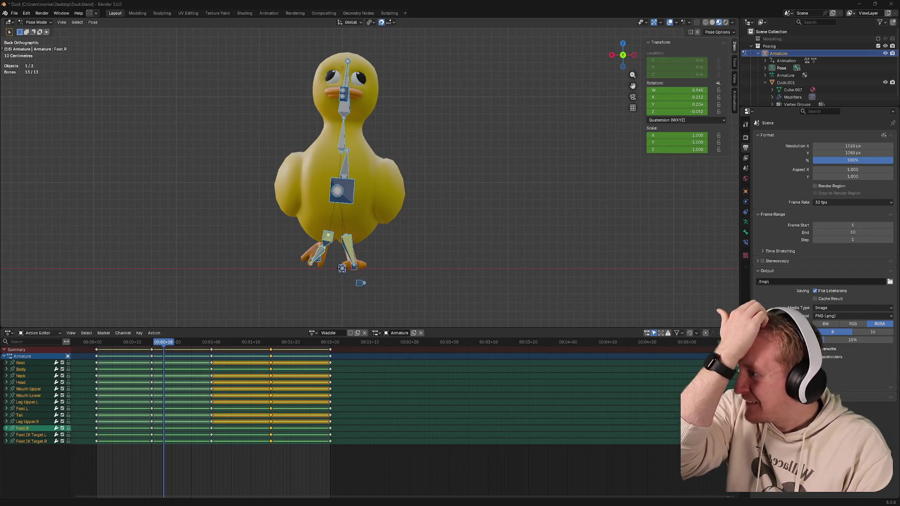
{"action": "key", "text": "ctrl+s"}
{"action": "key", "text": "Left"}
{"action": "key", "text": "Left"}
{"action": "key", "text": "Left"}
{"action": "left_click_drag", "start_coordinate": [150, 343], "coordinate": [97, 344]}
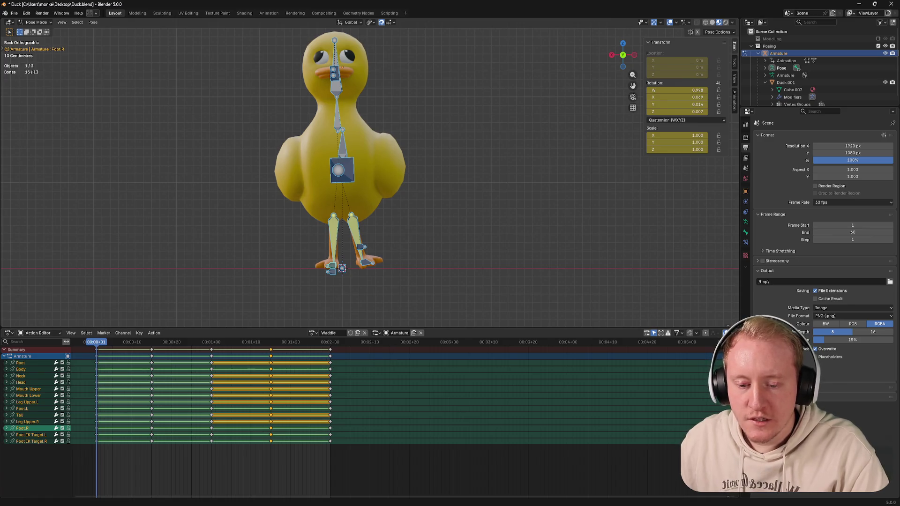
{"action": "key", "text": "alt+Tab"}
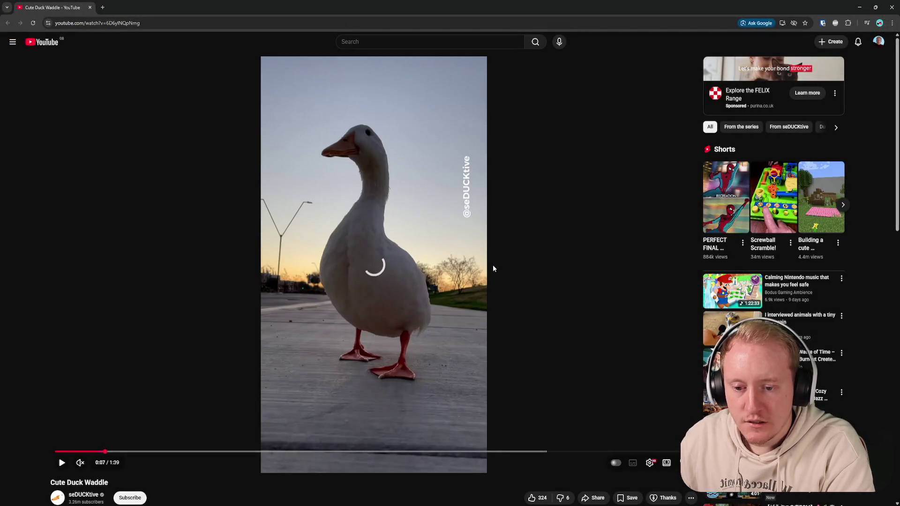
Step: Unmute and briefly play the Cute Duck Waddle clip, then return to Blender
{"action": "key", "text": "m"}
{"action": "key", "text": "k"}
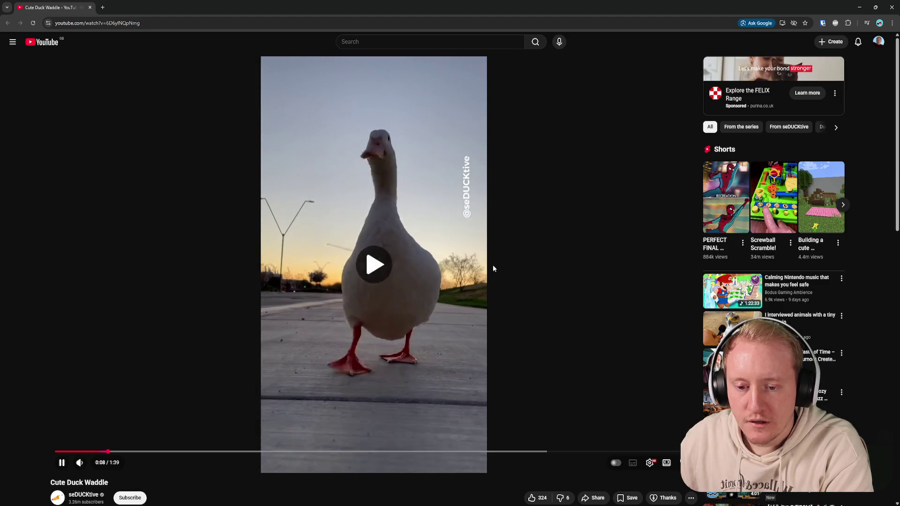
{"action": "key", "text": "k"}
{"action": "key", "text": "alt+Tab"}
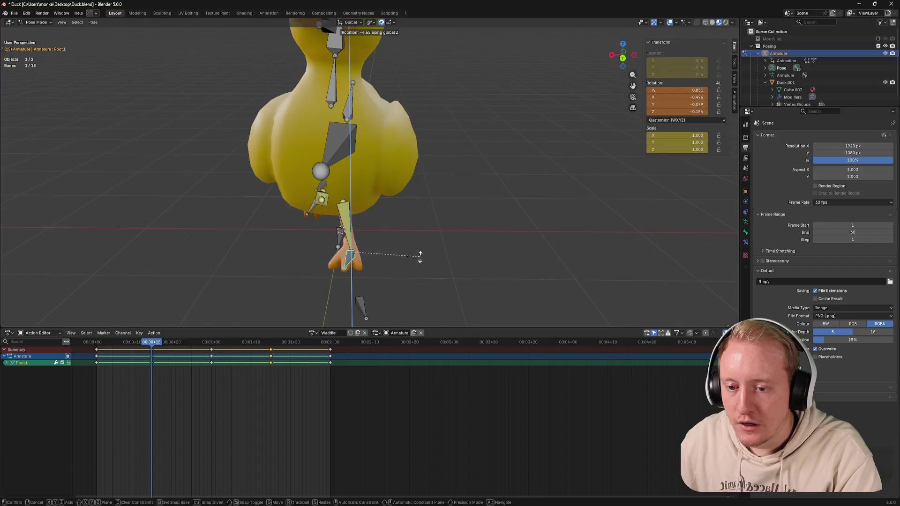
Step: Confirm Foot.L's rotation, key all bones, paste those keys at a later frame and save
{"action": "left_click", "coordinate": [414, 260]}
{"action": "mouse_move", "coordinate": [396, 257]}
{"action": "middle_mouse_down"}
{"action": "mouse_move", "coordinate": [336, 254]}
{"action": "mouse_move", "coordinate": [378, 255]}
{"action": "middle_mouse_up"}
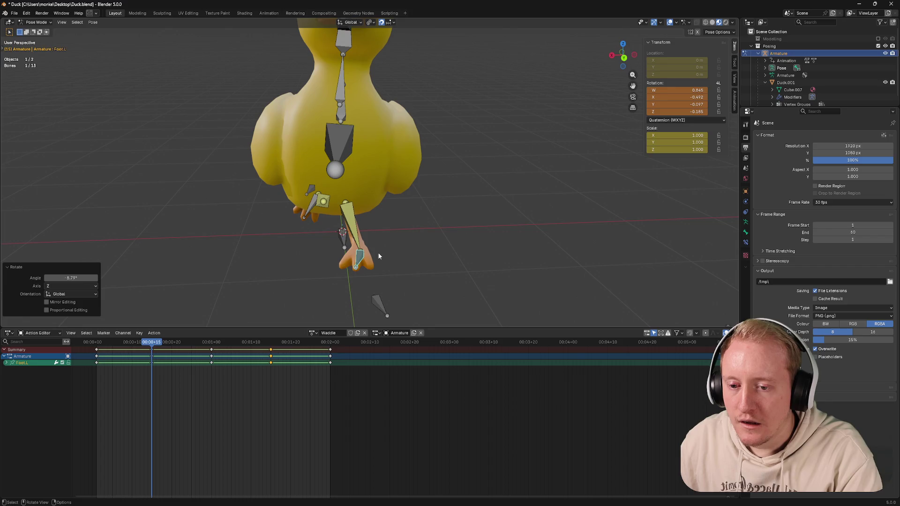
{"action": "key", "text": "a"}
{"action": "key", "text": "i"}
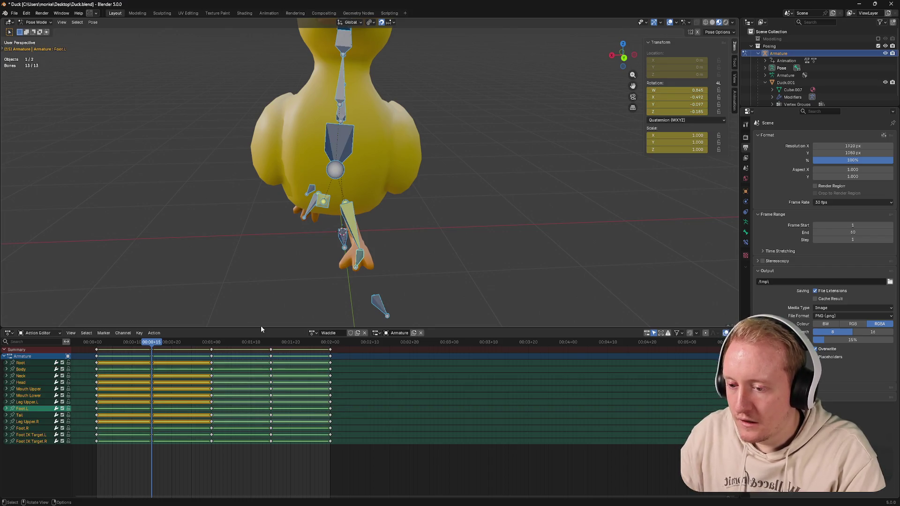
{"action": "left_click_drag", "start_coordinate": [172, 443], "coordinate": [140, 346]}
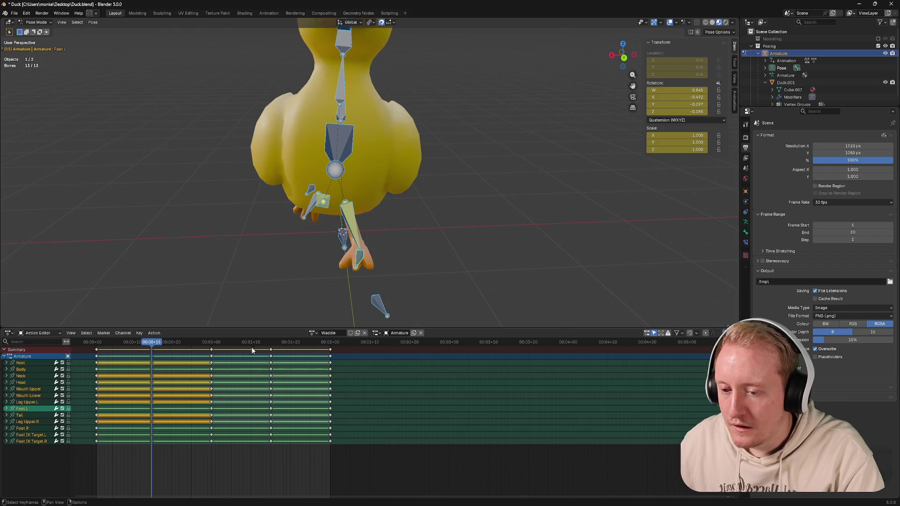
{"action": "left_click_drag", "start_coordinate": [251, 343], "coordinate": [271, 343]}
{"action": "key", "text": "ctrl+v"}
{"action": "key", "text": "ctrl+s"}
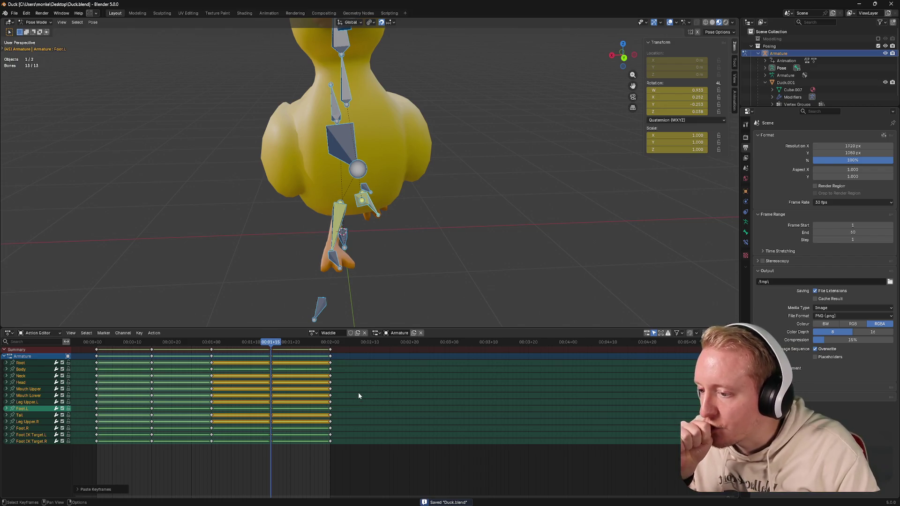
Step: Select all bones and delete their animation channels in the Action Editor
{"action": "left_click", "coordinate": [335, 248]}
{"action": "middle_click_drag", "start_coordinate": [400, 262], "coordinate": [361, 256]}
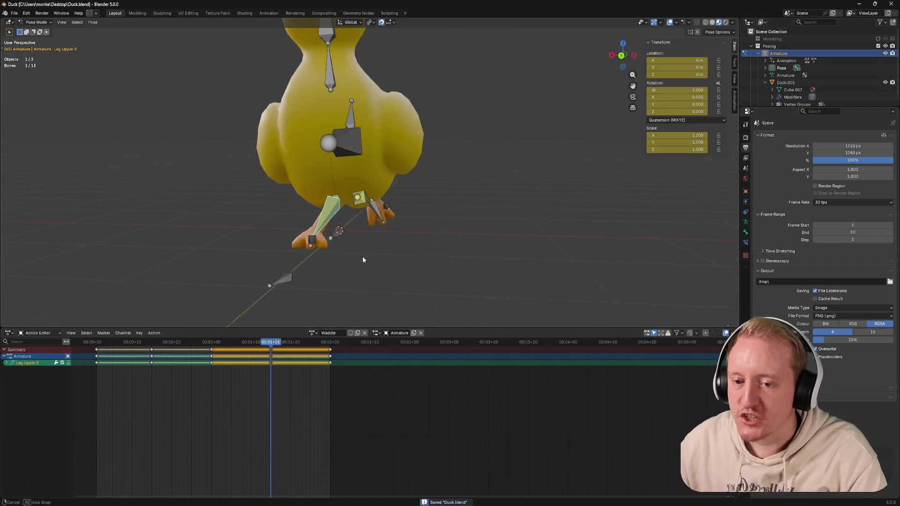
{"action": "key", "text": "a"}
{"action": "key", "text": "x"}
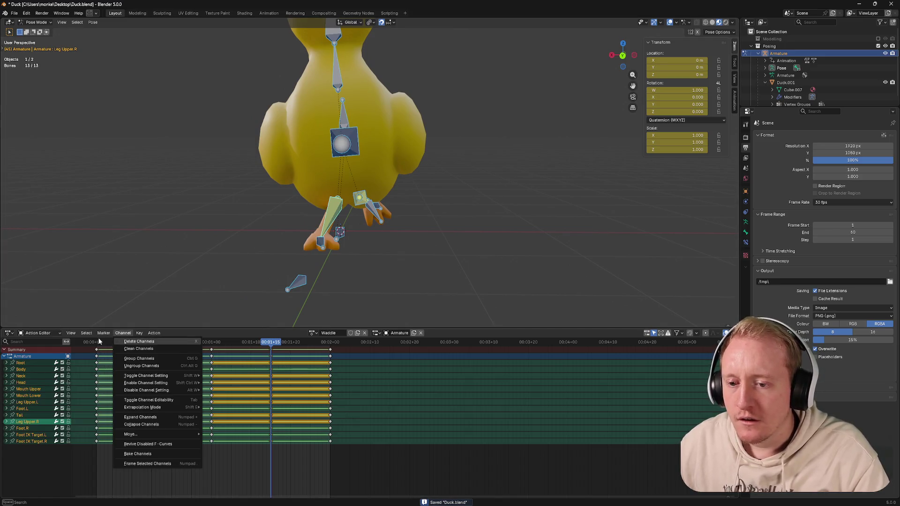
{"action": "key", "text": "Return"}
{"action": "left_click", "coordinate": [96, 342]}
Step: Reset all bone rotations and locations, undo to restore the keyframes, and save Duck.blend
{"action": "left_click", "coordinate": [344, 143]}
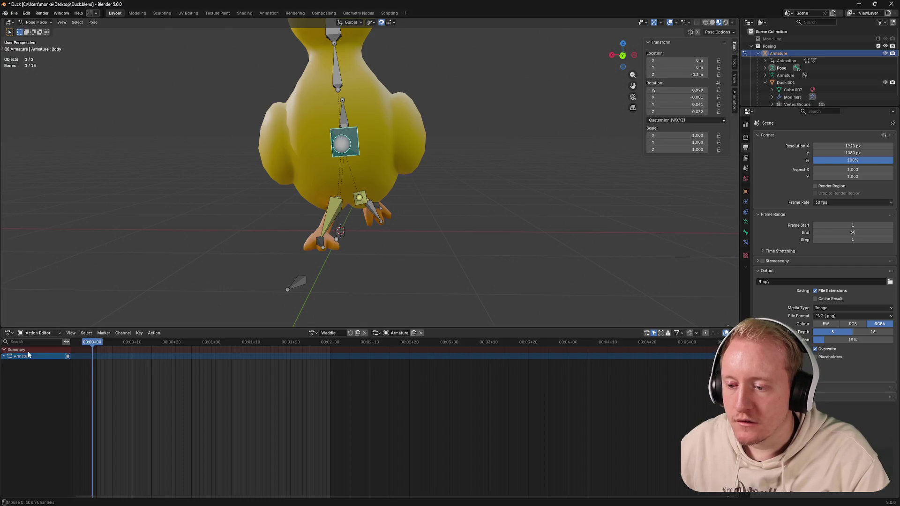
{"action": "key", "text": "a"}
{"action": "key", "text": "alt+r"}
{"action": "key", "text": "alt+g"}
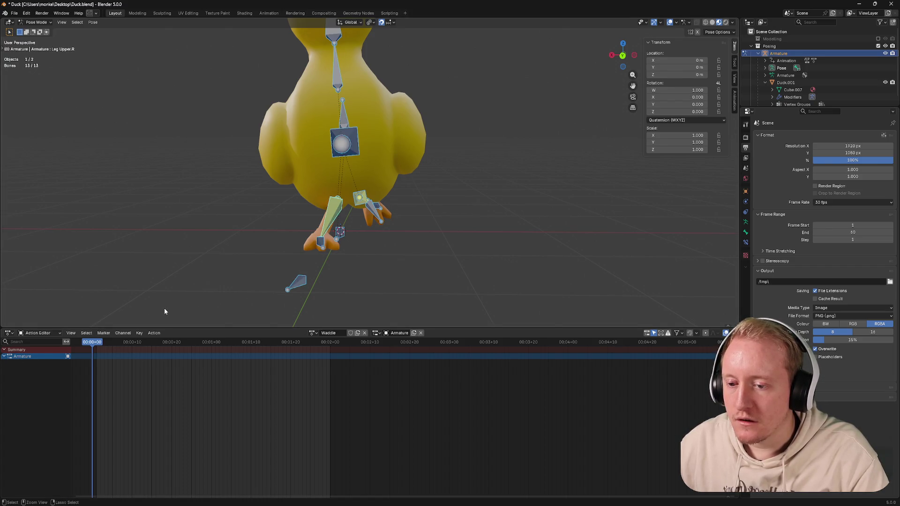
{"action": "key", "text": "Up"}
{"action": "key", "text": "ctrl+z"}
{"action": "key", "text": "ctrl+s"}
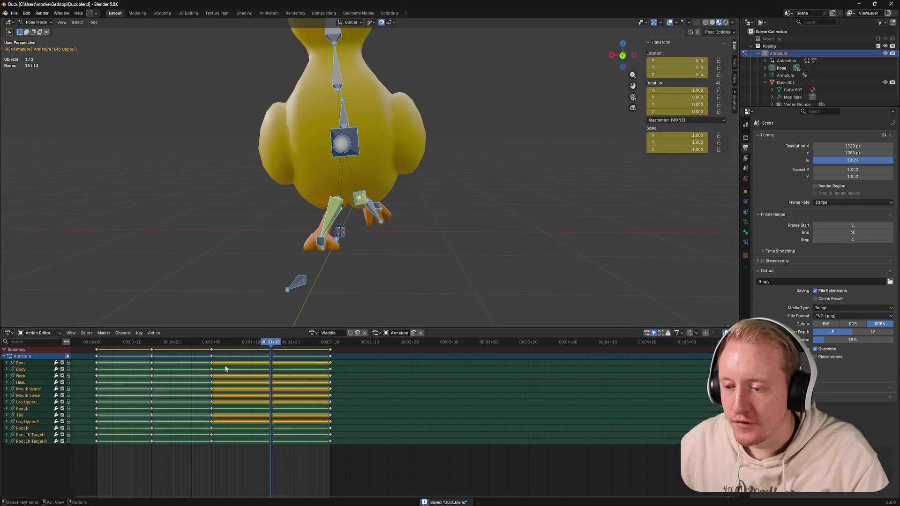
{"action": "mouse_move", "coordinate": [270, 343]}
{"action": "left_mouse_down"}
{"action": "mouse_move", "coordinate": [204, 343]}
{"action": "mouse_move", "coordinate": [270, 343]}
{"action": "left_mouse_up"}
Step: Switch to the Cute Duck Waddle video, play it and toggle mute a few times
{"action": "middle_click_drag", "start_coordinate": [276, 244], "coordinate": [289, 245]}
{"action": "key", "text": "alt+Tab"}
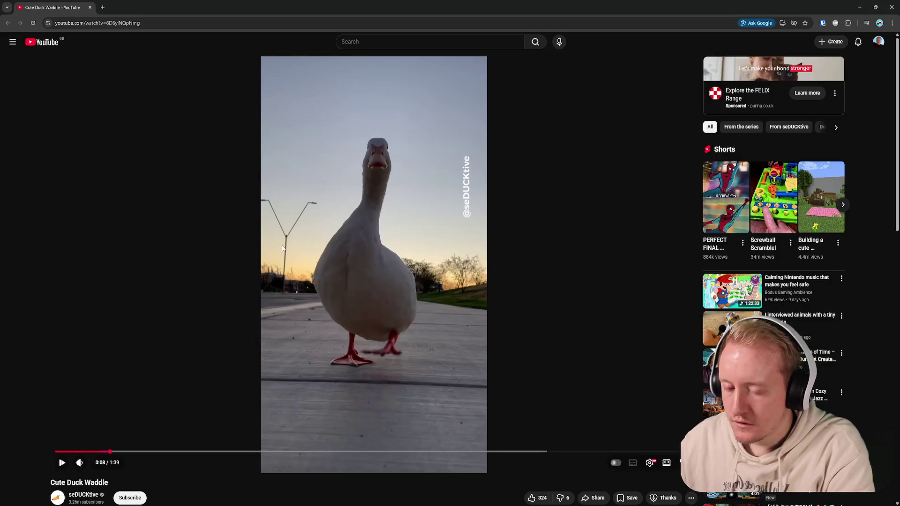
{"action": "key", "text": "space"}
{"action": "key", "text": "space"}
{"action": "key", "text": "m"}
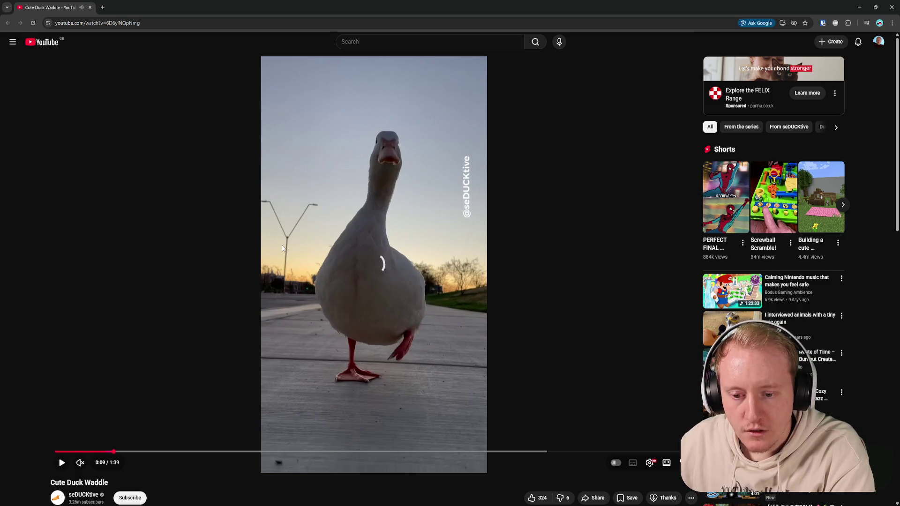
{"action": "key", "text": "m"}
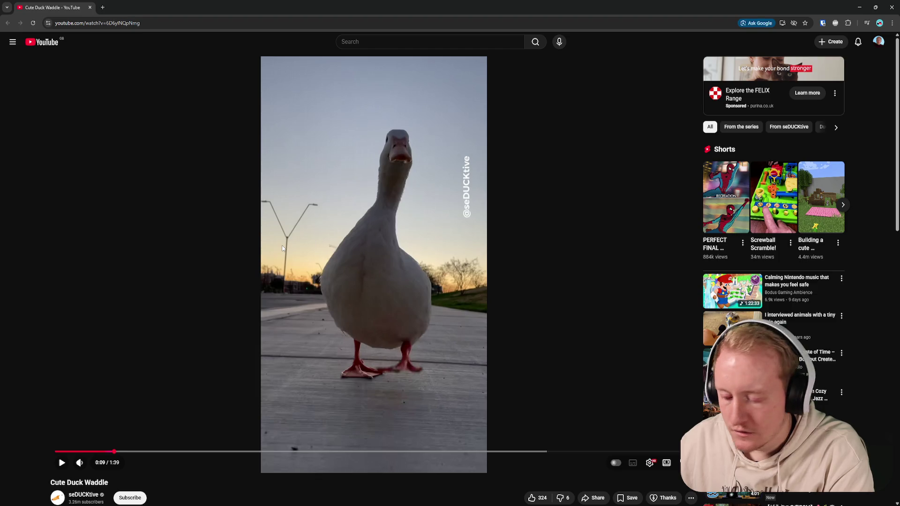
{"action": "key", "text": "m"}
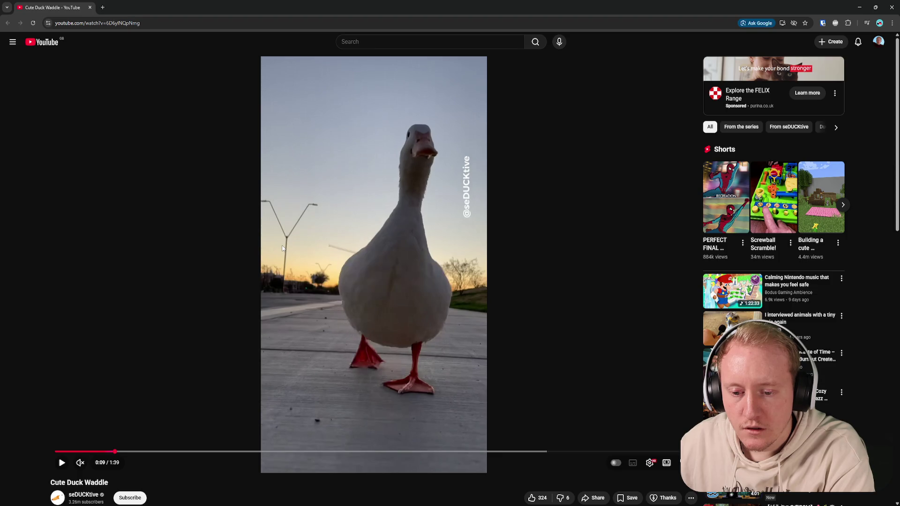
Step: Choose a different playback quality in Settings > Quality and return to Blender
{"action": "left_click", "coordinate": [651, 463]}
{"action": "left_click", "coordinate": [633, 443]}
{"action": "left_click", "coordinate": [634, 369]}
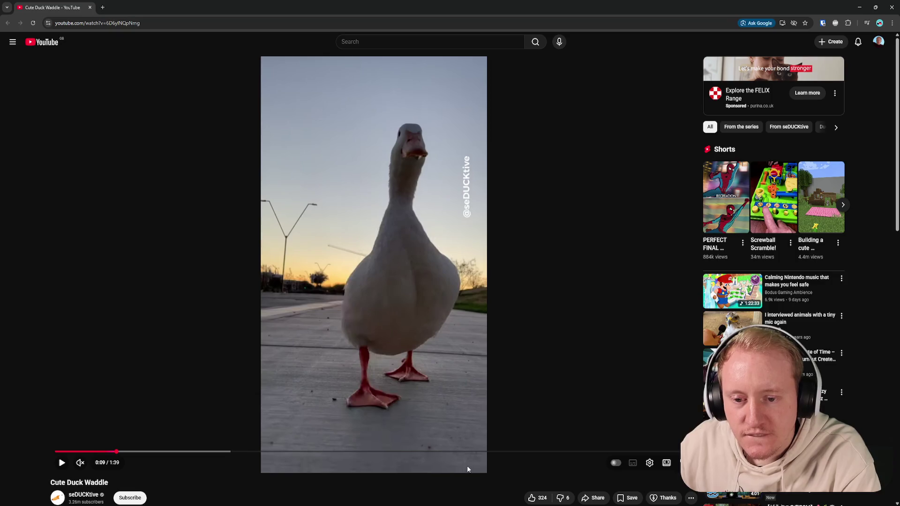
{"action": "key", "text": "alt+Tab"}
Step: From the back view on an early frame, select only the Neck bone of the duck rig
{"action": "left_click", "coordinate": [625, 57]}
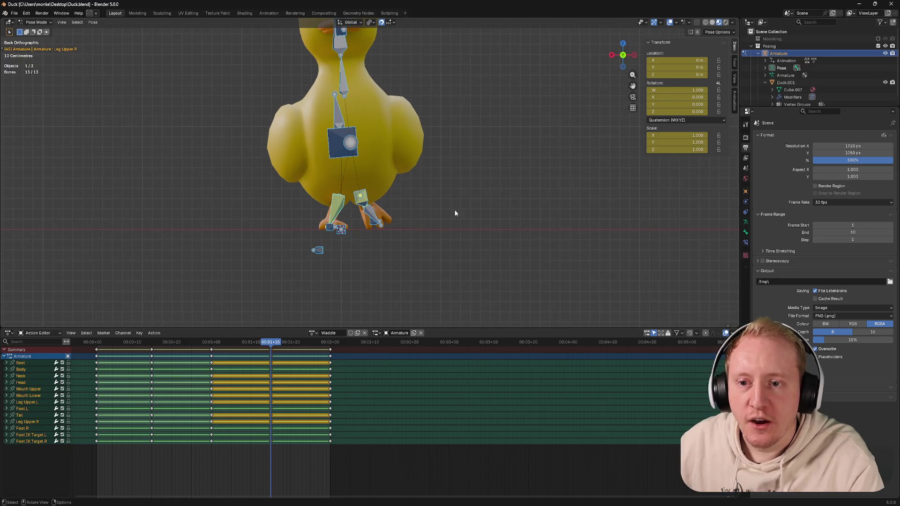
{"action": "scroll", "coordinate": [432, 211], "scroll_direction": "down", "scroll_amount": 1}
{"action": "scroll", "coordinate": [423, 208], "scroll_direction": "up", "scroll_amount": 1}
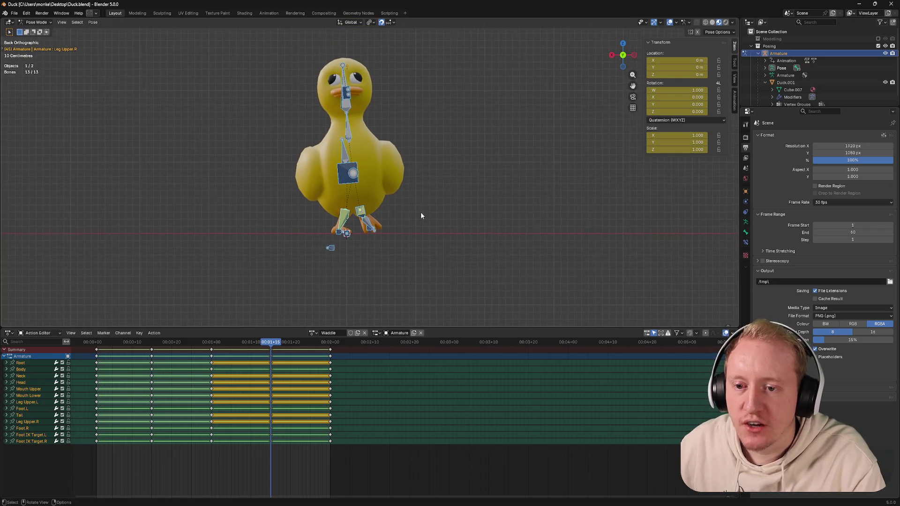
{"action": "scroll", "coordinate": [405, 192], "scroll_direction": "up", "scroll_amount": 1}
{"action": "scroll", "coordinate": [394, 208], "scroll_direction": "up", "scroll_amount": 1}
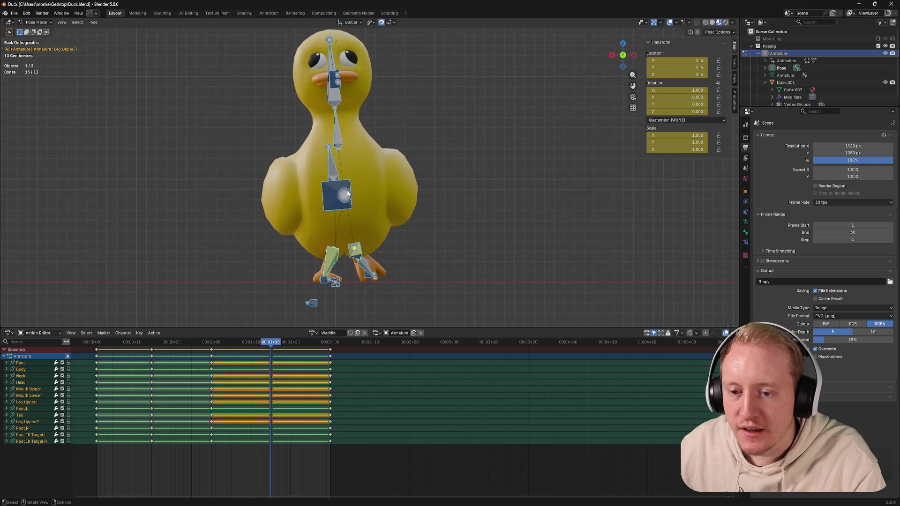
{"action": "left_click", "coordinate": [105, 343]}
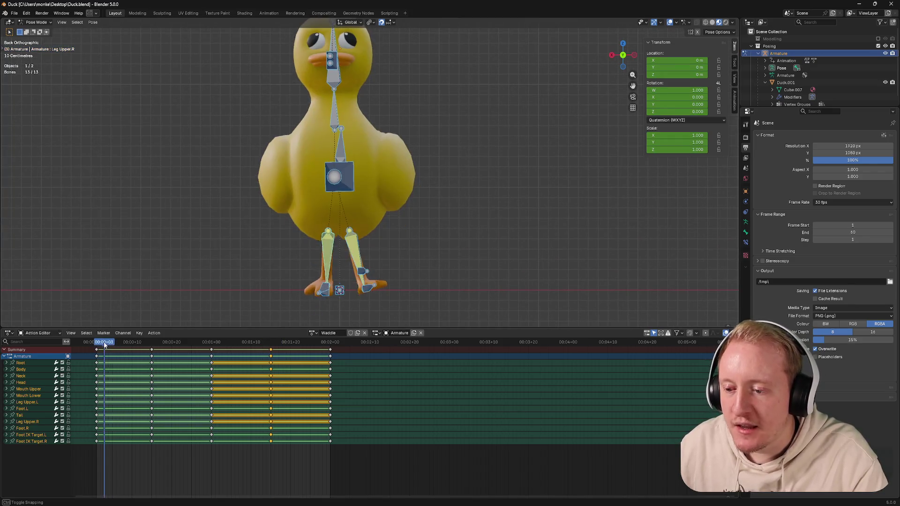
{"action": "scroll", "coordinate": [368, 209], "scroll_direction": "up", "scroll_amount": 1}
{"action": "left_click", "coordinate": [374, 160]}
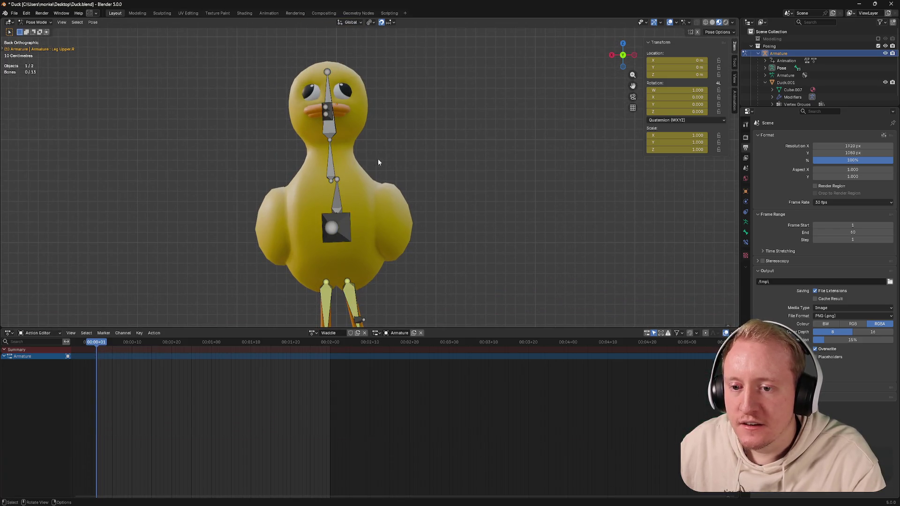
{"action": "left_click", "coordinate": [332, 160]}
{"action": "middle_click_drag", "start_coordinate": [362, 151], "coordinate": [632, 65]}
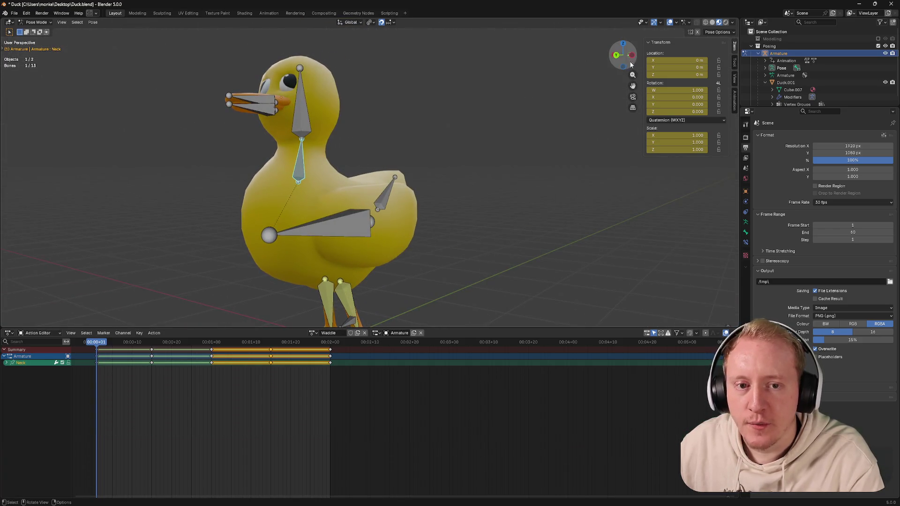
{"action": "left_click", "coordinate": [616, 54]}
Step: Tilt the neck bone about 2.4° around the Y axis after abandoning a Z-axis try
{"action": "key", "text": "r"}
{"action": "key", "text": "z"}
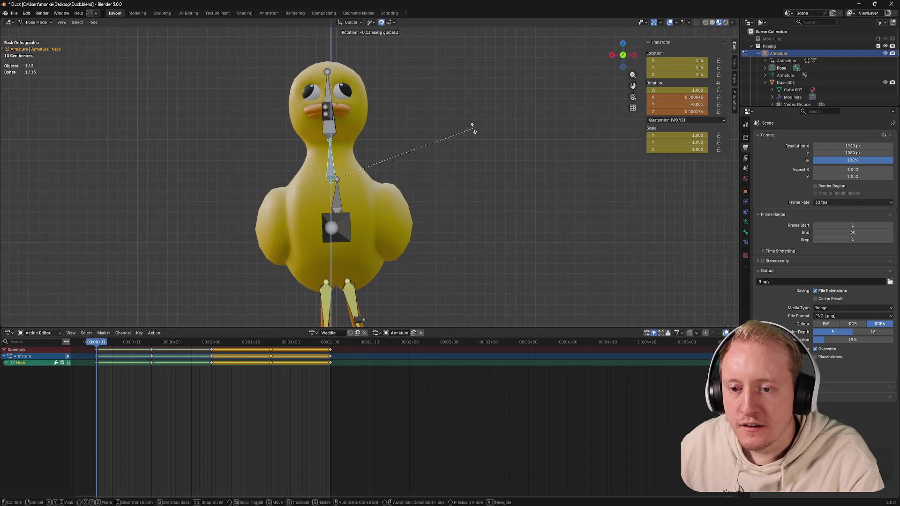
{"action": "right_click", "coordinate": [476, 131]}
{"action": "key", "text": "r"}
{"action": "key", "text": "x"}
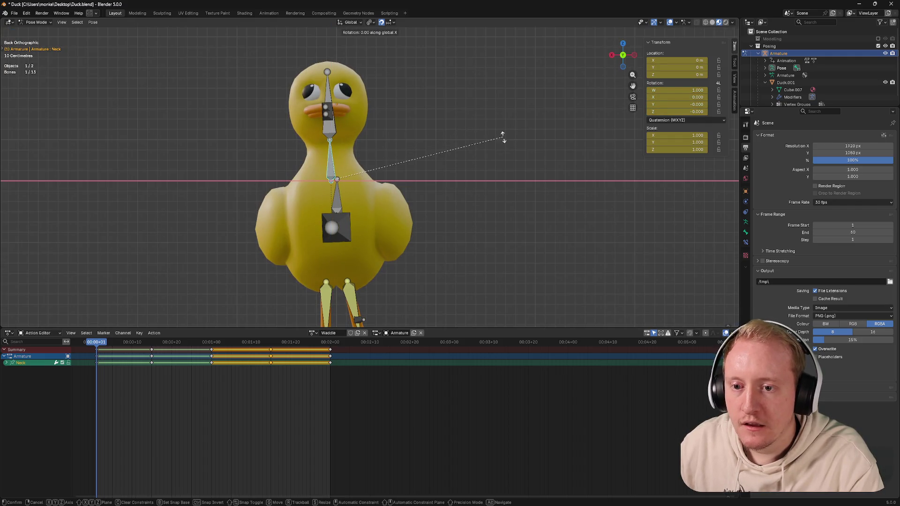
{"action": "key", "text": "y"}
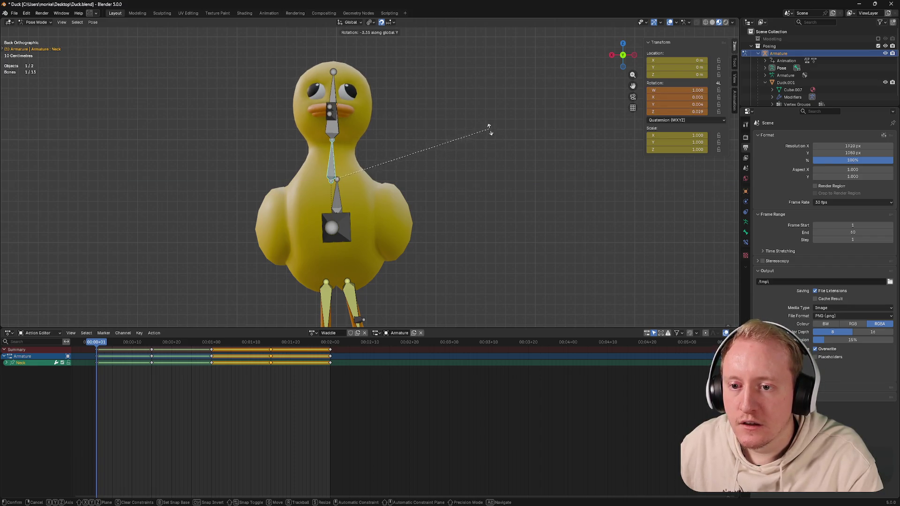
{"action": "left_click", "coordinate": [492, 141]}
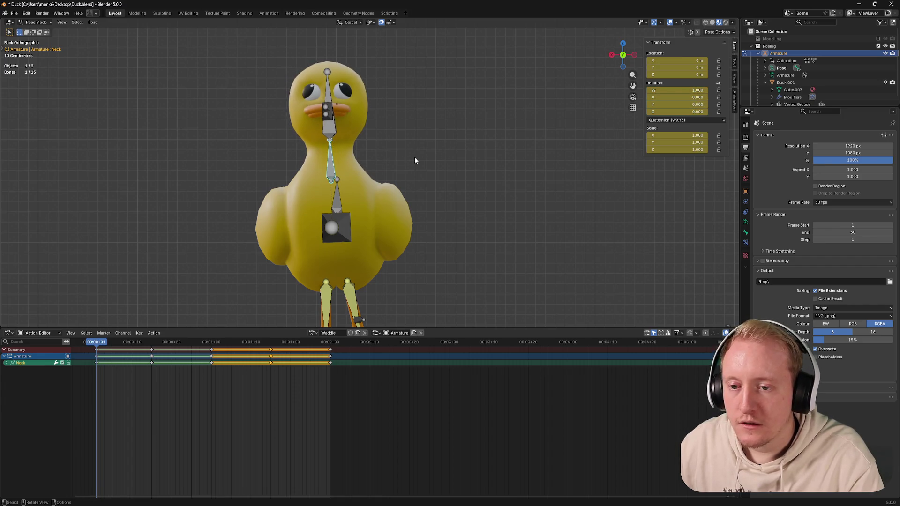
Step: Add a slight Z-axis turn and a small X-axis tilt to the neck bone
{"action": "key", "text": "r"}
{"action": "key", "text": "z"}
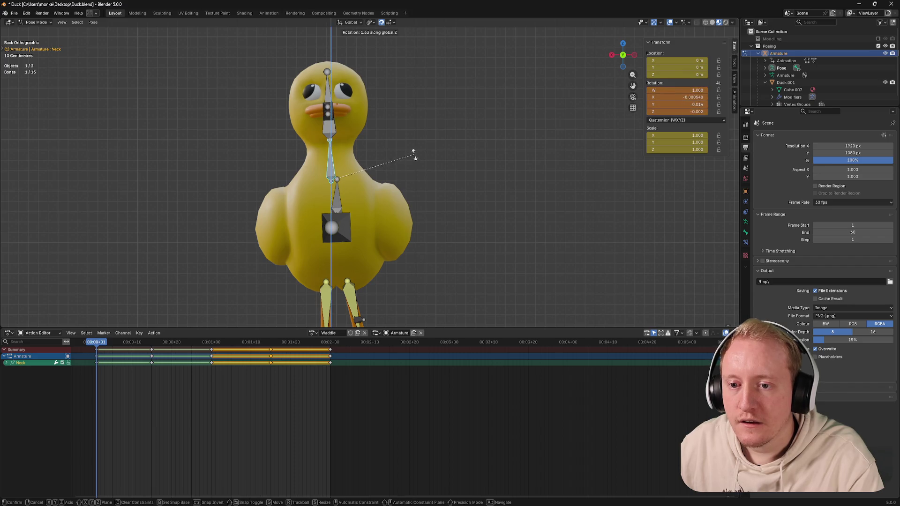
{"action": "left_click", "coordinate": [414, 154]}
{"action": "key", "text": "r"}
{"action": "key", "text": "x"}
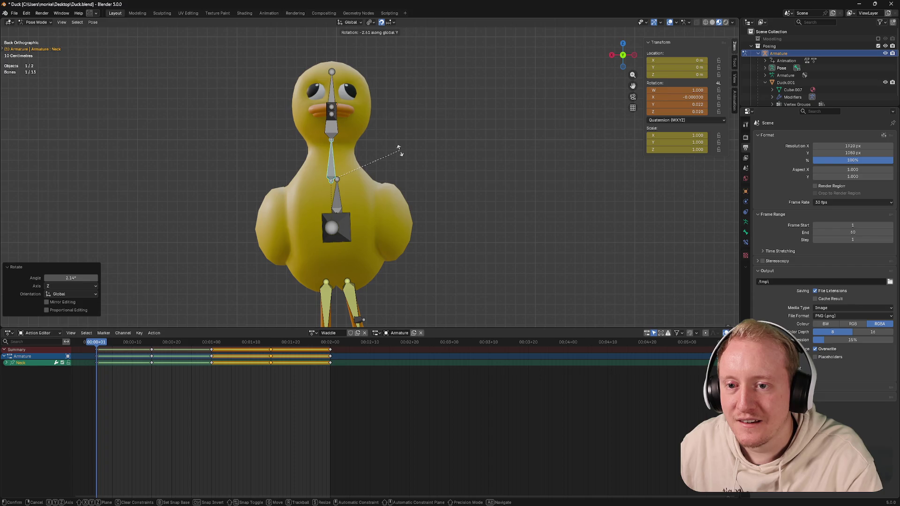
{"action": "left_click", "coordinate": [400, 150]}
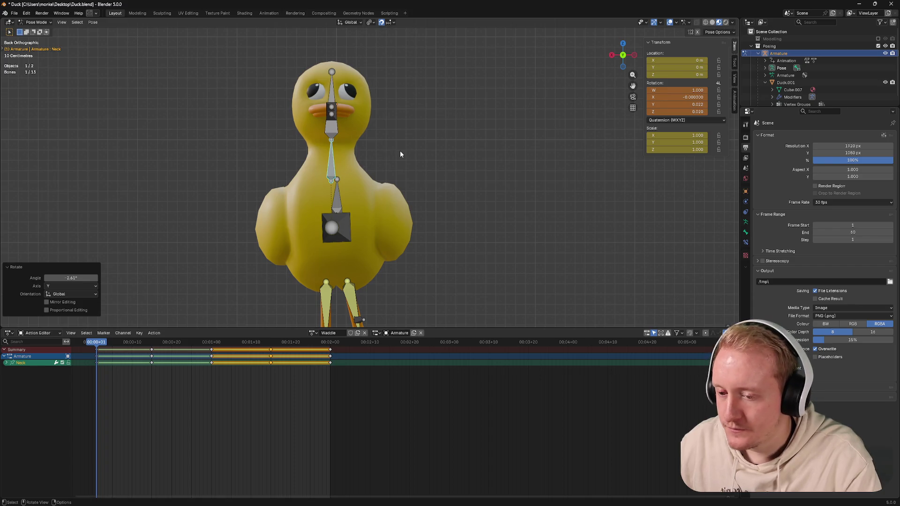
Step: Key the refined pose on all bones at the first frame, select those keys, and save Duck.blend
{"action": "key", "text": "a"}
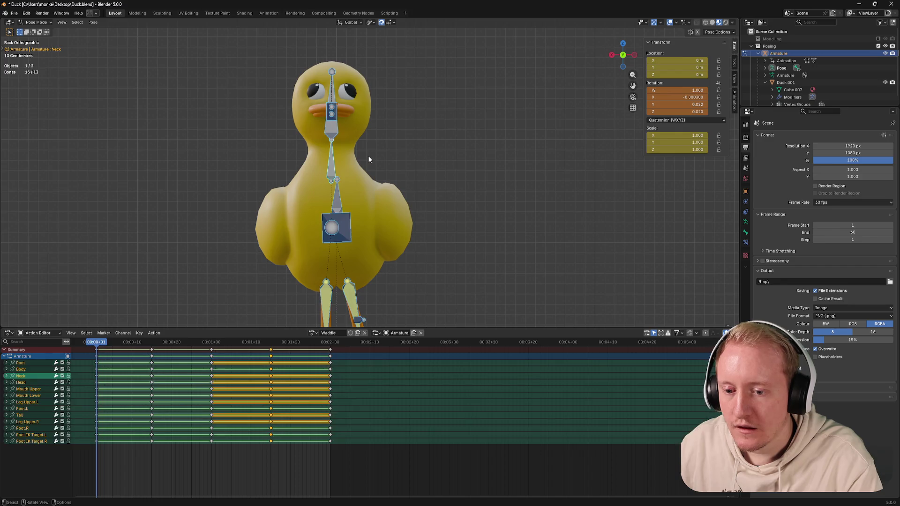
{"action": "key", "text": "i"}
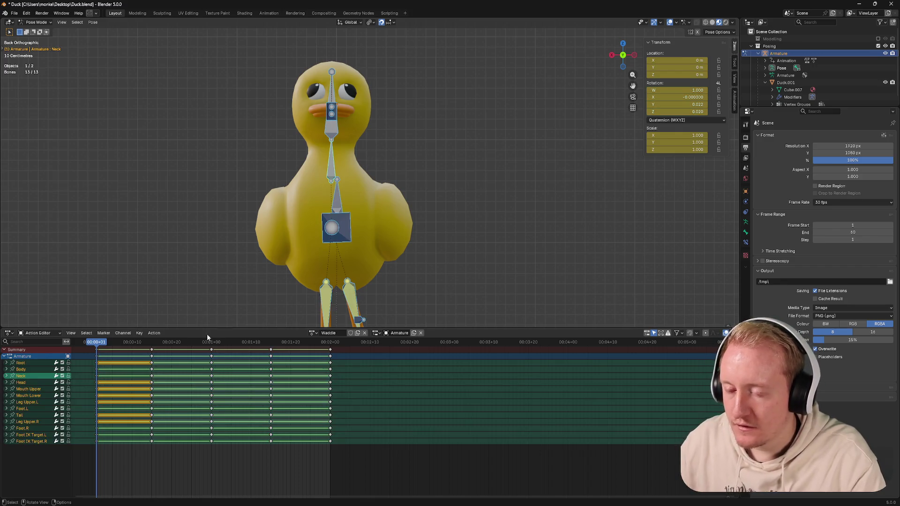
{"action": "mouse_move", "coordinate": [106, 459]}
{"action": "left_mouse_down"}
{"action": "mouse_move", "coordinate": [81, 340]}
{"action": "mouse_move", "coordinate": [328, 343]}
{"action": "mouse_move", "coordinate": [211, 342]}
{"action": "left_mouse_up"}
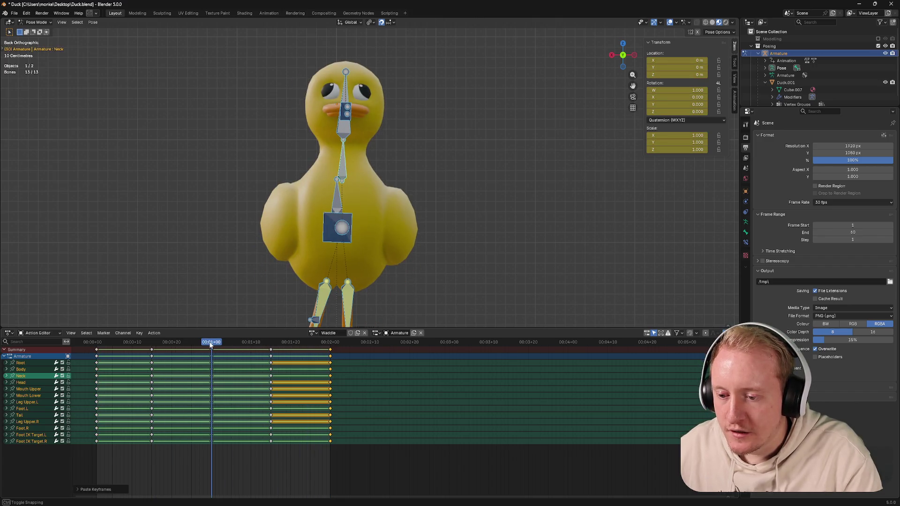
{"action": "key", "text": "ctrl+s"}
Step: On the in-between frame, give the neck bone a small rotation plus a slight X-axis tilt
{"action": "left_click", "coordinate": [151, 342]}
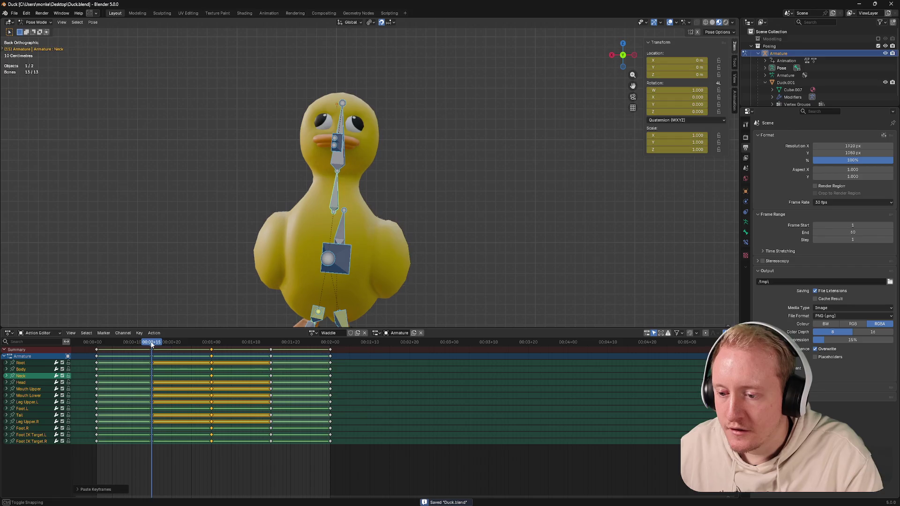
{"action": "left_click", "coordinate": [343, 192]}
{"action": "key", "text": "r"}
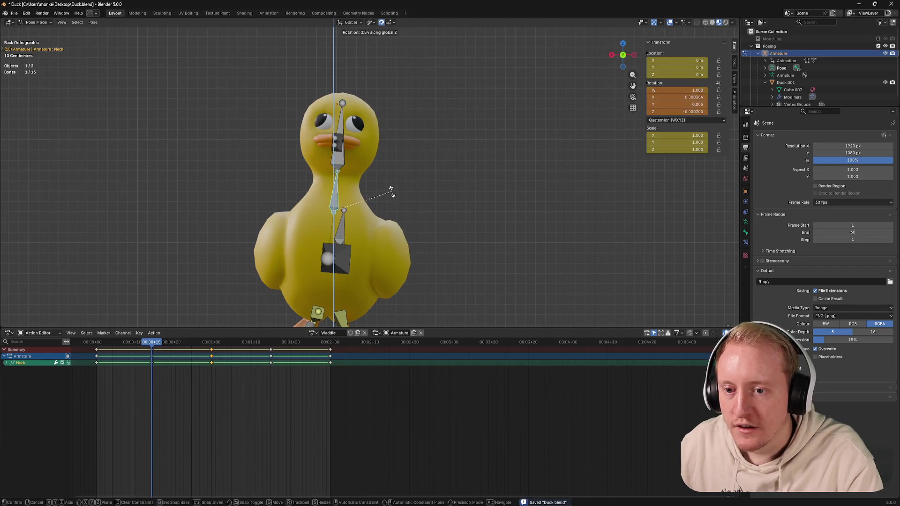
{"action": "left_click", "coordinate": [393, 187]}
{"action": "key", "text": "r"}
{"action": "key", "text": "x"}
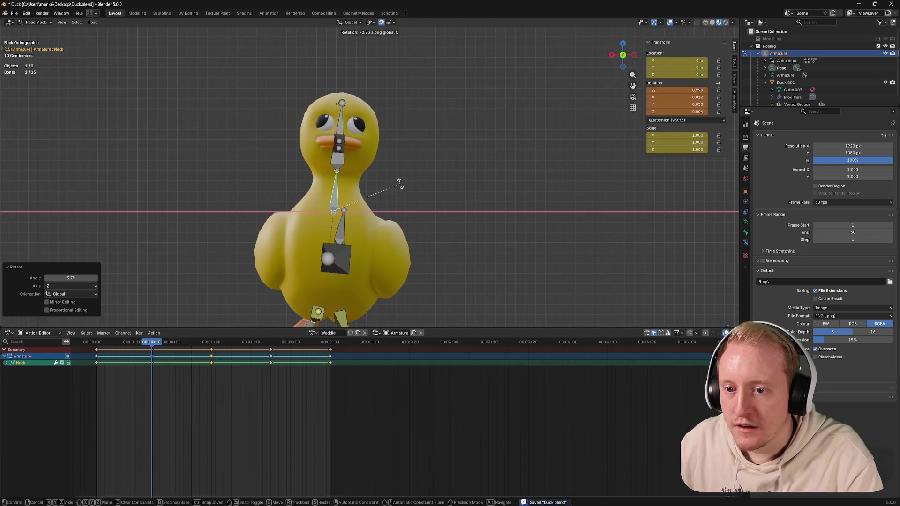
{"action": "key", "text": "Escape"}
{"action": "key", "text": "r"}
{"action": "key", "text": "x"}
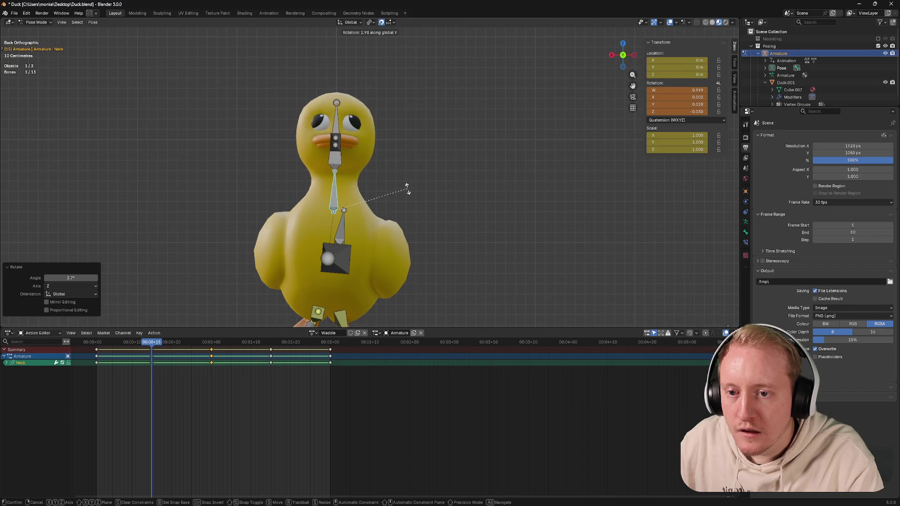
{"action": "left_click", "coordinate": [407, 189]}
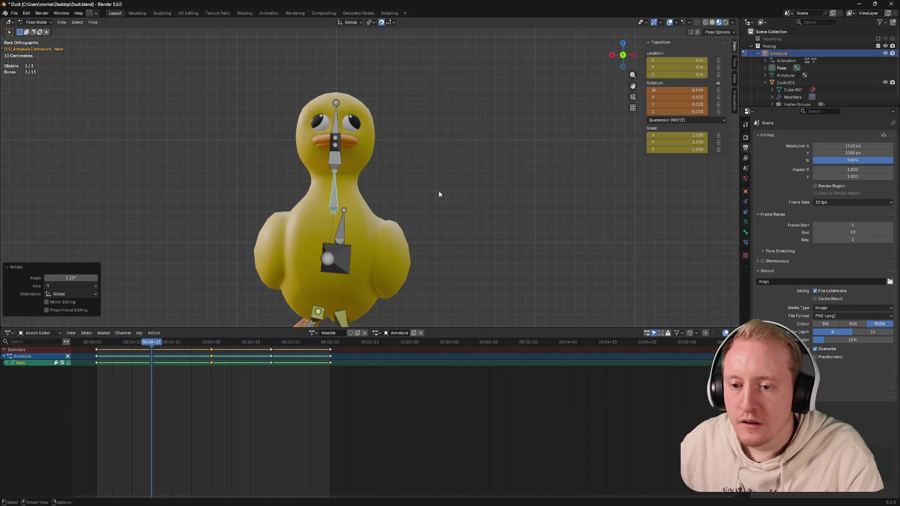
Step: Key all bones there, paste the pose keys onto the matching later frame, and save the file
{"action": "key", "text": "a"}
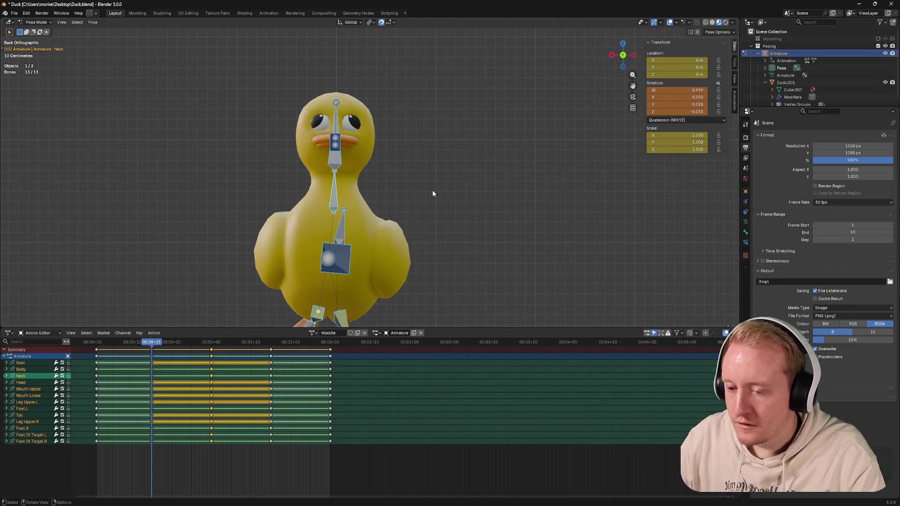
{"action": "key", "text": "i"}
{"action": "left_click_drag", "start_coordinate": [140, 352], "coordinate": [167, 446]}
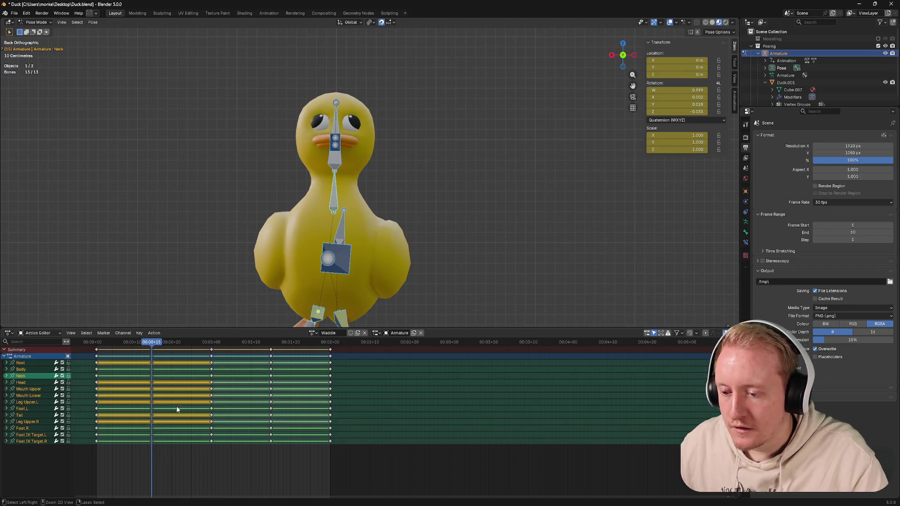
{"action": "left_click_drag", "start_coordinate": [240, 346], "coordinate": [273, 345]}
{"action": "key", "text": "ctrl+v"}
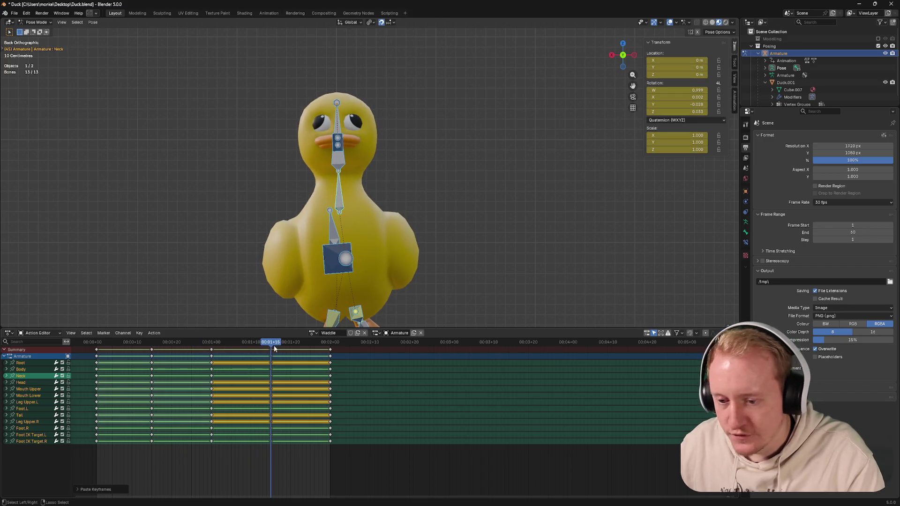
{"action": "key", "text": "ctrl+s"}
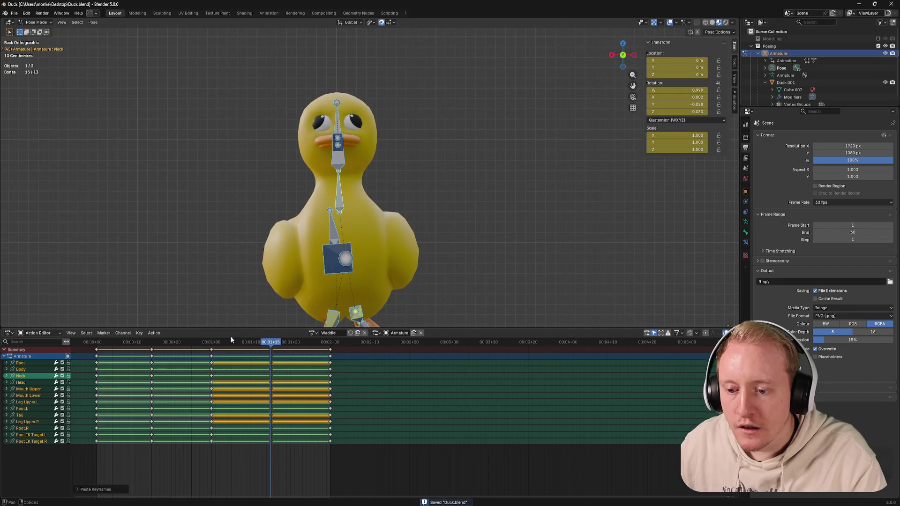
Step: Play the waddle cycle and glance at the action list
{"action": "key", "text": "space"}
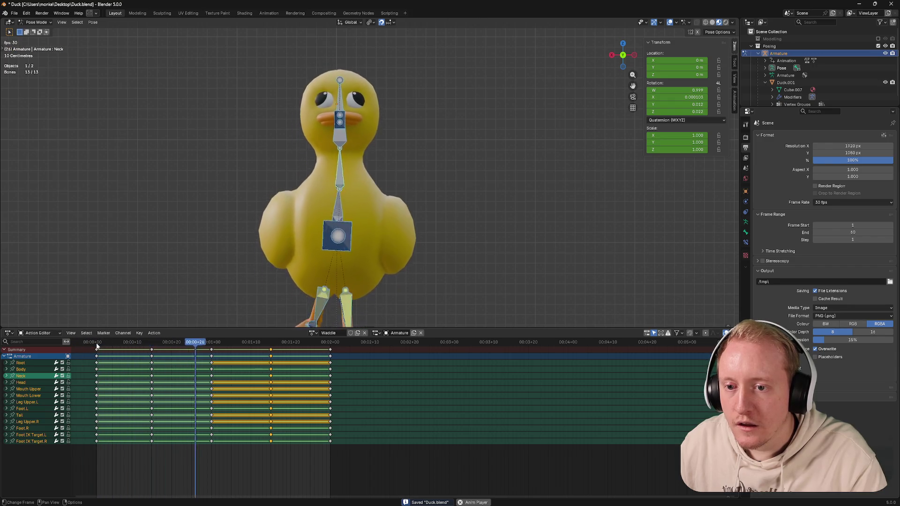
{"action": "left_click", "coordinate": [172, 333]}
{"action": "left_click", "coordinate": [186, 390]}
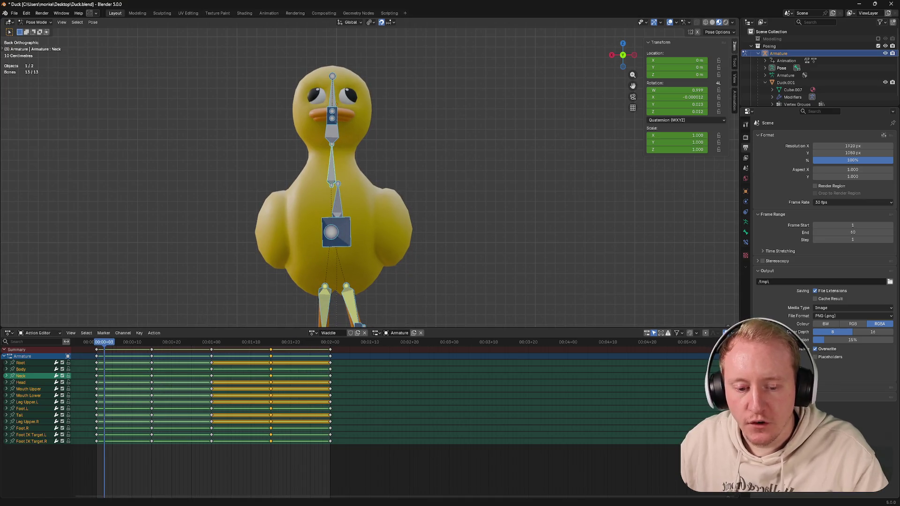
{"action": "left_click", "coordinate": [411, 478]}
{"action": "left_click", "coordinate": [380, 348]}
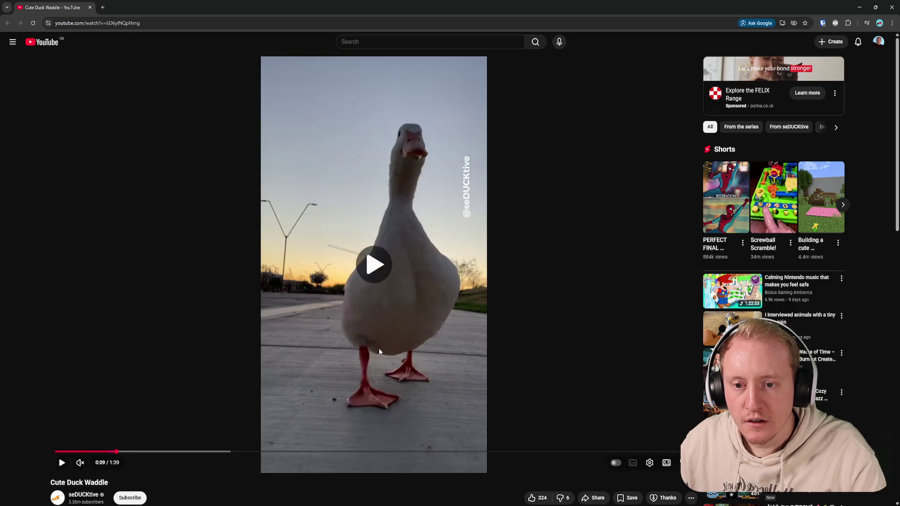
{"action": "left_click", "coordinate": [379, 348]}
{"action": "left_click", "coordinate": [379, 347]}
{"action": "key", "text": "alt+Tab"}
{"action": "left_click_drag", "start_coordinate": [112, 343], "coordinate": [96, 342]}
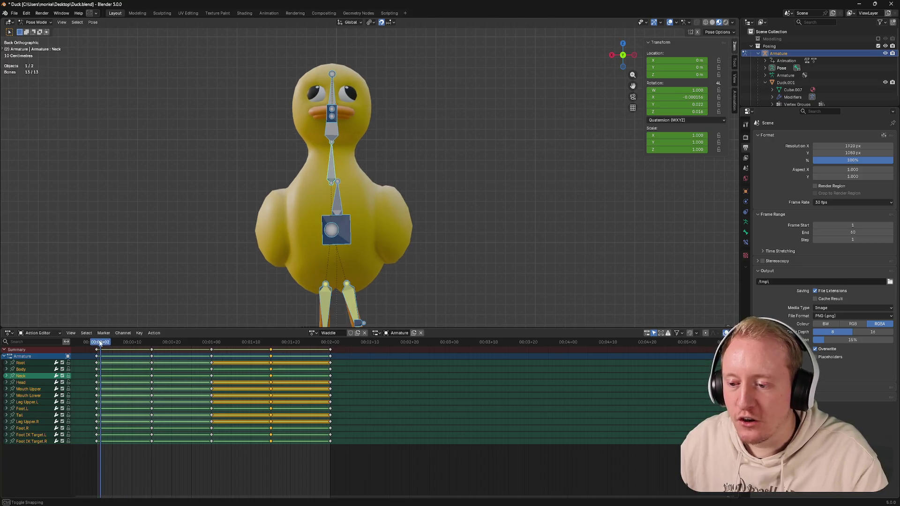
{"action": "key", "text": "alt+Tab"}
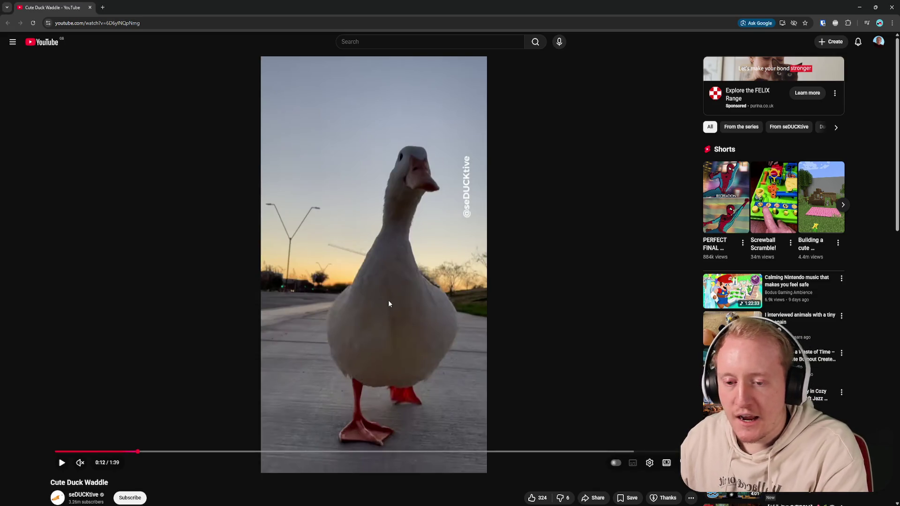
{"action": "key", "text": "j"}
{"action": "left_click", "coordinate": [388, 301]}
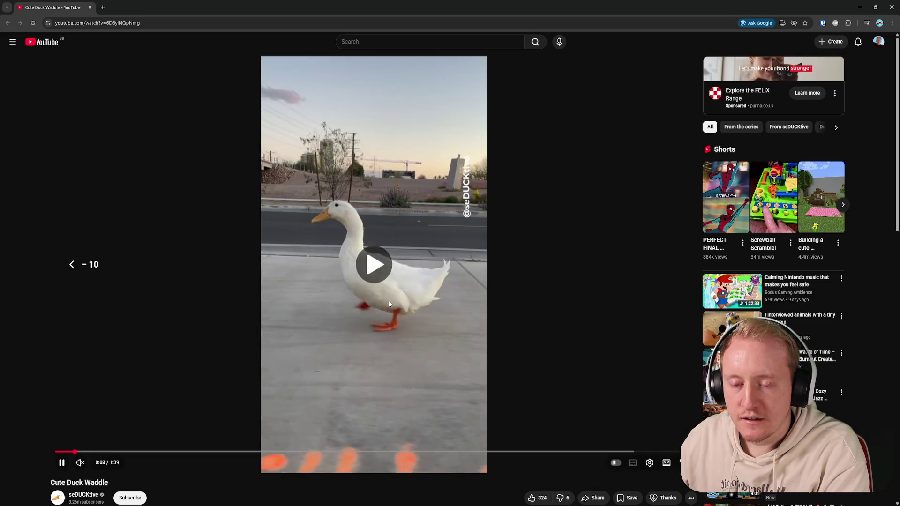
{"action": "left_click", "coordinate": [389, 301]}
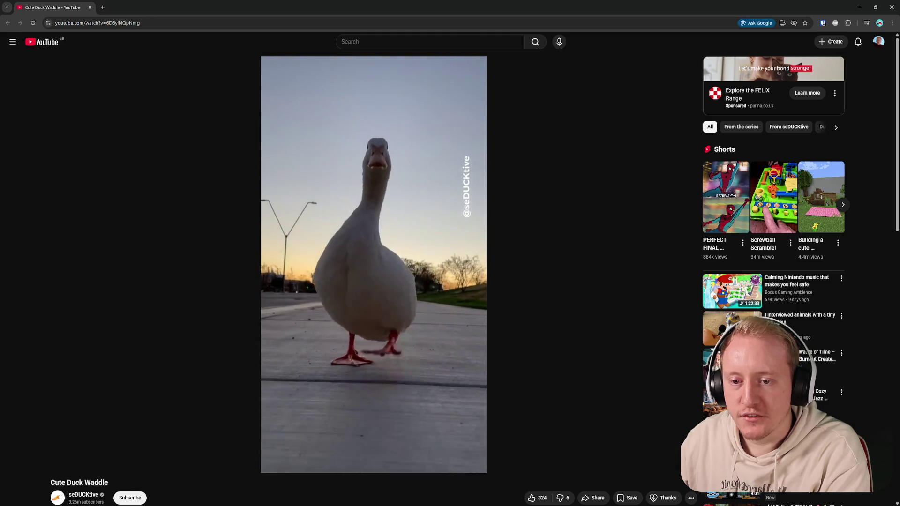
{"action": "left_click", "coordinate": [389, 300]}
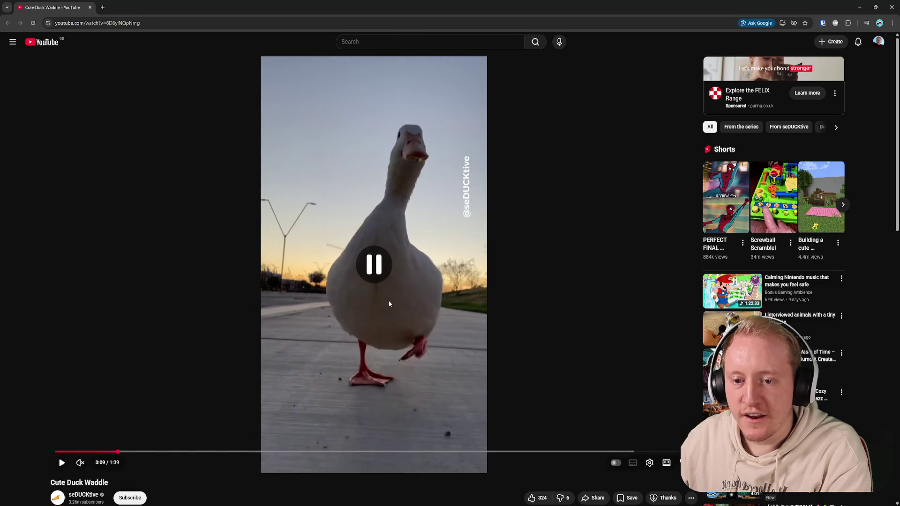
{"action": "key", "text": "alt+Tab"}
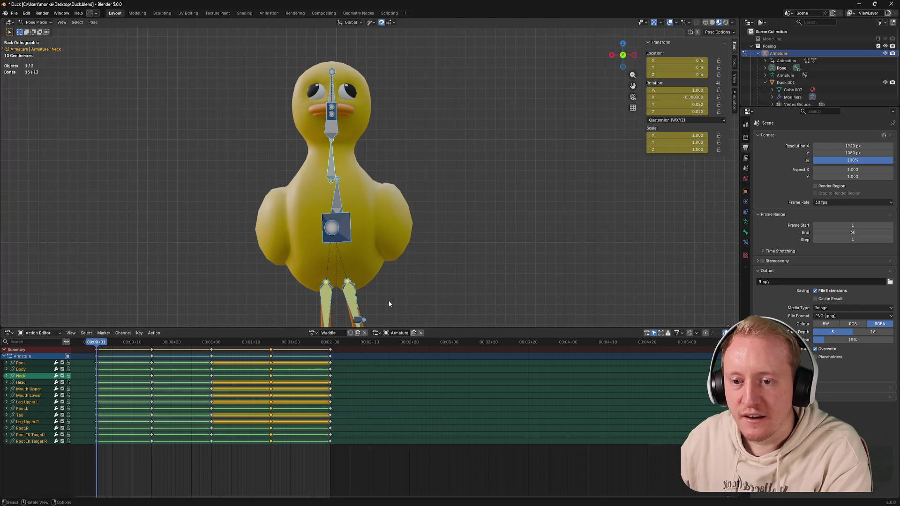
Step: Back in Blender, select the duck body mesh and switch it into Edit Mode
{"action": "key", "text": "alt+Tab"}
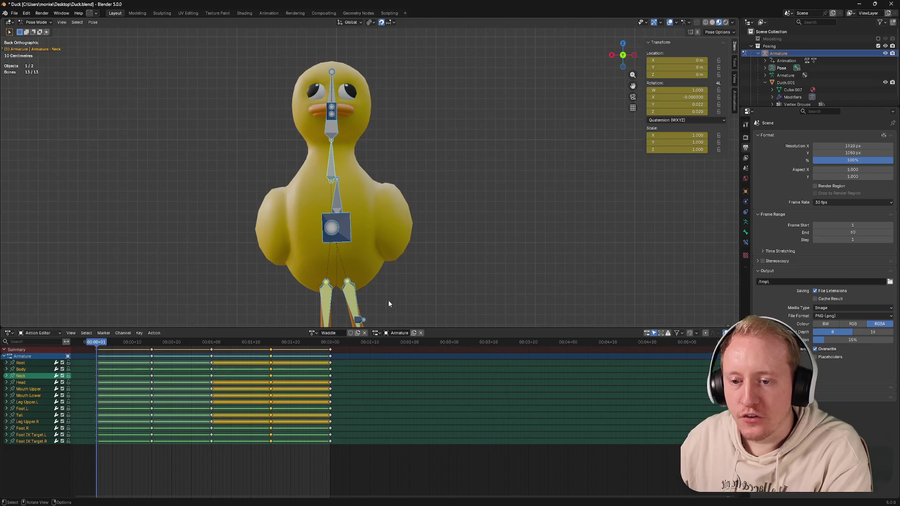
{"action": "key", "text": "alt+Tab"}
{"action": "left_click", "coordinate": [350, 176]}
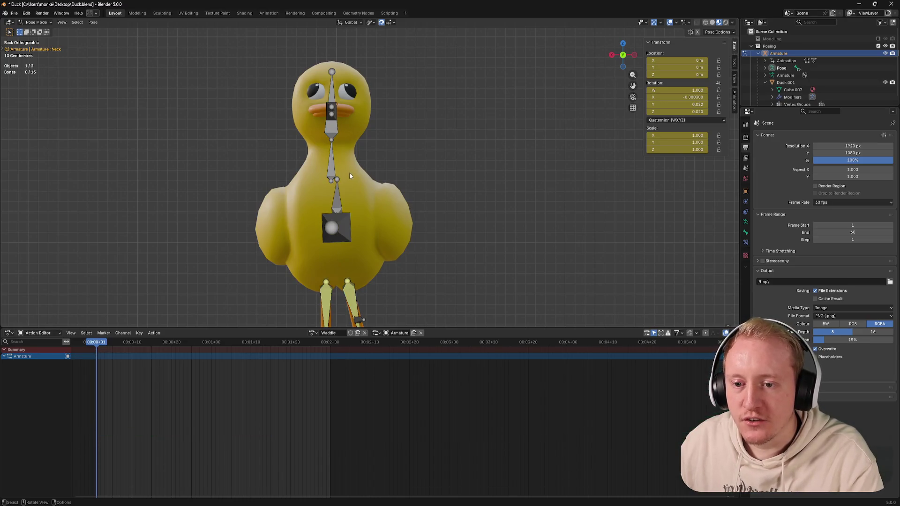
{"action": "left_click", "coordinate": [353, 172]}
{"action": "key", "text": "ctrl+Tab"}
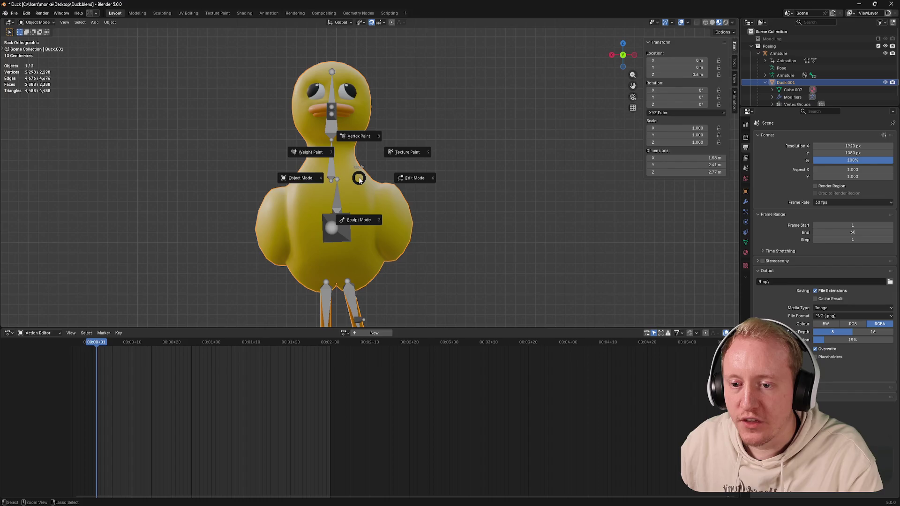
{"action": "left_click", "coordinate": [414, 178]}
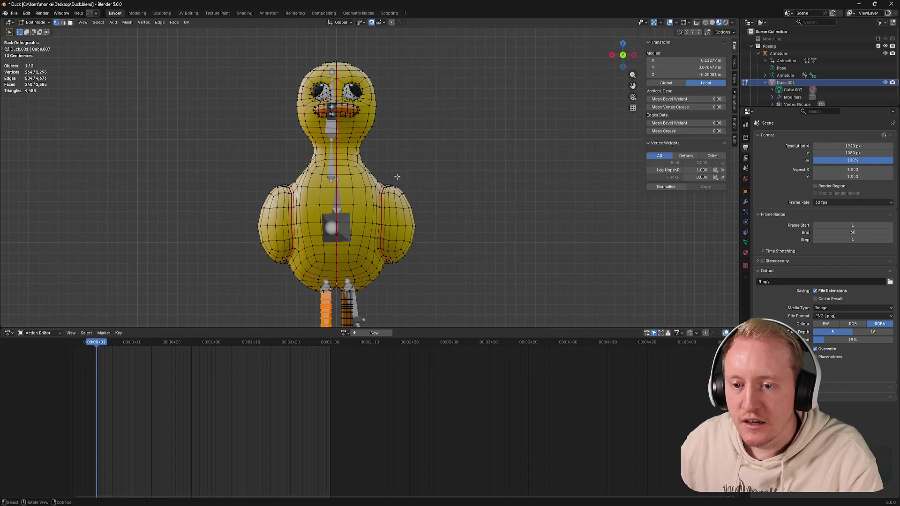
Step: Select the edge loop of vertices around the duck's neck and return to the back view
{"action": "left_click", "coordinate": [339, 168]}
{"action": "left_click", "coordinate": [356, 166], "text": "alt"}
{"action": "left_click", "coordinate": [358, 174], "text": "alt+shift"}
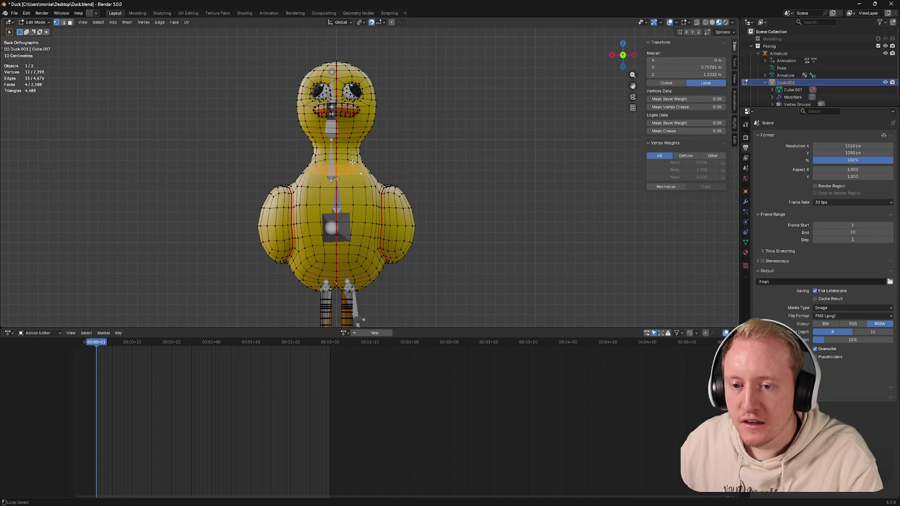
{"action": "left_click", "coordinate": [350, 161], "text": "alt"}
{"action": "middle_click_drag", "start_coordinate": [349, 161], "coordinate": [388, 180]}
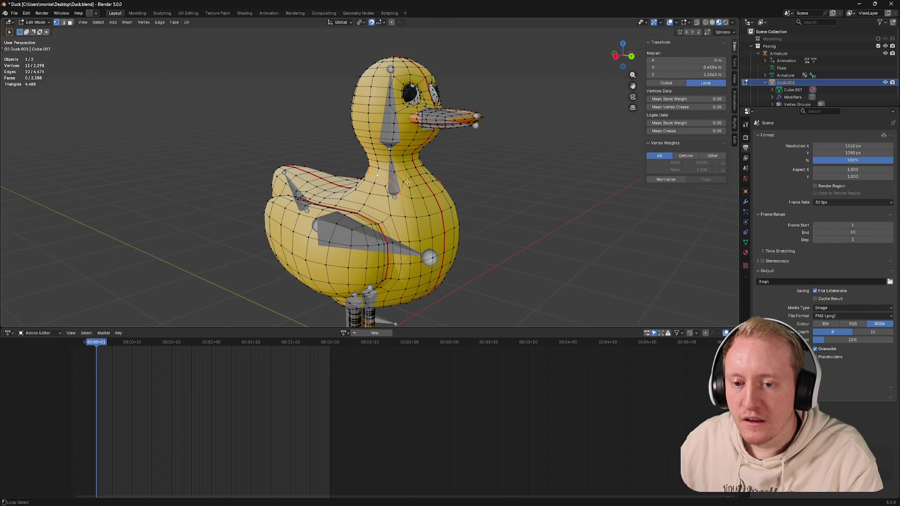
{"action": "middle_click_drag", "start_coordinate": [385, 181], "coordinate": [250, 173]}
{"action": "key", "text": "ctrl+KP_1"}
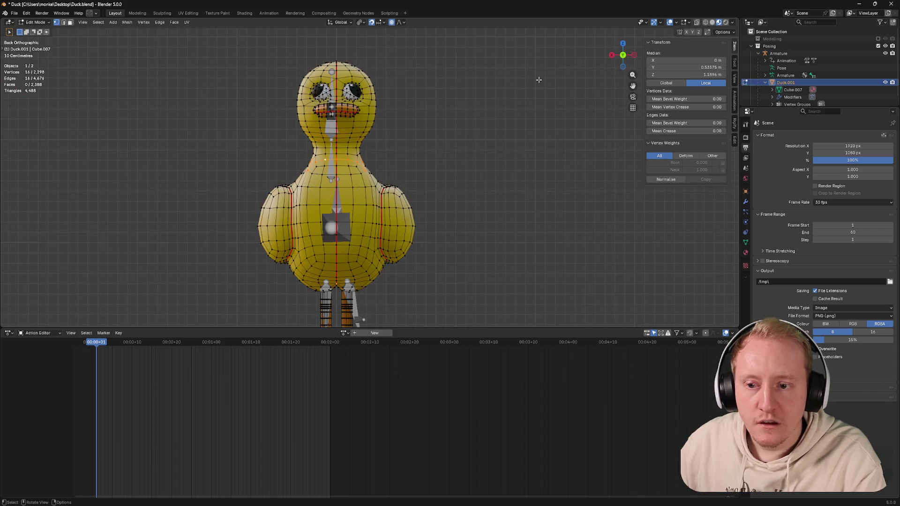
Step: Shrink the neck ring with proportional editing, adjusting the soft falloff between passes
{"action": "key", "text": "s"}
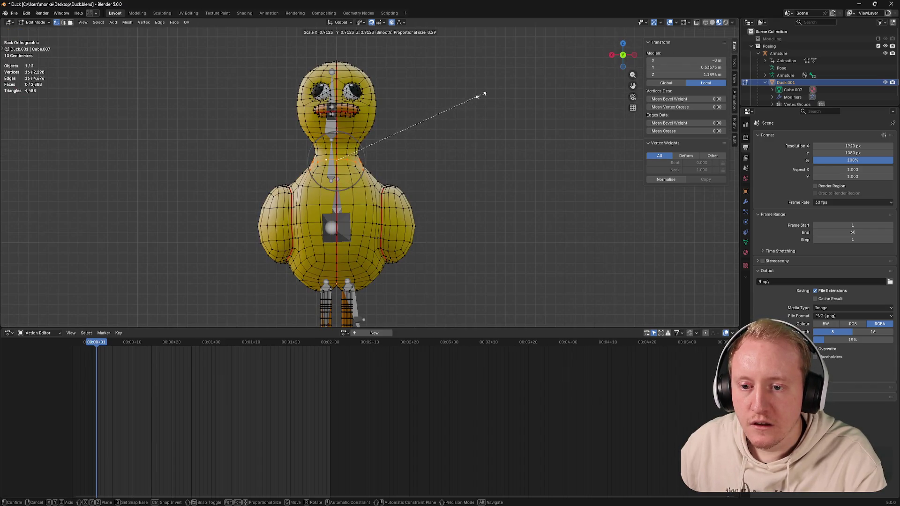
{"action": "left_click", "coordinate": [469, 94]}
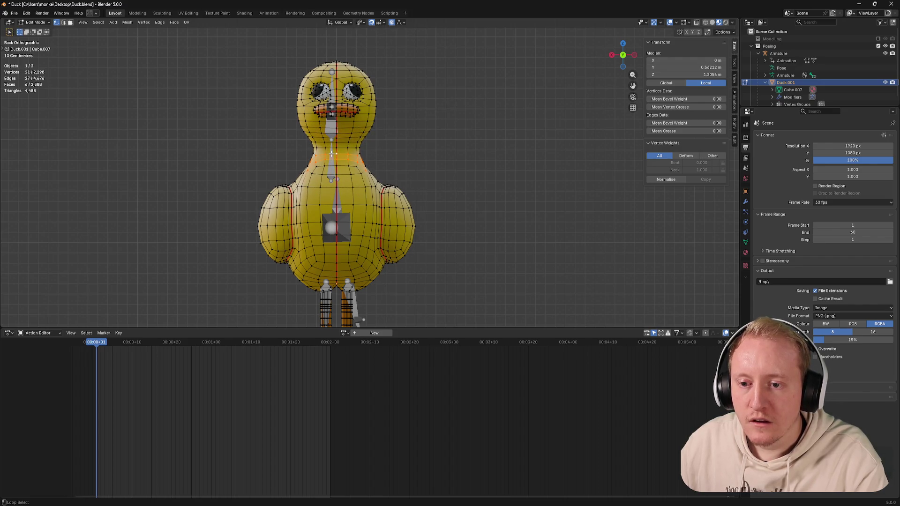
{"action": "mouse_move", "coordinate": [366, 153]}
{"action": "middle_mouse_down"}
{"action": "mouse_move", "coordinate": [317, 154]}
{"action": "mouse_move", "coordinate": [422, 149]}
{"action": "middle_mouse_up"}
{"action": "key", "text": "ctrl+KP_1"}
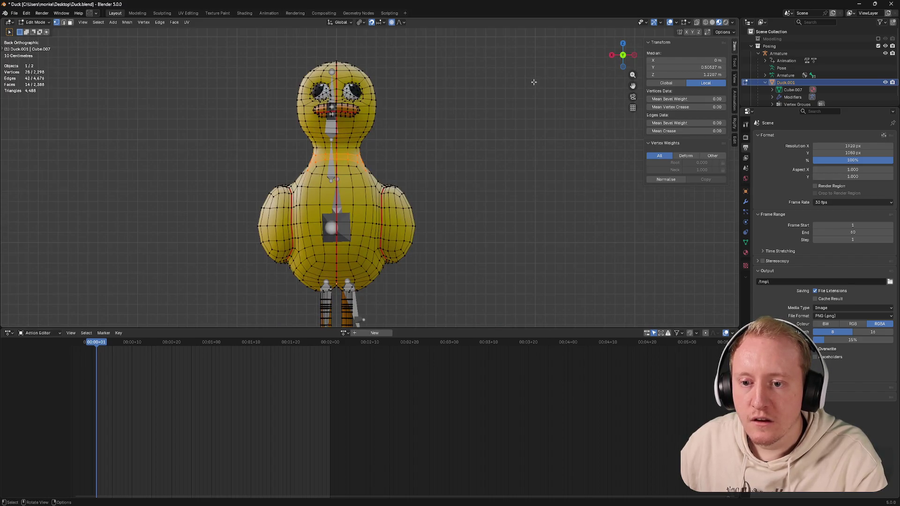
{"action": "key", "text": "s"}
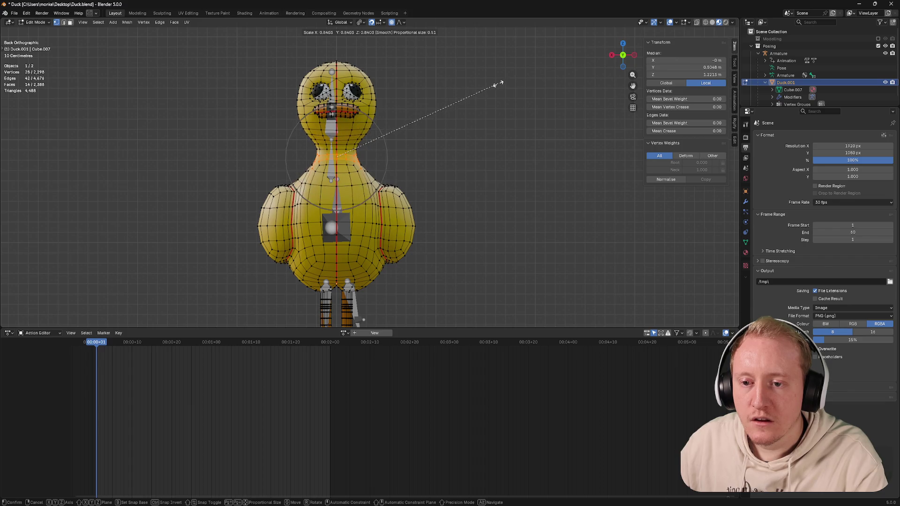
{"action": "left_click", "coordinate": [499, 84]}
{"action": "key", "text": "s"}
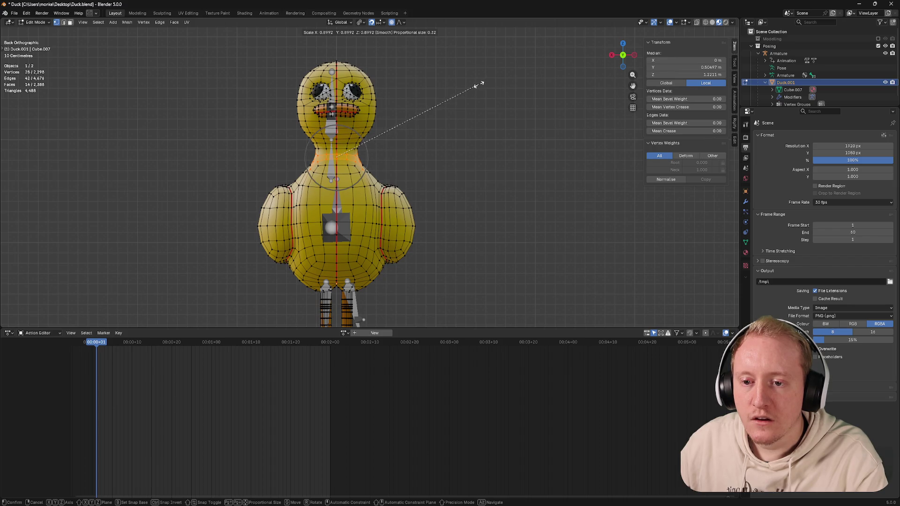
{"action": "left_click", "coordinate": [478, 85]}
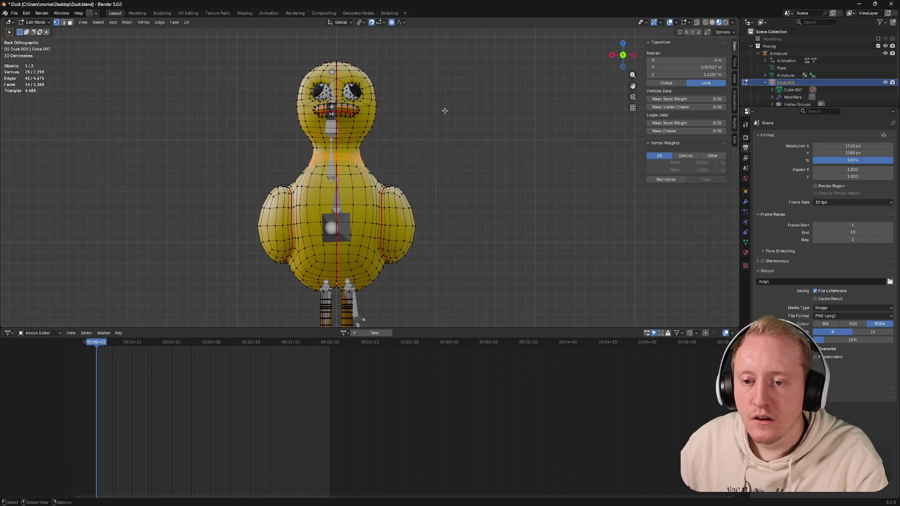
Step: Add more neck vertices to the selection and shrink the enlarged ring from the back view
{"action": "mouse_move", "coordinate": [422, 141]}
{"action": "middle_mouse_down"}
{"action": "mouse_move", "coordinate": [305, 152]}
{"action": "mouse_move", "coordinate": [621, 69]}
{"action": "middle_mouse_up"}
{"action": "left_click", "coordinate": [306, 153], "text": "shift"}
{"action": "left_click", "coordinate": [622, 56]}
{"action": "key", "text": "s"}
{"action": "scroll", "coordinate": [554, 91], "scroll_direction": "up", "scroll_amount": 1}
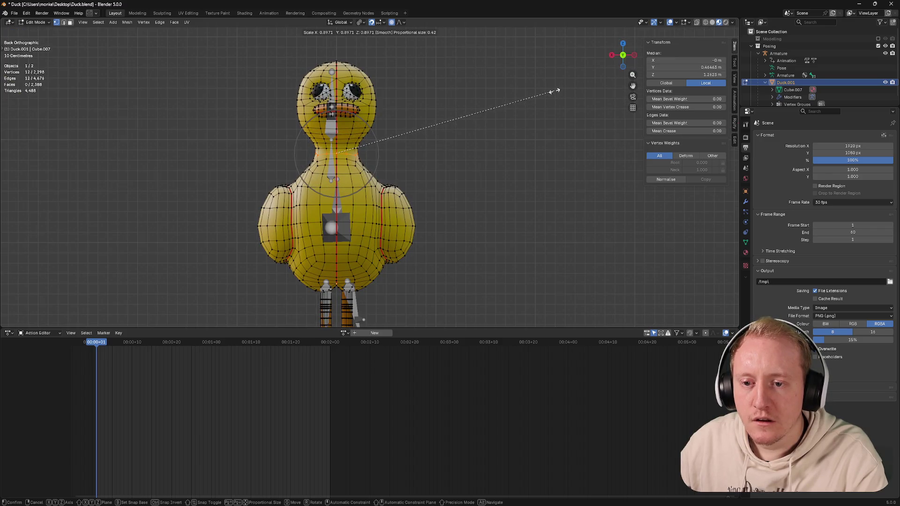
{"action": "scroll", "coordinate": [542, 90], "scroll_direction": "down", "scroll_amount": 1}
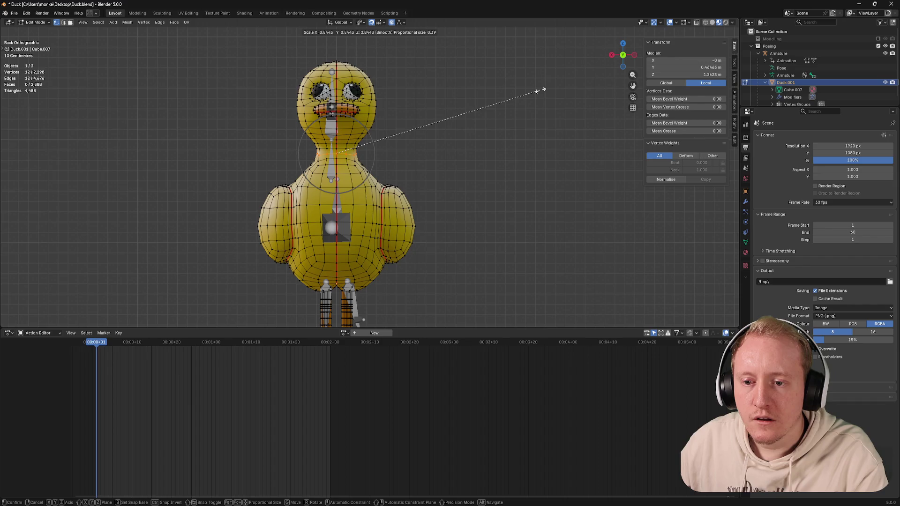
{"action": "left_click", "coordinate": [542, 90]}
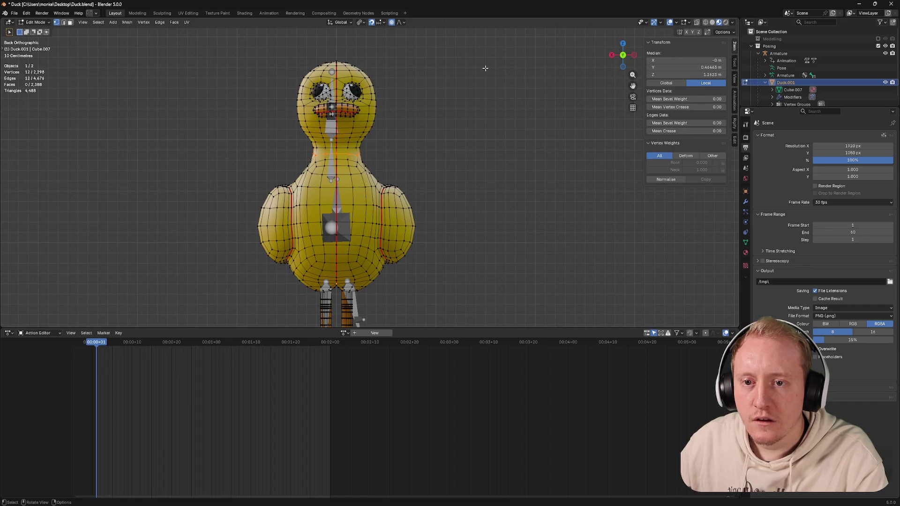
Step: Switch the proportional falloff to Sphere, scale the neck to about 0.85, and return to Object Mode
{"action": "left_click", "coordinate": [401, 22]}
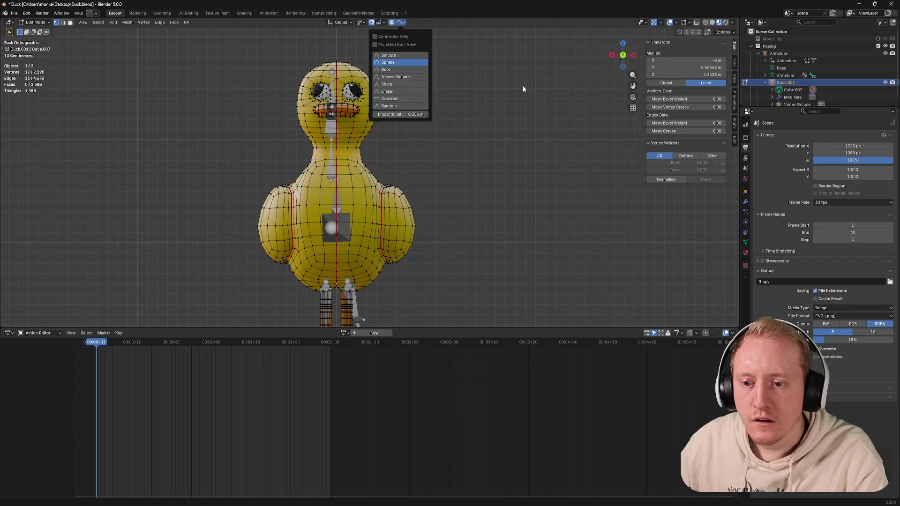
{"action": "key", "text": "s"}
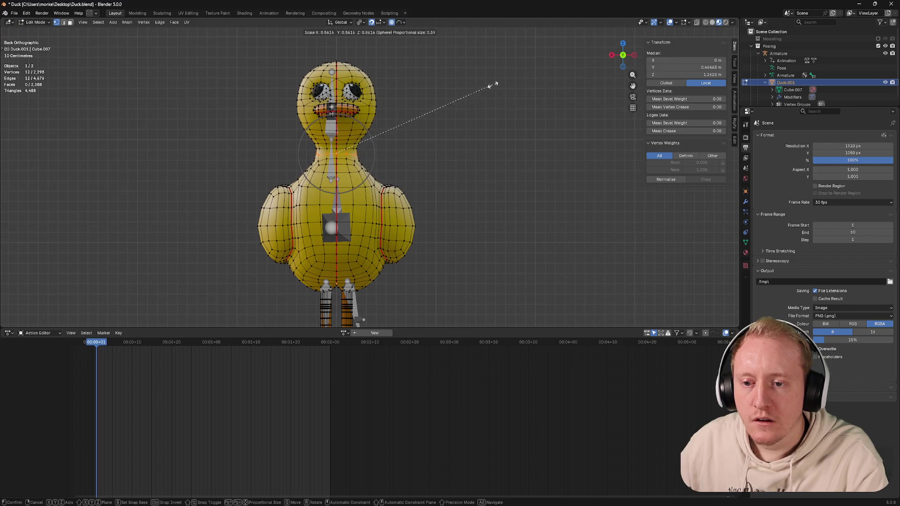
{"action": "left_click", "coordinate": [491, 85]}
{"action": "key", "text": "Tab"}
{"action": "mouse_move", "coordinate": [465, 87]}
{"action": "middle_mouse_down"}
{"action": "mouse_move", "coordinate": [504, 91]}
{"action": "mouse_move", "coordinate": [479, 91]}
{"action": "middle_mouse_up"}
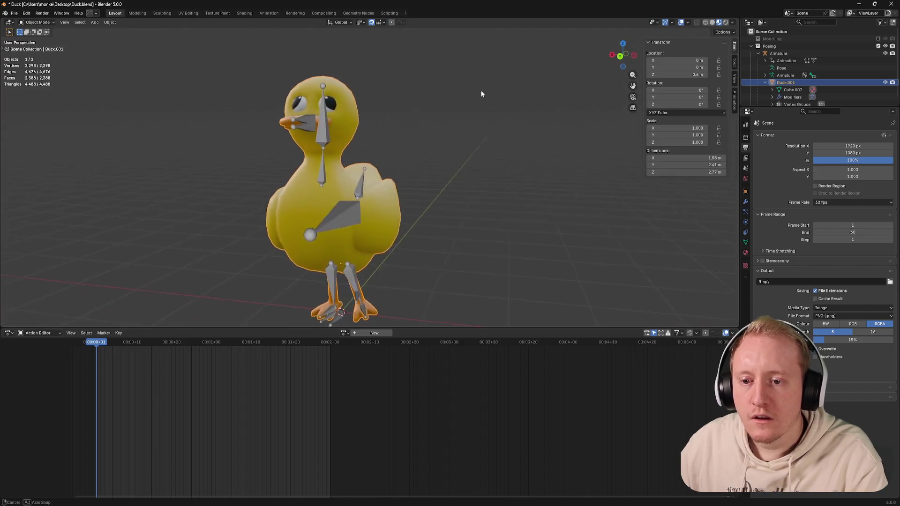
Step: Save Duck.blend with the reshaped neck, face the duck from the front, and deselect it
{"action": "key", "text": "Tab"}
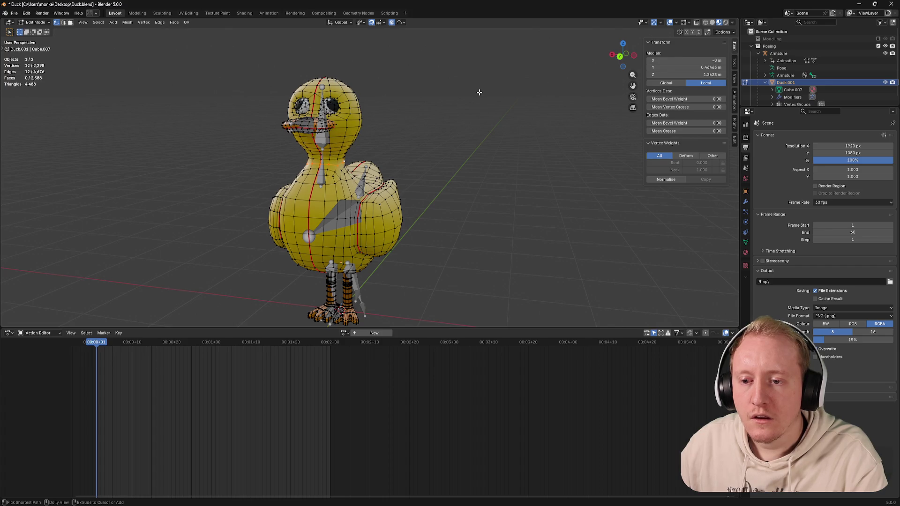
{"action": "key", "text": "ctrl+s"}
{"action": "key", "text": "Tab"}
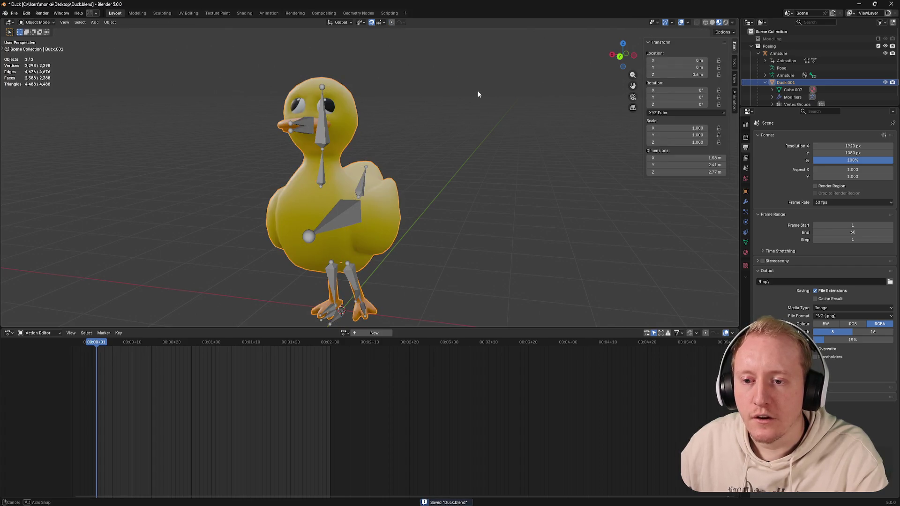
{"action": "middle_click_drag", "start_coordinate": [479, 92], "coordinate": [497, 89]}
{"action": "left_click", "coordinate": [497, 89]}
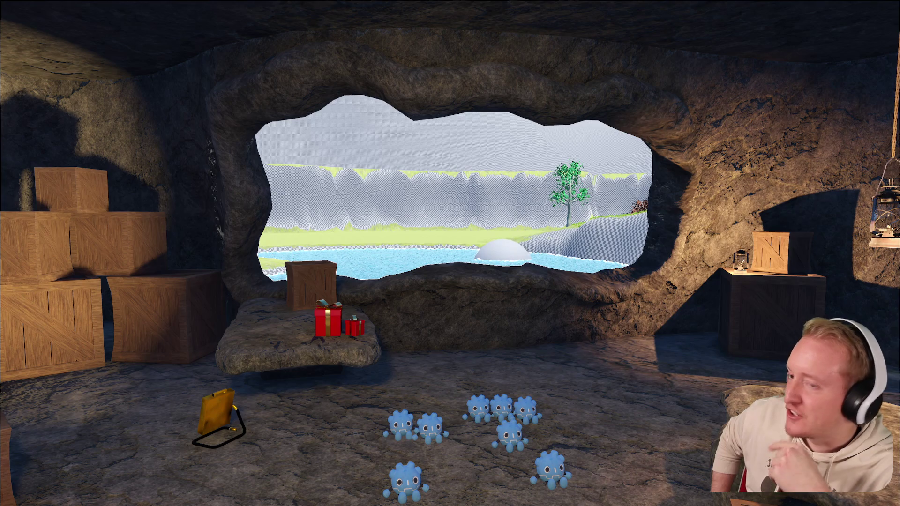
Step: Switch to the running Godot cave scene, look it over, and return to the Blender duck
{"action": "key", "text": "alt+Tab"}
{"action": "key", "text": "alt+Tab"}
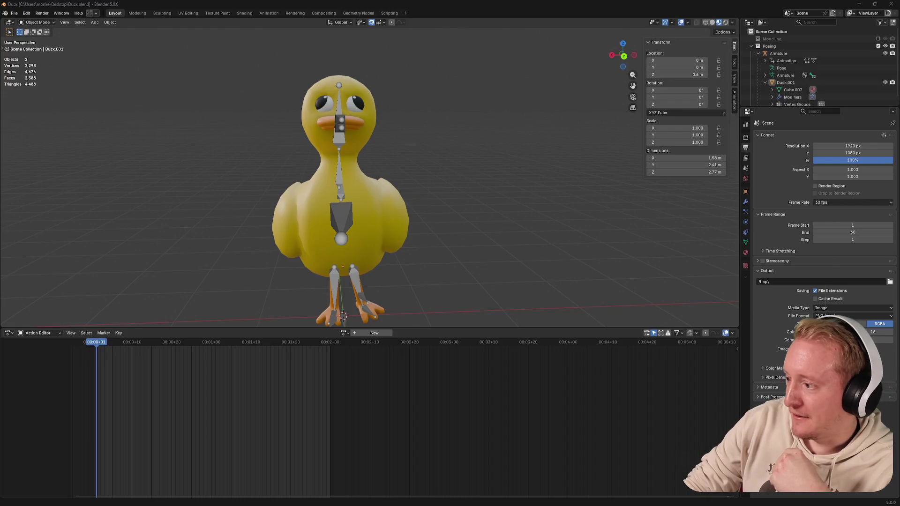
{"action": "key", "text": "alt+Tab"}
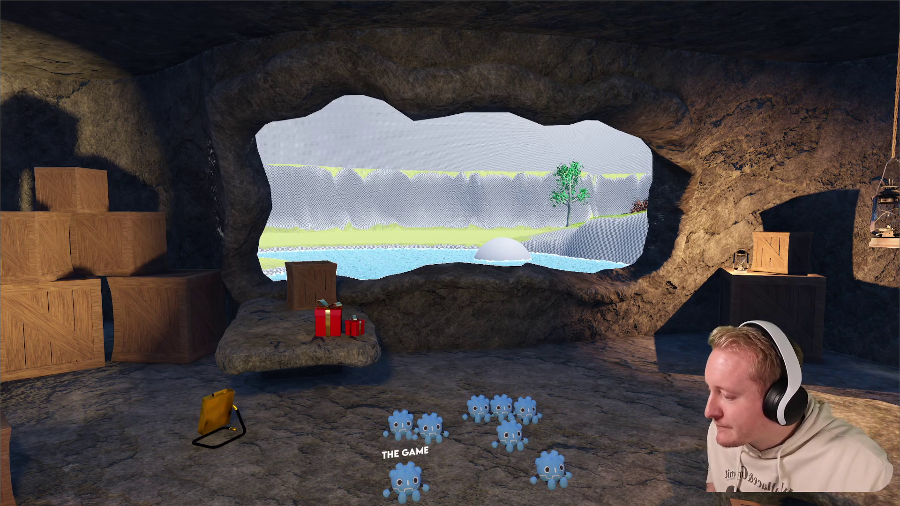
{"action": "key", "text": "alt+Tab"}
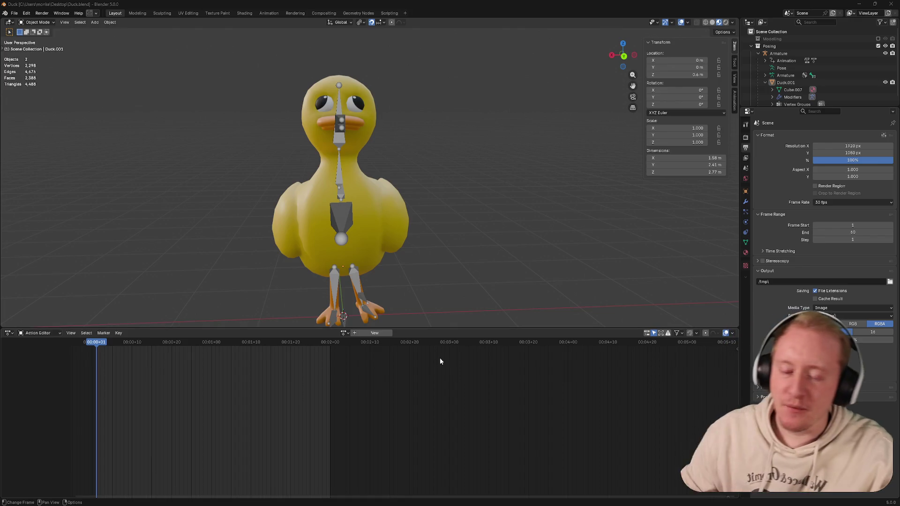
Step: Select the duck's armature so the Waddle action appears in the action editor
{"action": "left_click", "coordinate": [359, 215]}
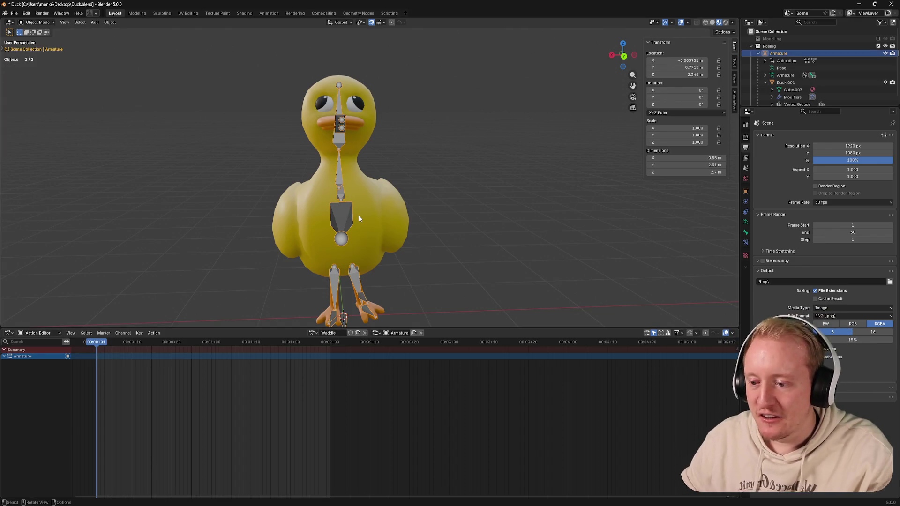
Step: Enter Pose Mode on the armature and select all thirteen bones of the Waddle action
{"action": "left_click", "coordinate": [358, 215]}
{"action": "left_click", "coordinate": [350, 223]}
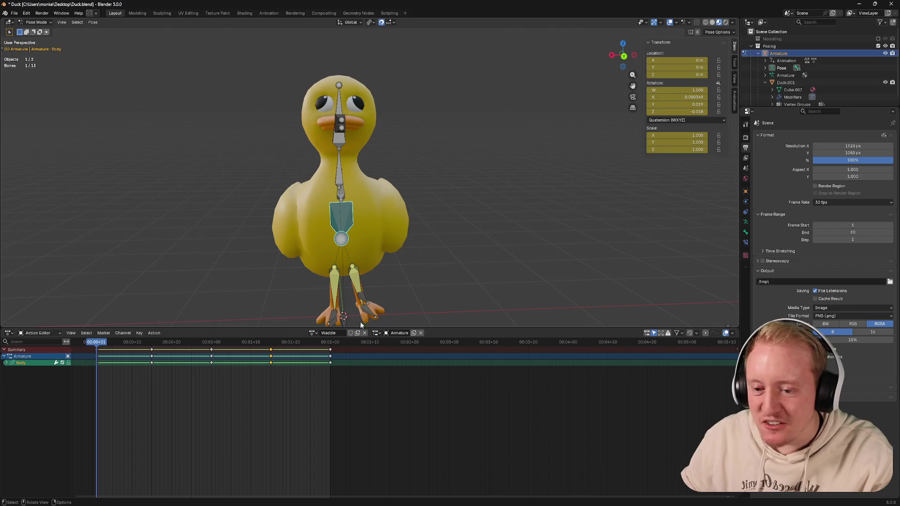
{"action": "key", "text": "a"}
{"action": "middle_click_drag", "start_coordinate": [375, 293], "coordinate": [366, 258]}
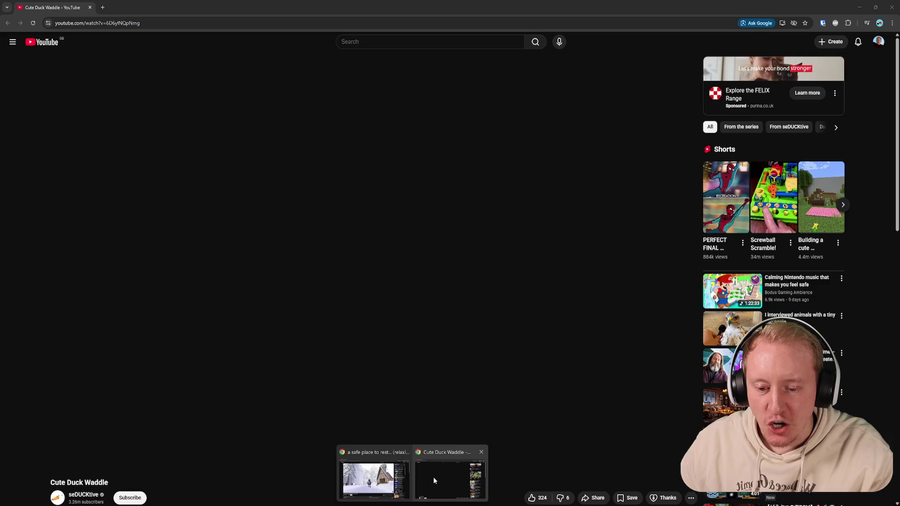
Step: Briefly play the duck reference video, then scrub the waddle's early frames from behind
{"action": "left_click", "coordinate": [434, 477]}
{"action": "left_click", "coordinate": [452, 348]}
{"action": "left_click", "coordinate": [452, 349]}
{"action": "key", "text": "alt+Tab"}
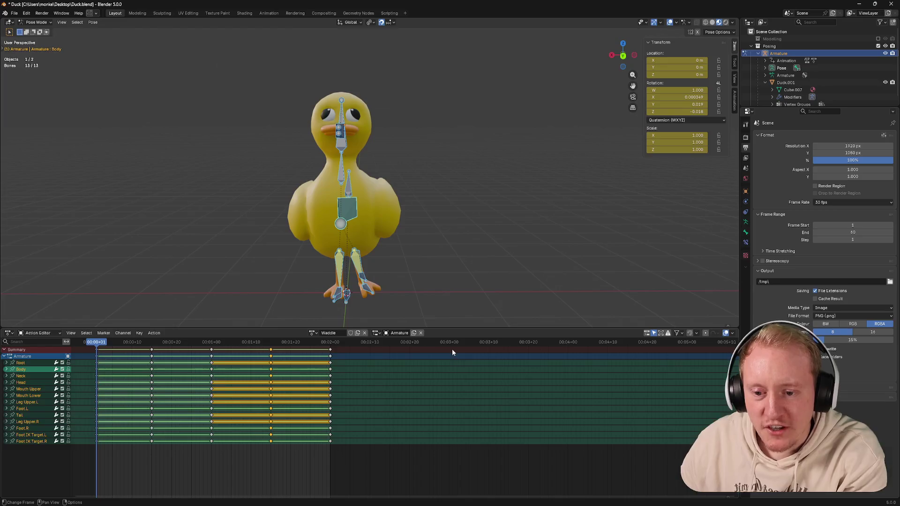
{"action": "mouse_move", "coordinate": [99, 342]}
{"action": "left_mouse_down"}
{"action": "mouse_move", "coordinate": [152, 347]}
{"action": "mouse_move", "coordinate": [98, 347]}
{"action": "left_mouse_up"}
{"action": "left_click", "coordinate": [624, 56]}
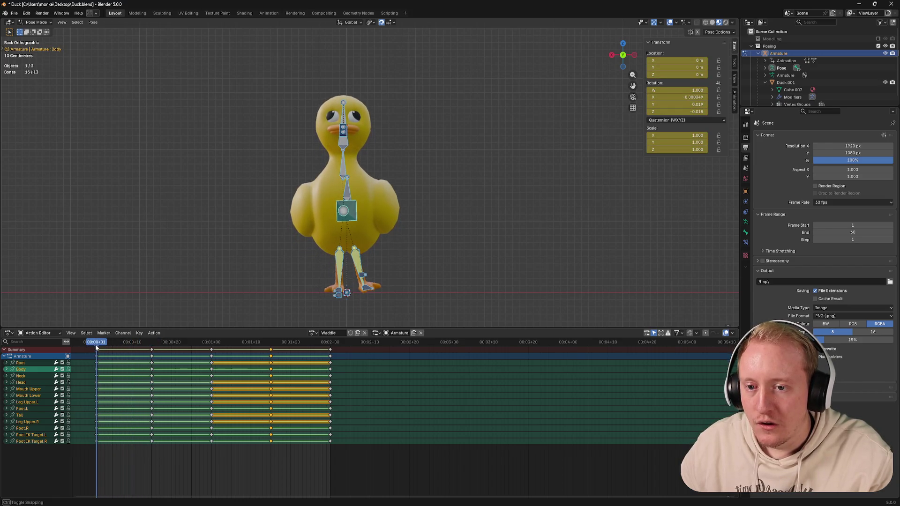
Step: Give the head bone a slight tilt on frame one after cancelling a neck rotation
{"action": "left_click", "coordinate": [345, 120]}
{"action": "left_click", "coordinate": [346, 150]}
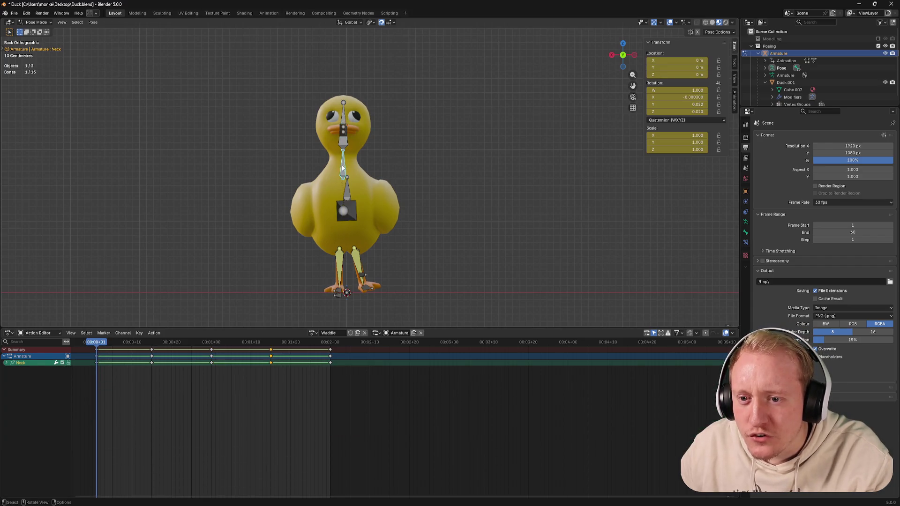
{"action": "key", "text": "r"}
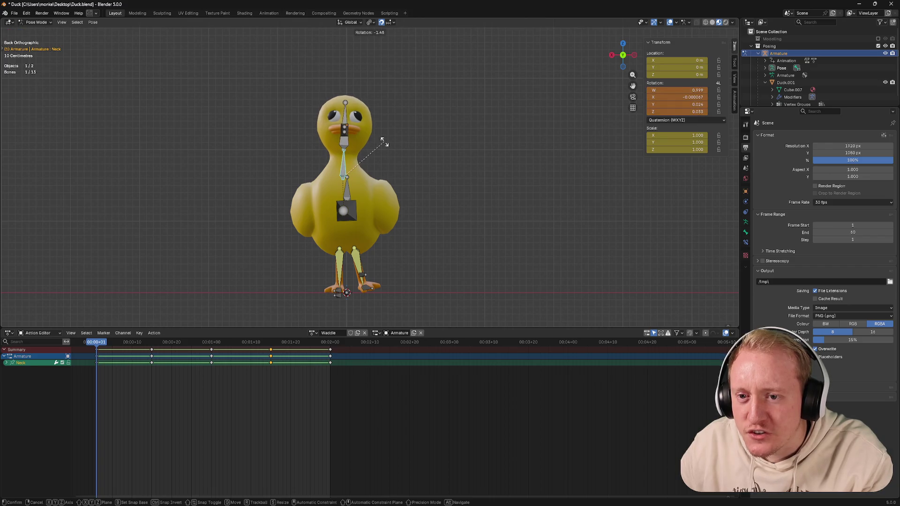
{"action": "right_click", "coordinate": [384, 143]}
{"action": "left_click", "coordinate": [345, 120]}
{"action": "key", "text": "r"}
{"action": "left_click", "coordinate": [408, 138]}
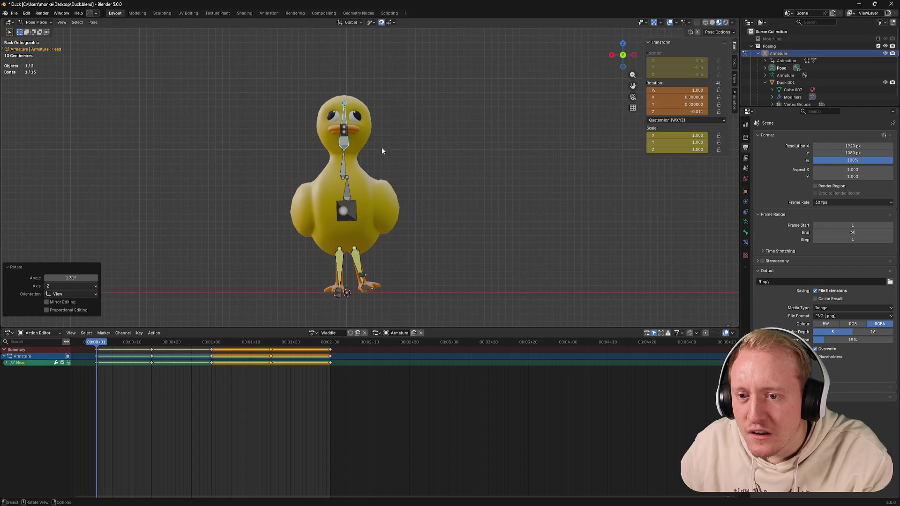
Step: Add a slight neck tilt and a further head rotation, then switch to the reference video
{"action": "left_click", "coordinate": [345, 165]}
{"action": "key", "text": "r"}
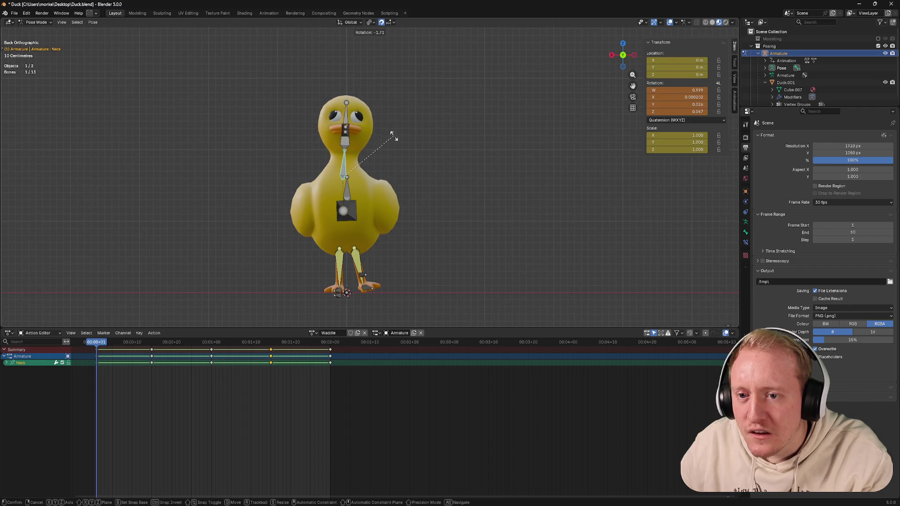
{"action": "left_click", "coordinate": [395, 140]}
{"action": "left_click", "coordinate": [345, 120]}
{"action": "key", "text": "r"}
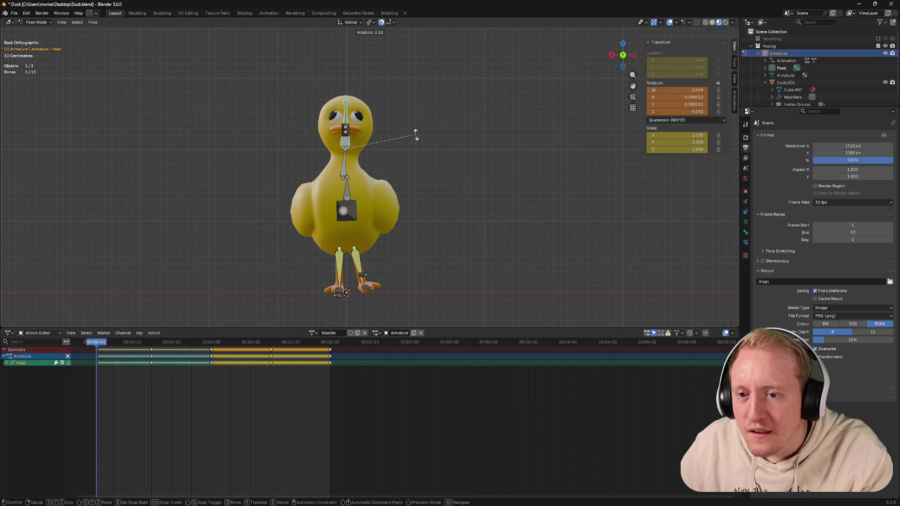
{"action": "left_click", "coordinate": [417, 135]}
{"action": "key", "text": "alt+Tab"}
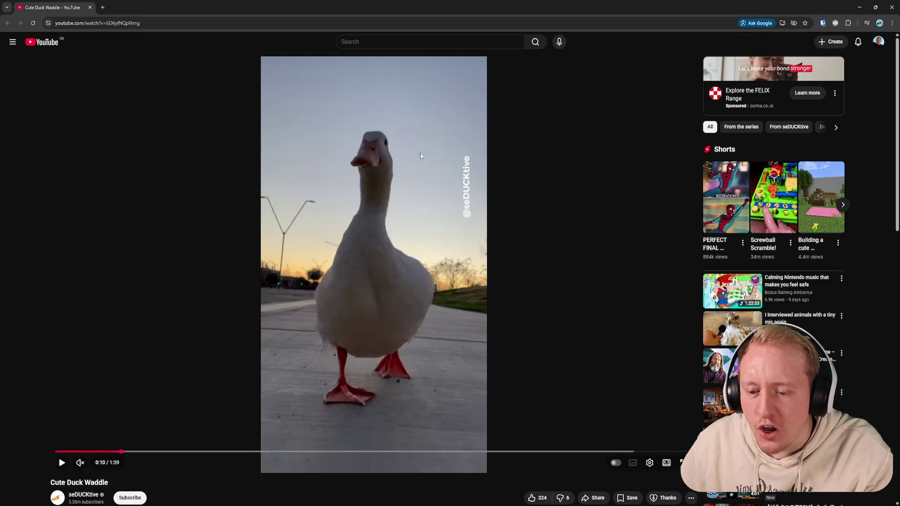
Step: Frame-step the YouTube duck clip near ten seconds, then return to Blender and view the duck's side
{"action": "key", "text": "period"}
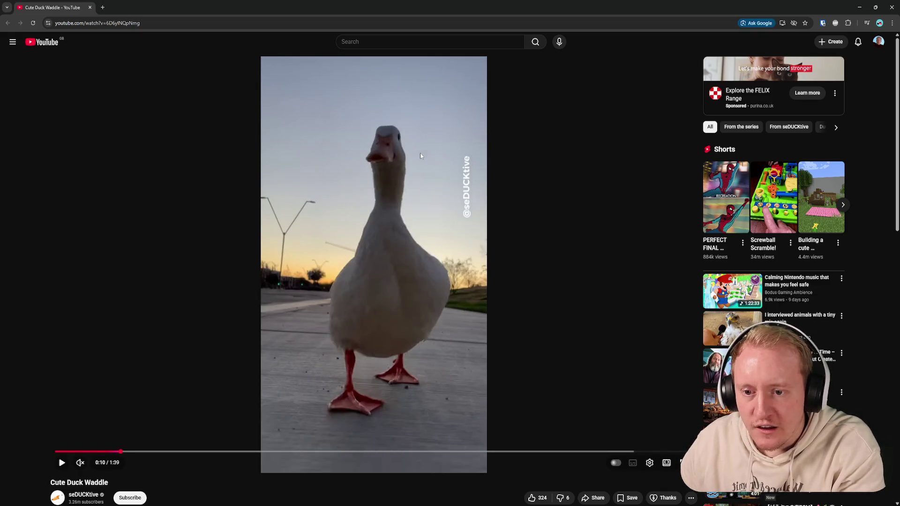
{"action": "key", "text": "period"}
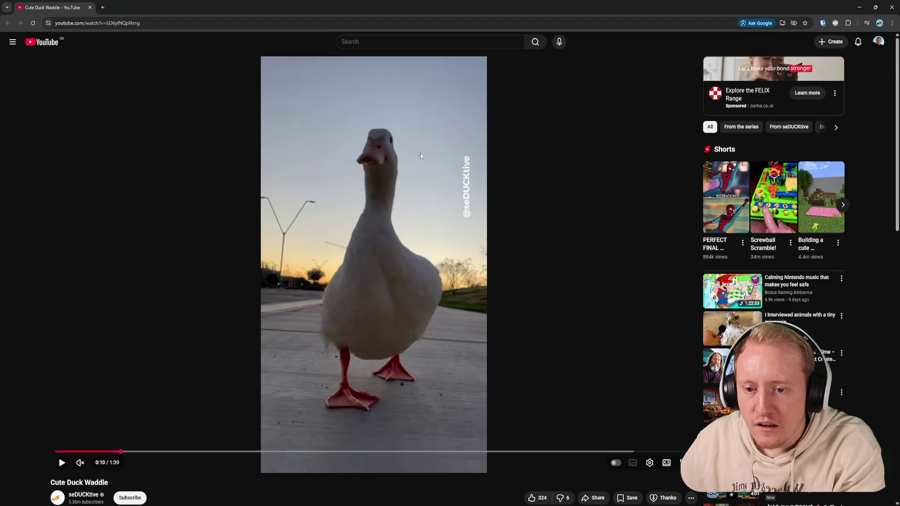
{"action": "key", "text": "period"}
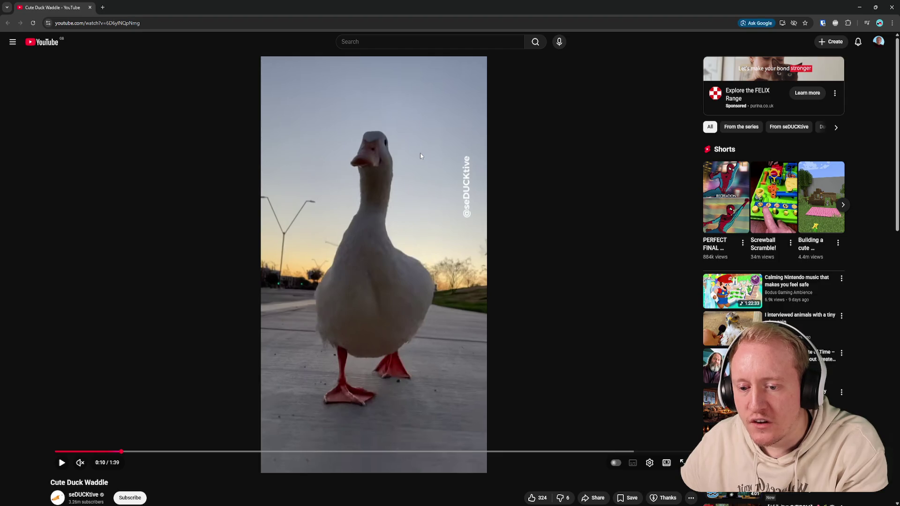
{"action": "key", "text": "period"}
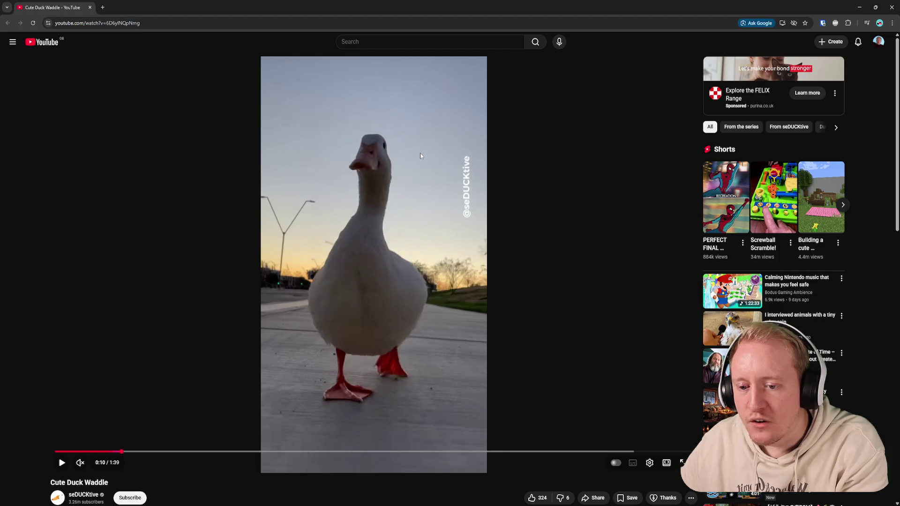
{"action": "key", "text": "period"}
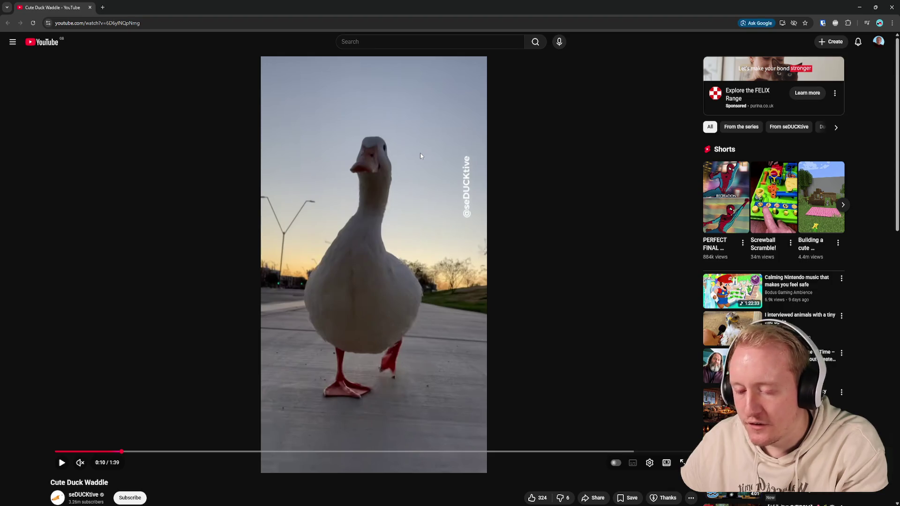
{"action": "key", "text": "period"}
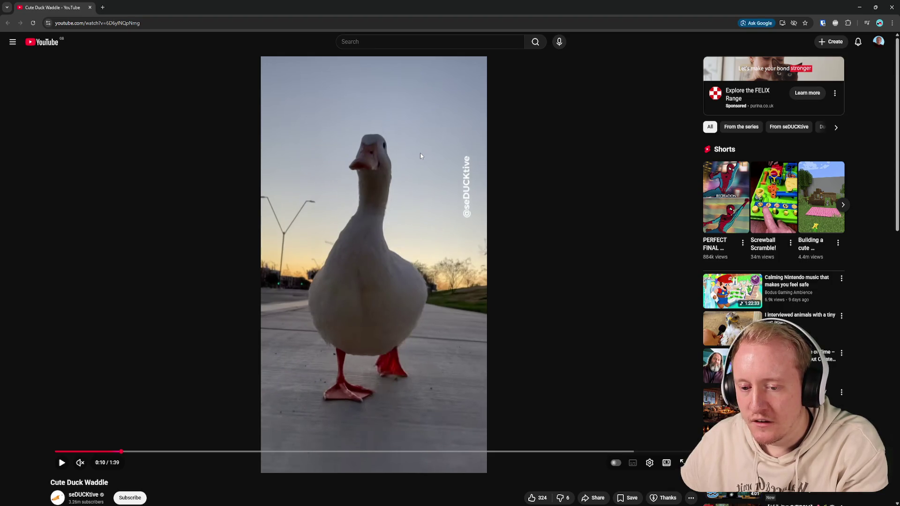
{"action": "key", "text": "period"}
{"action": "key", "text": "comma"}
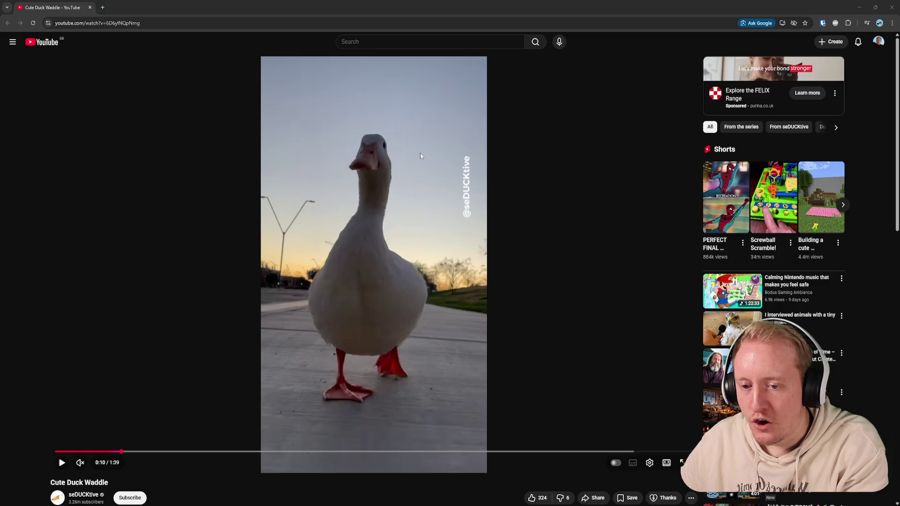
{"action": "key", "text": "alt+Tab"}
{"action": "middle_click_drag", "start_coordinate": [418, 171], "coordinate": [365, 187]}
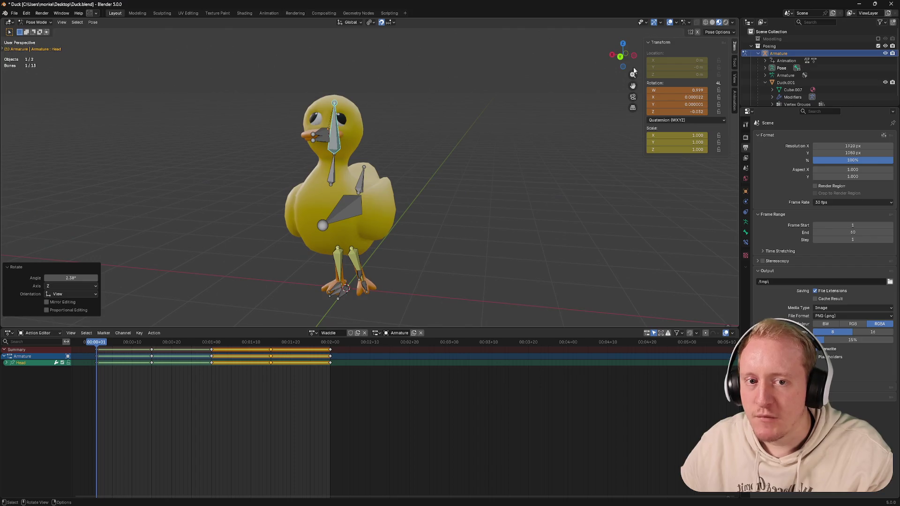
Step: View the duck waddle straight from behind and scrub to around frame 15
{"action": "key", "text": "Right"}
{"action": "key", "text": "Right"}
{"action": "key", "text": "Right"}
{"action": "left_click", "coordinate": [622, 55]}
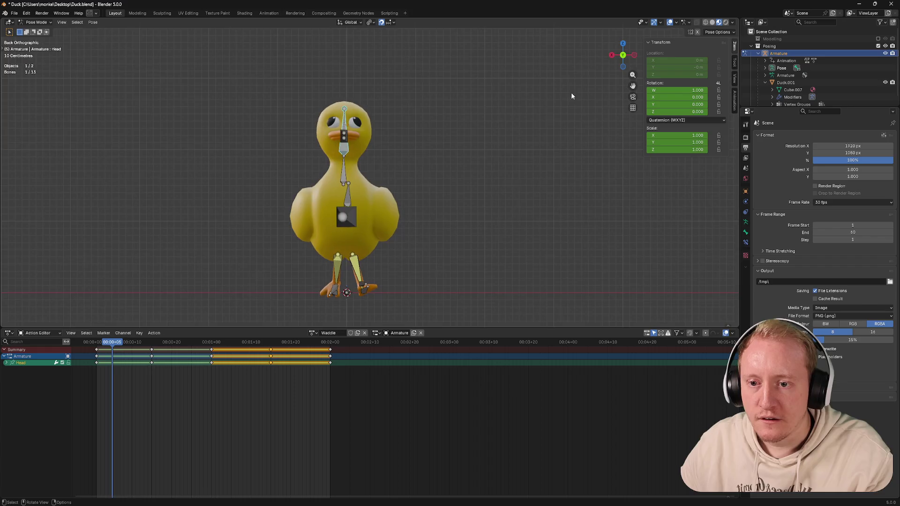
{"action": "left_click_drag", "start_coordinate": [115, 343], "coordinate": [151, 344]}
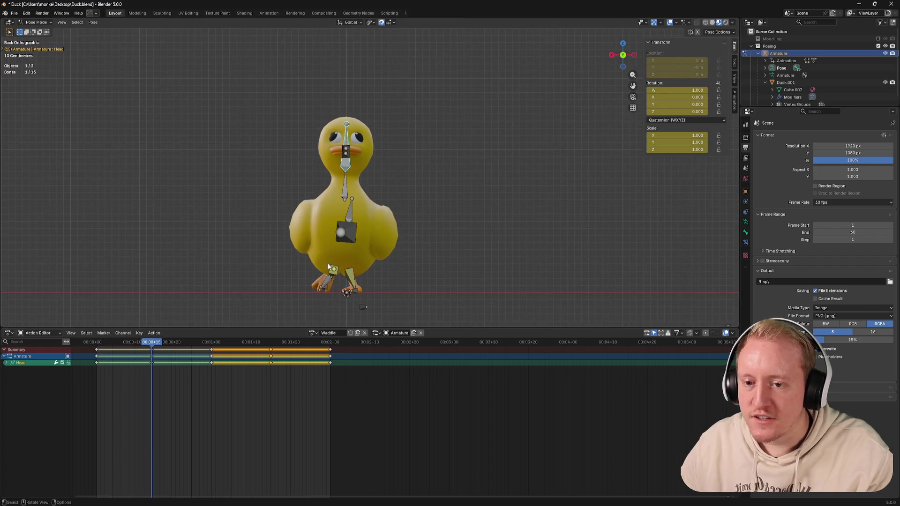
Step: Flip between the duck scene and the YouTube reference to compare the rear-view pose
{"action": "key", "text": "alt+Tab"}
{"action": "key", "text": "alt+Tab"}
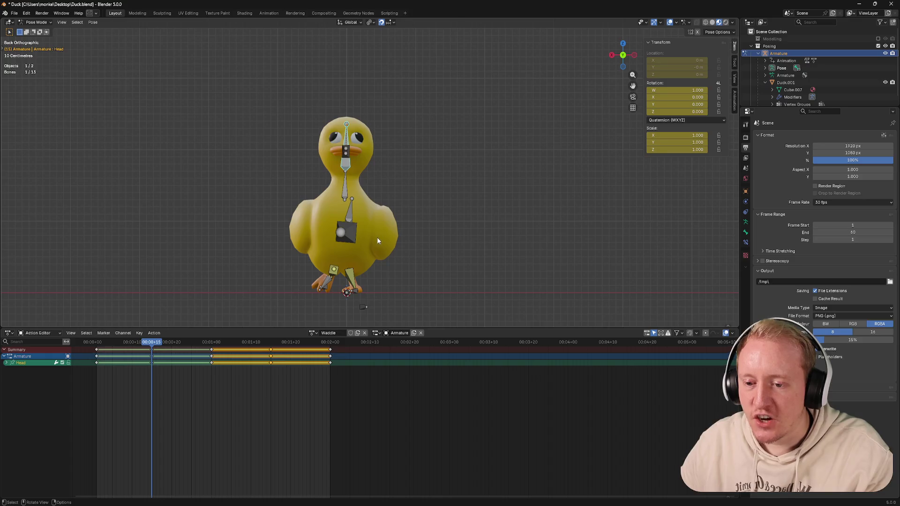
{"action": "key", "text": "alt+Tab"}
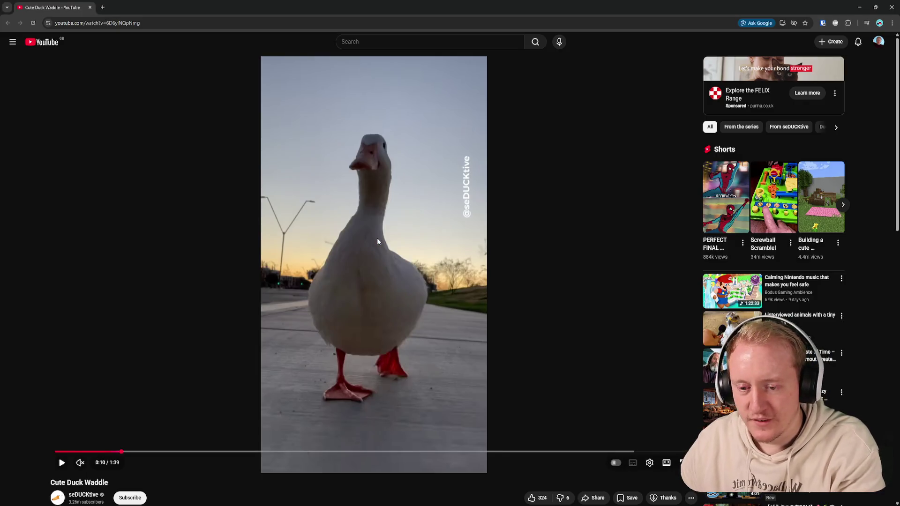
{"action": "key", "text": "alt+Tab"}
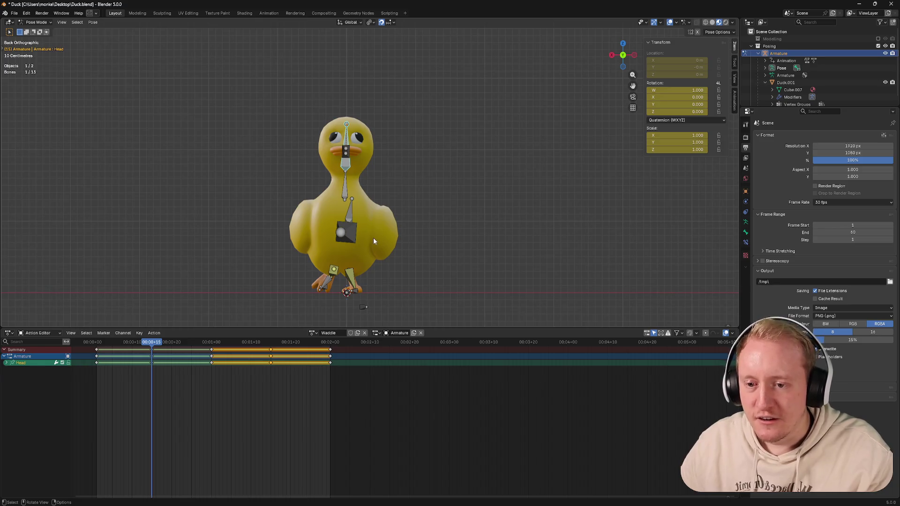
{"action": "key", "text": "alt+Tab"}
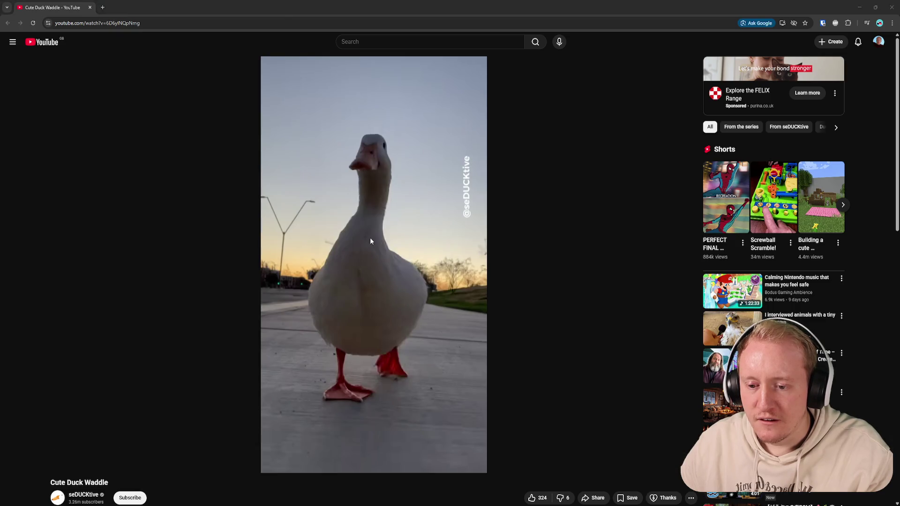
{"action": "key", "text": "alt+Tab"}
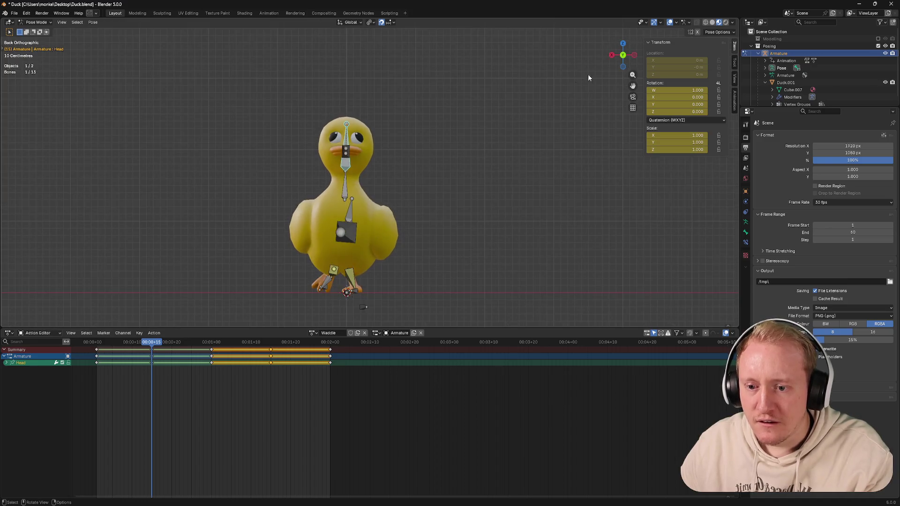
{"action": "key", "text": "alt+Tab"}
{"action": "key", "text": "alt+Tab"}
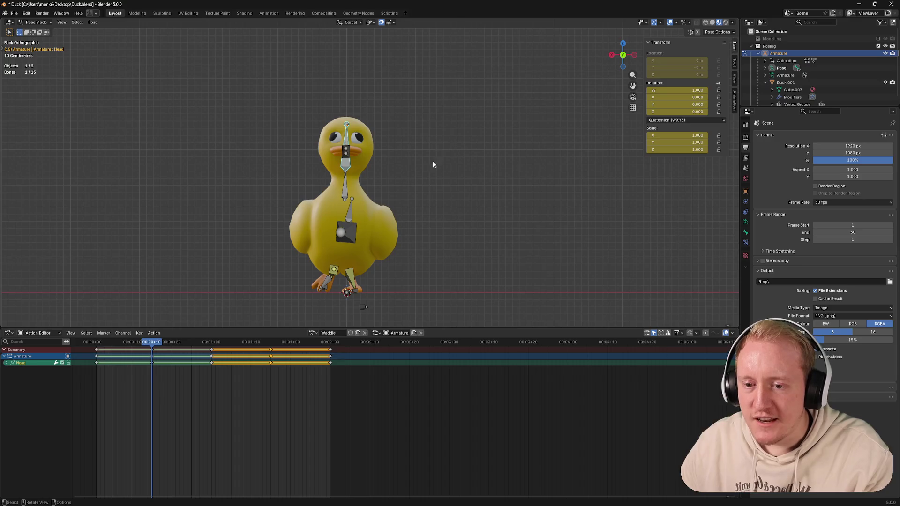
{"action": "key", "text": "alt+Tab"}
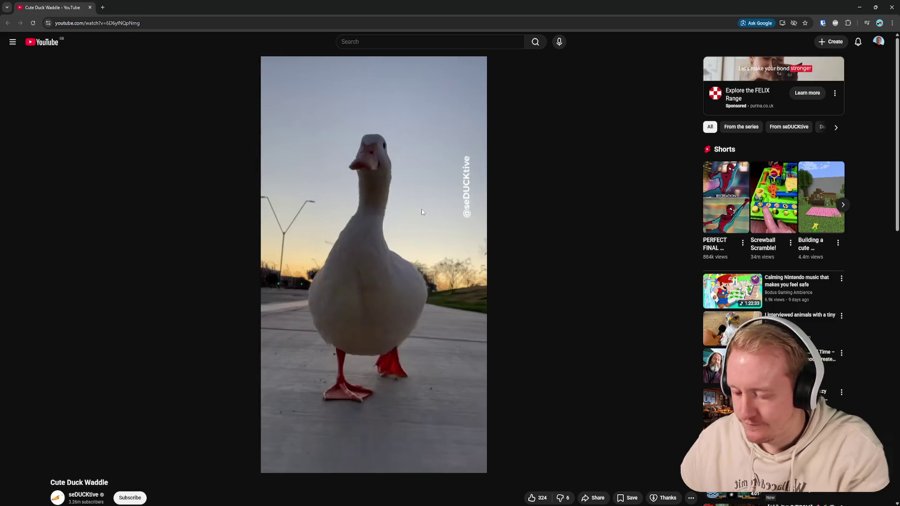
Step: Advance the reference clip to about ten seconds and compare it again with the duck scene
{"action": "left_click", "coordinate": [423, 211]}
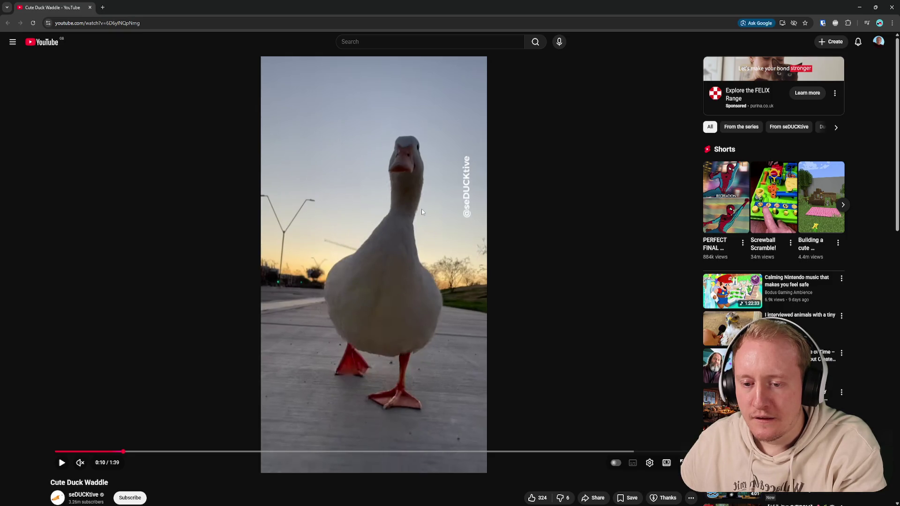
{"action": "key", "text": "alt+Tab"}
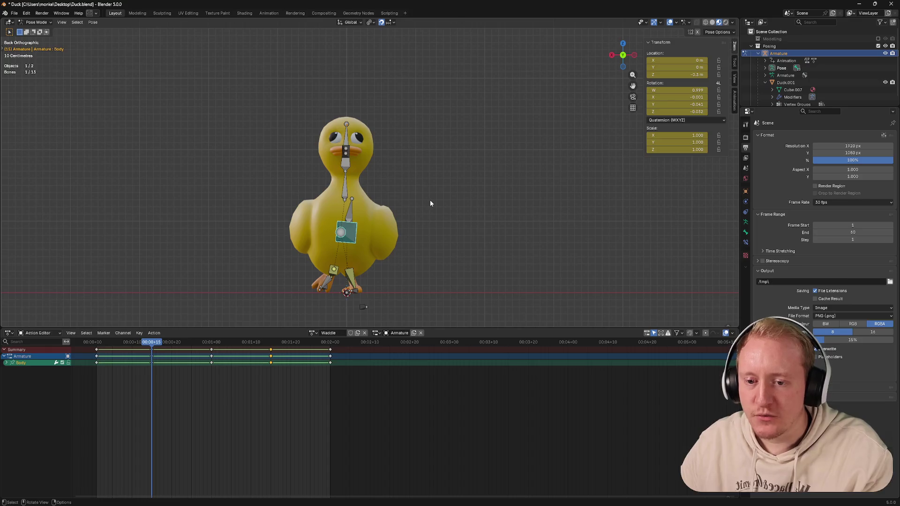
{"action": "key", "text": "alt+Tab"}
{"action": "key", "text": "alt+Tab"}
{"action": "key", "text": "alt+Tab"}
{"action": "key", "text": "alt+Tab"}
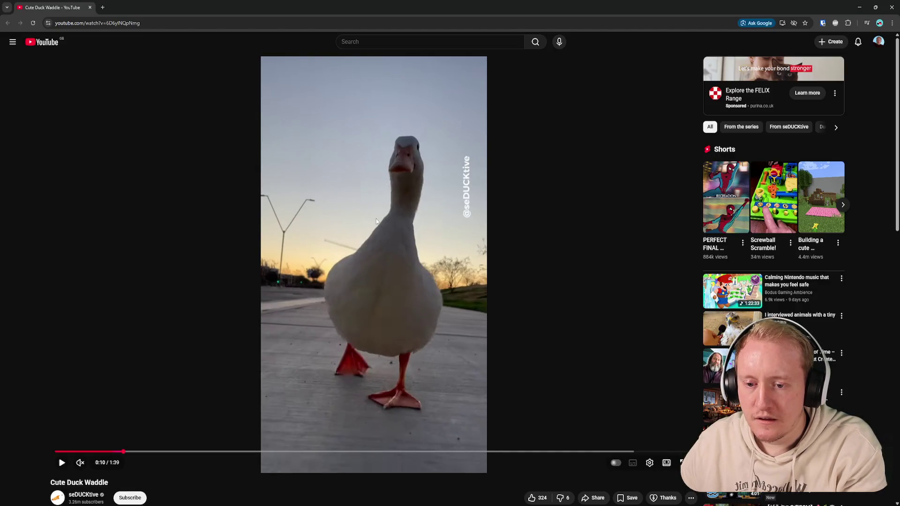
{"action": "key", "text": "alt+Tab"}
{"action": "key", "text": "alt+Tab"}
{"action": "key", "text": "alt+Tab"}
{"action": "left_click", "coordinate": [344, 178]}
Step: Tilt the Neck bone and key it, then tilt the Head bone to match
{"action": "key", "text": "r"}
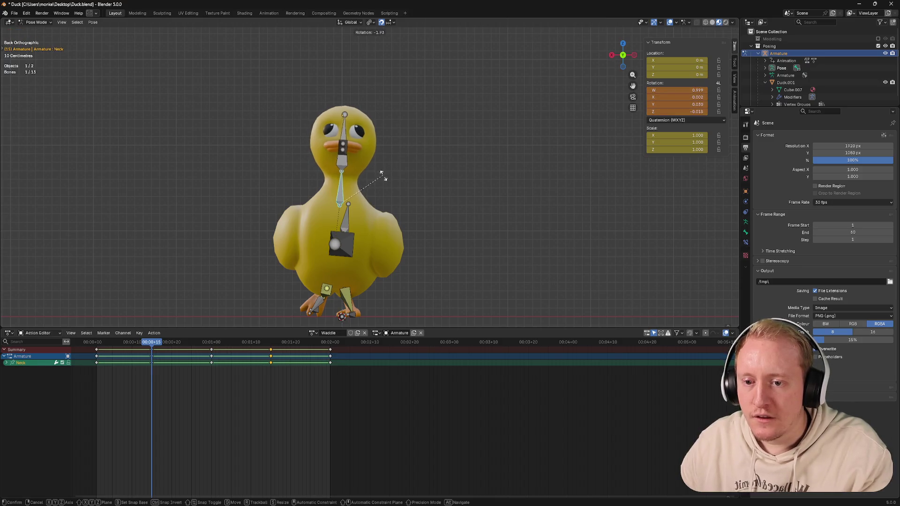
{"action": "left_click", "coordinate": [383, 172]}
{"action": "key", "text": "i"}
{"action": "left_click", "coordinate": [344, 137]}
{"action": "key", "text": "r"}
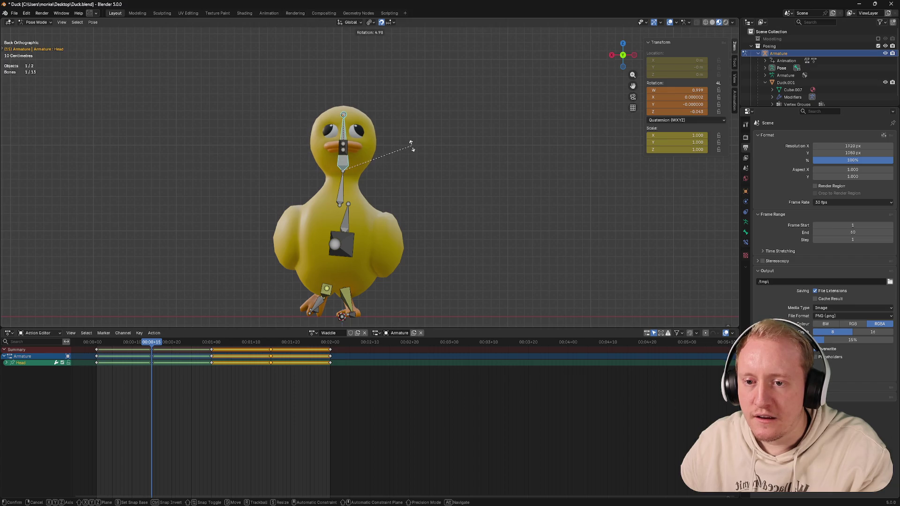
{"action": "left_click", "coordinate": [411, 145]}
{"action": "left_click", "coordinate": [342, 192]}
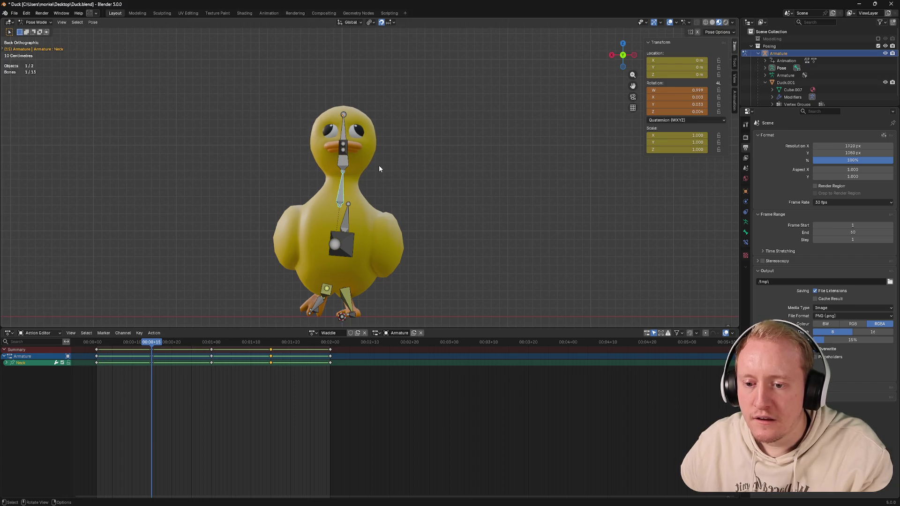
Step: Select all bones, paste the pose keyframe column onto a later waddle frame, and save Duck.blend
{"action": "key", "text": "a"}
{"action": "left_click_drag", "start_coordinate": [164, 459], "coordinate": [156, 348]}
{"action": "left_click_drag", "start_coordinate": [211, 342], "coordinate": [270, 343]}
{"action": "key", "text": "ctrl+v"}
{"action": "key", "text": "ctrl+s"}
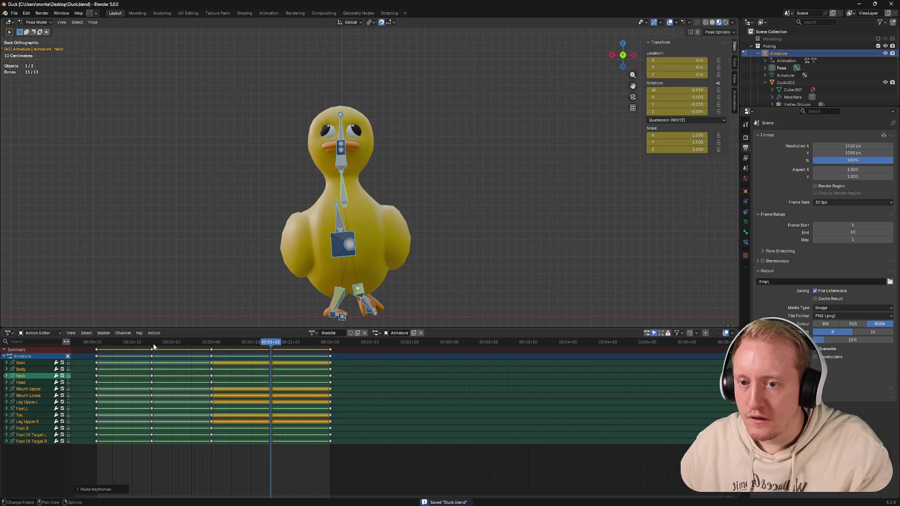
{"action": "mouse_move", "coordinate": [156, 343]}
{"action": "left_mouse_down"}
{"action": "mouse_move", "coordinate": [147, 343]}
{"action": "mouse_move", "coordinate": [172, 342]}
{"action": "left_mouse_up"}
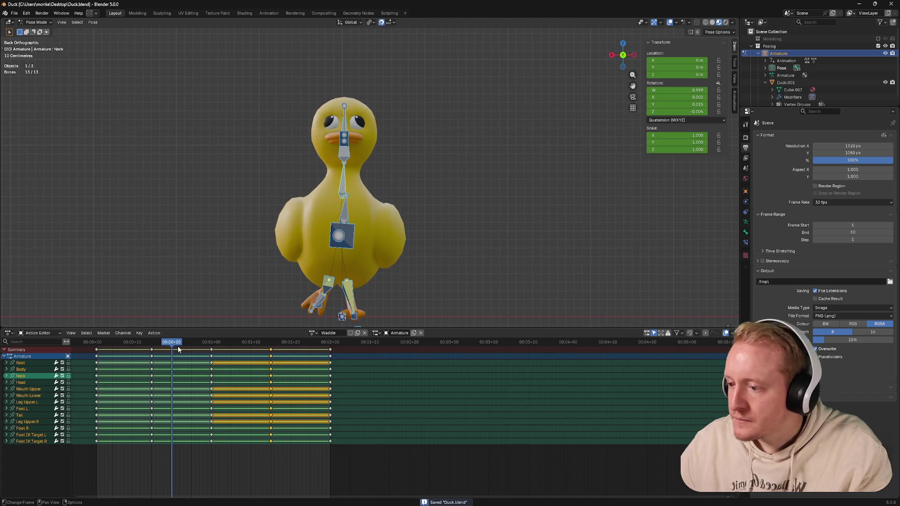
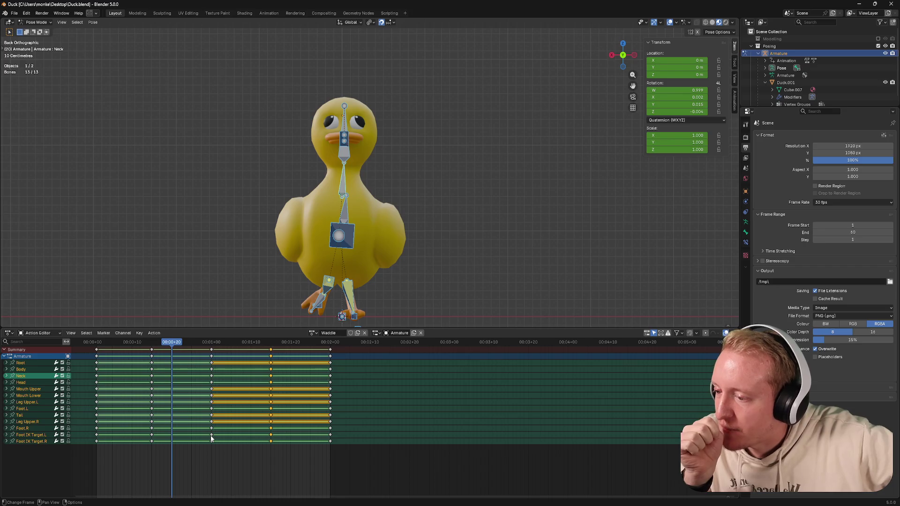
Step: Save the duck file and scrub back and forth through the waddle cycle to preview it
{"action": "left_click", "coordinate": [358, 374]}
{"action": "key", "text": "ctrl+s"}
{"action": "left_click_drag", "start_coordinate": [168, 343], "coordinate": [97, 343]}
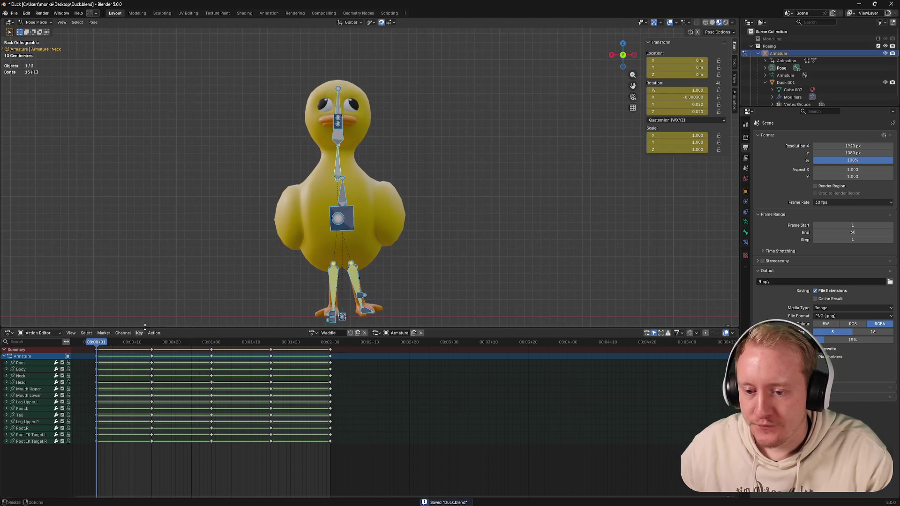
{"action": "left_click_drag", "start_coordinate": [97, 344], "coordinate": [324, 344]}
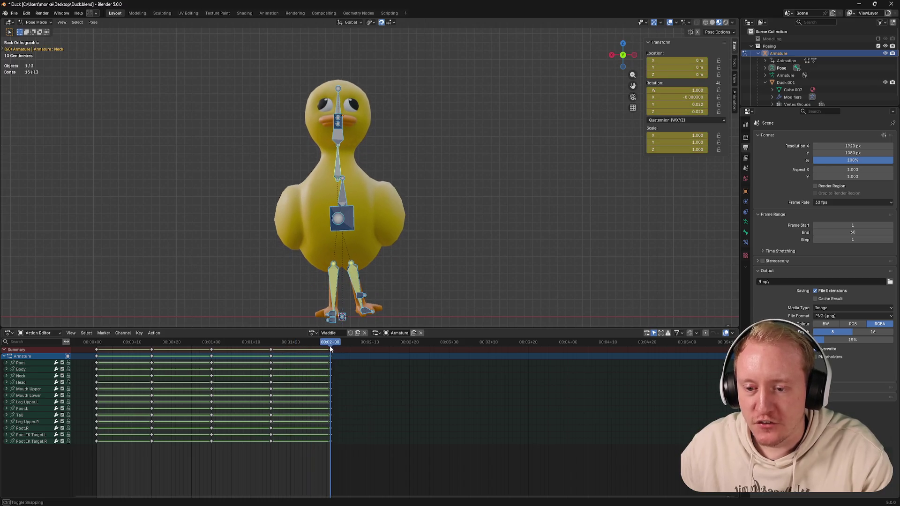
{"action": "left_click_drag", "start_coordinate": [324, 345], "coordinate": [96, 357]}
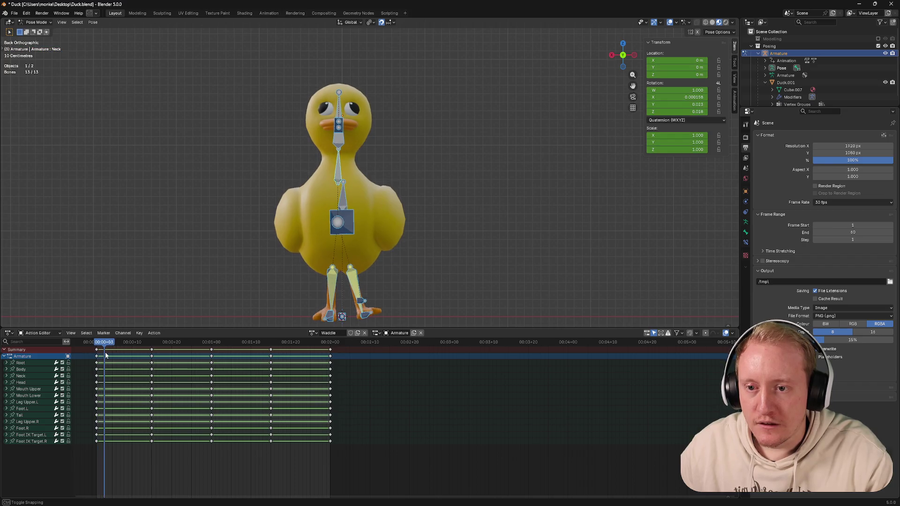
{"action": "left_click_drag", "start_coordinate": [98, 356], "coordinate": [162, 359]}
Step: Check the waddle from the side and back view, then switch to the reference duck video
{"action": "middle_click_drag", "start_coordinate": [322, 260], "coordinate": [407, 198]}
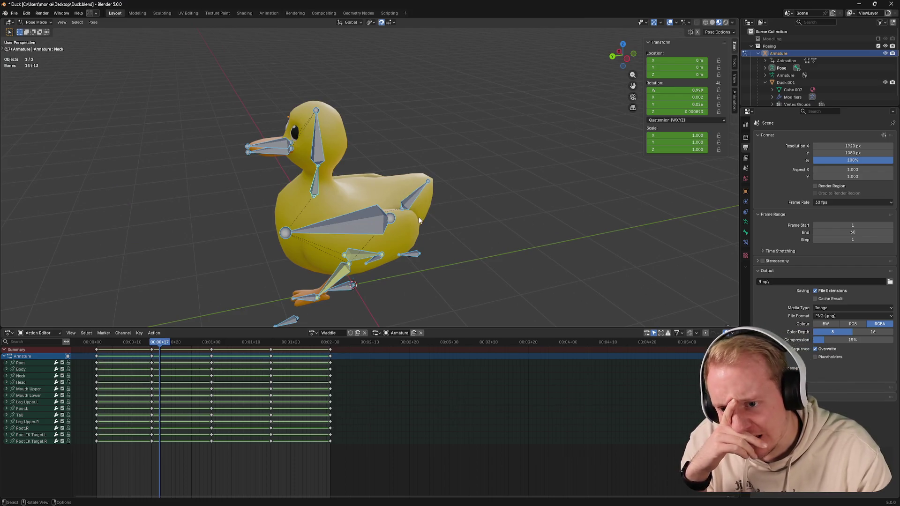
{"action": "left_click_drag", "start_coordinate": [124, 343], "coordinate": [98, 343]}
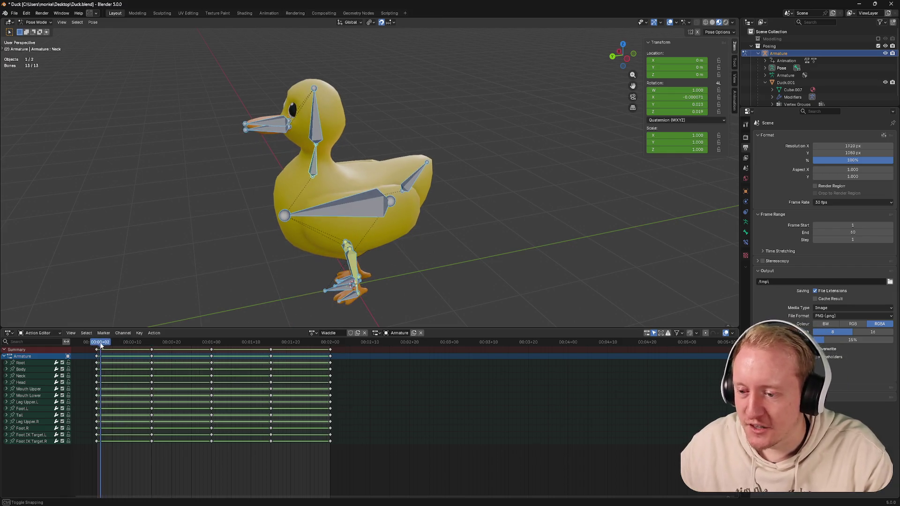
{"action": "key", "text": "ctrl+KP_1"}
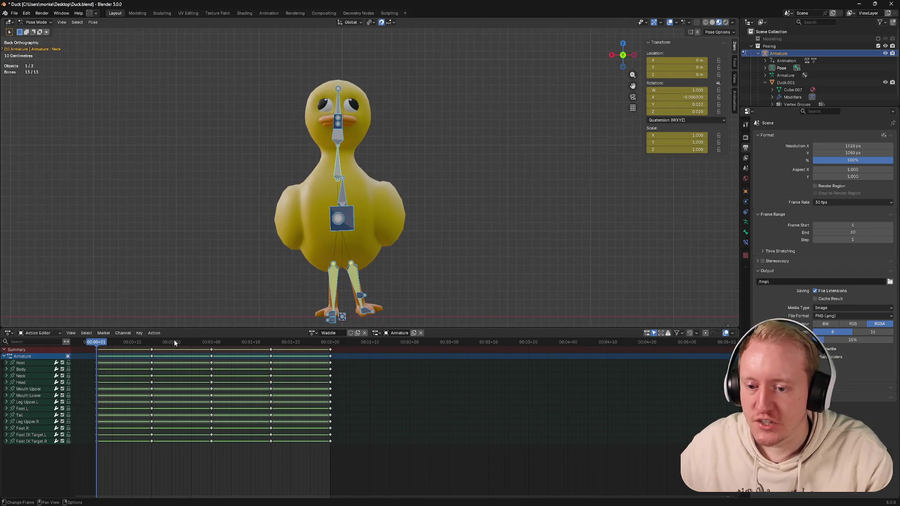
{"action": "left_click_drag", "start_coordinate": [99, 343], "coordinate": [207, 343]}
{"action": "key", "text": "alt+Tab"}
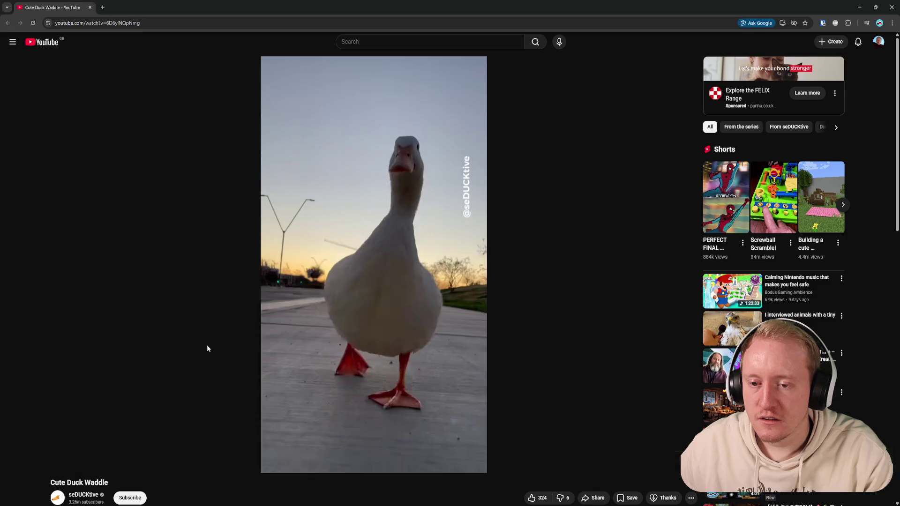
Step: Play, rewind and pause the Cute Duck Waddle video around 0:07–0:08
{"action": "key", "text": "space"}
{"action": "key", "text": "space"}
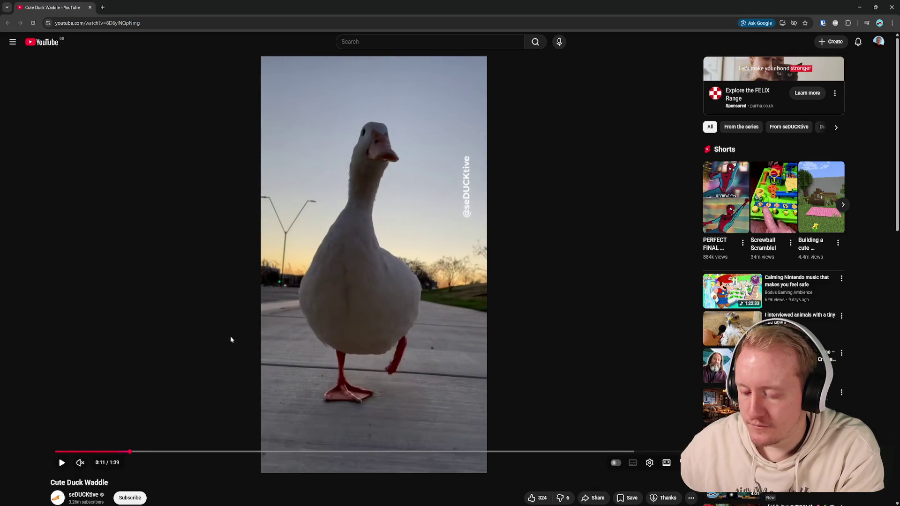
{"action": "key", "text": "Left"}
{"action": "key", "text": "space"}
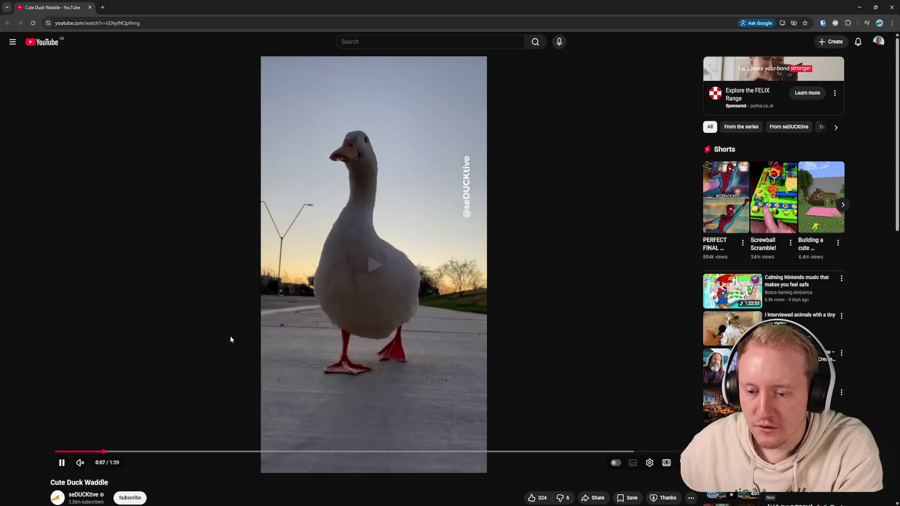
{"action": "key", "text": "space"}
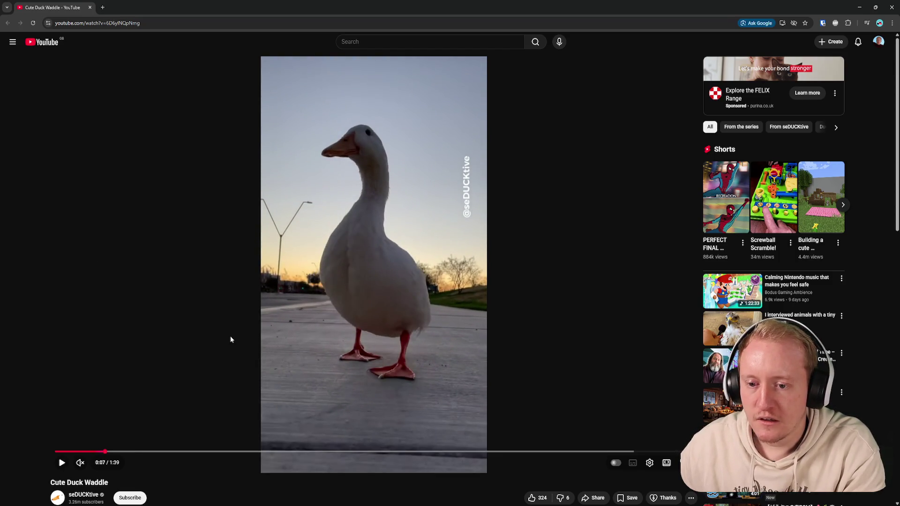
{"action": "key", "text": "space"}
{"action": "key", "text": "space"}
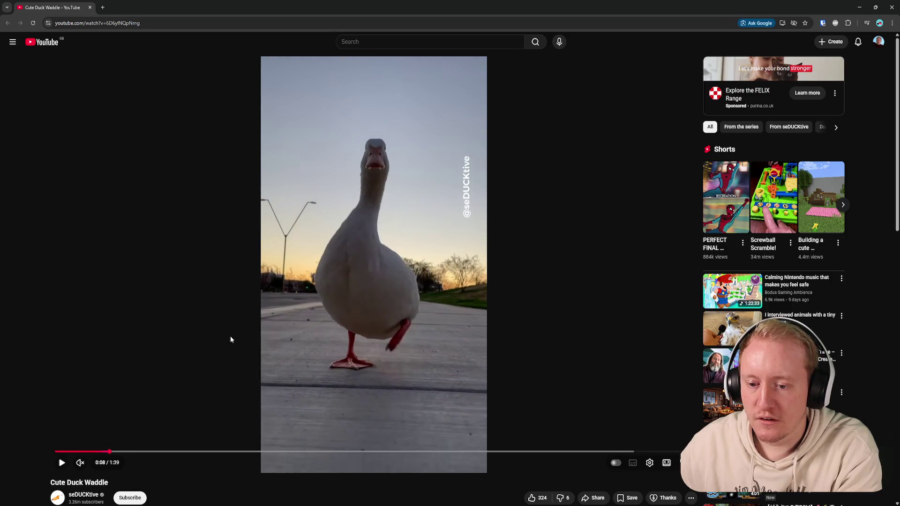
{"action": "key", "text": "space"}
{"action": "key", "text": "space"}
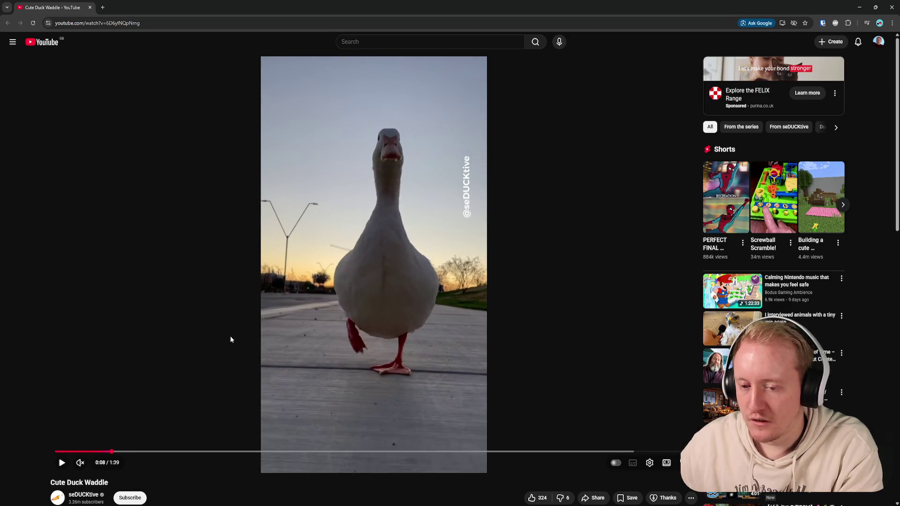
Step: Frame-step the paused video to study the stride, then return to Blender
{"action": "key", "text": "period"}
{"action": "key", "text": "period"}
{"action": "key", "text": "period"}
{"action": "key", "text": "period"}
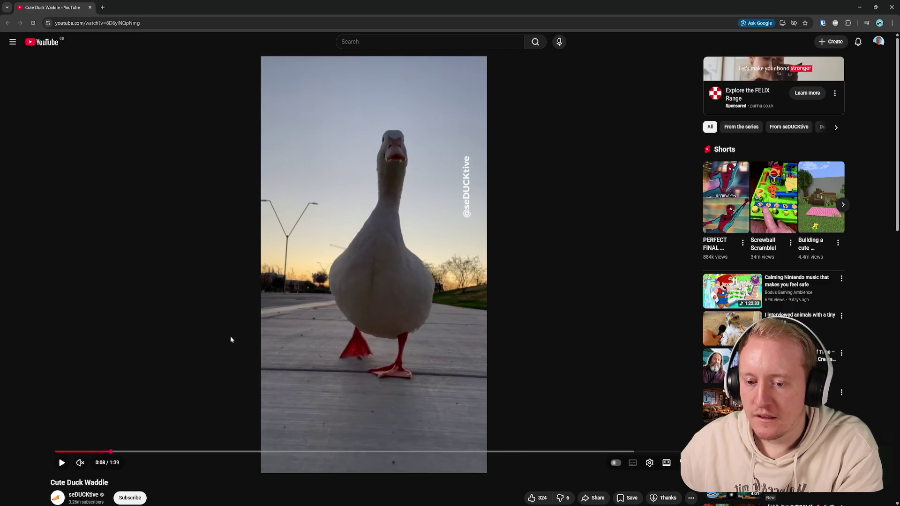
{"action": "key", "text": "period"}
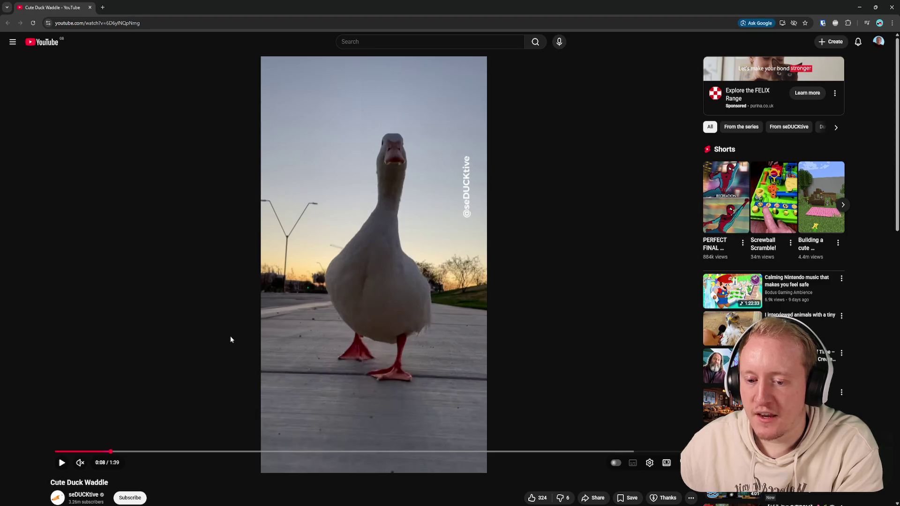
{"action": "key", "text": "period"}
{"action": "key", "text": "period"}
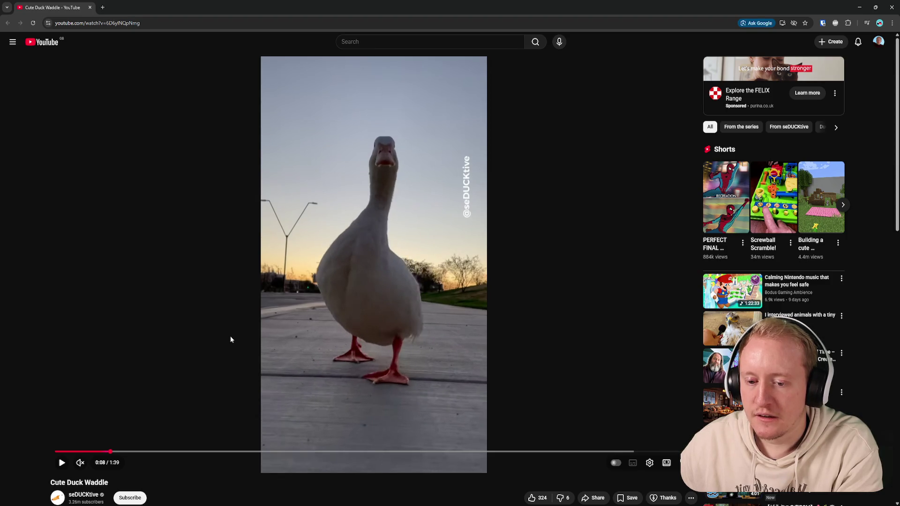
{"action": "key", "text": "period"}
{"action": "key", "text": "period"}
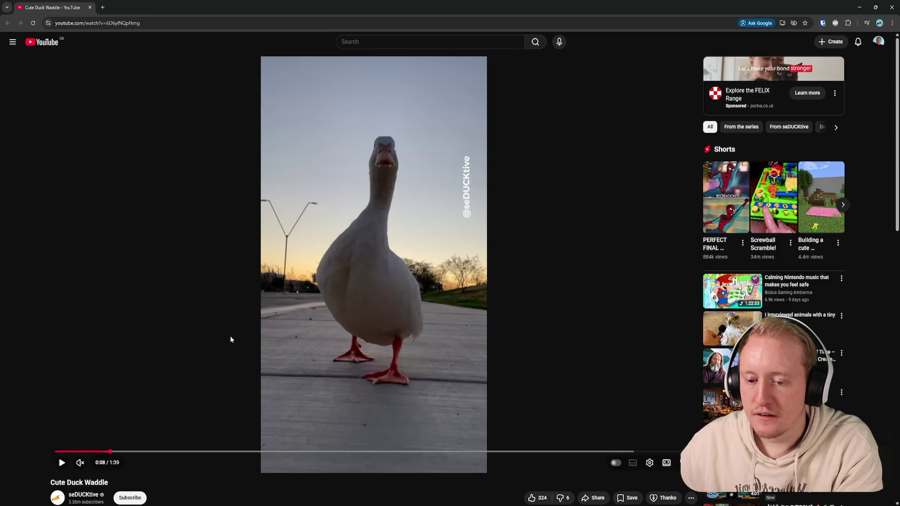
{"action": "key", "text": "alt+Tab"}
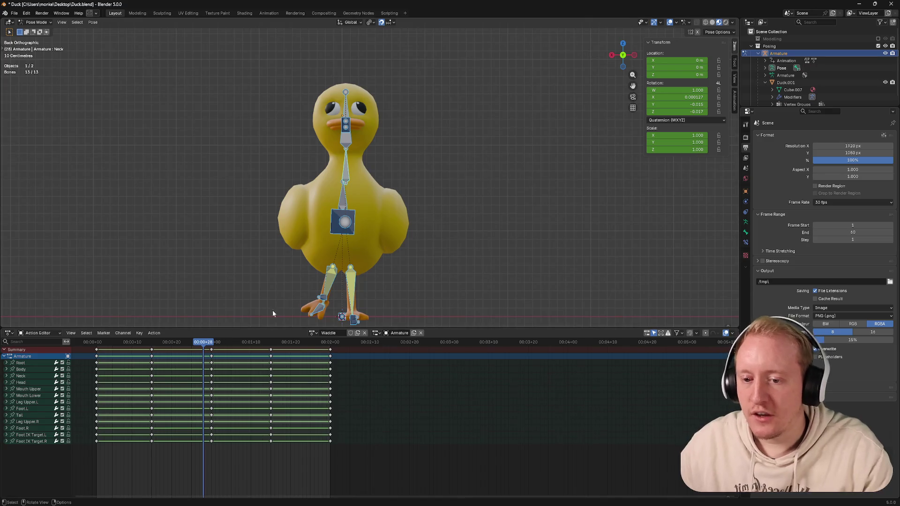
Step: Orbit to the duck's rear, snap to back view and glance at the reference video
{"action": "mouse_move", "coordinate": [265, 314]}
{"action": "middle_mouse_down"}
{"action": "mouse_move", "coordinate": [336, 299]}
{"action": "mouse_move", "coordinate": [320, 301]}
{"action": "middle_mouse_up"}
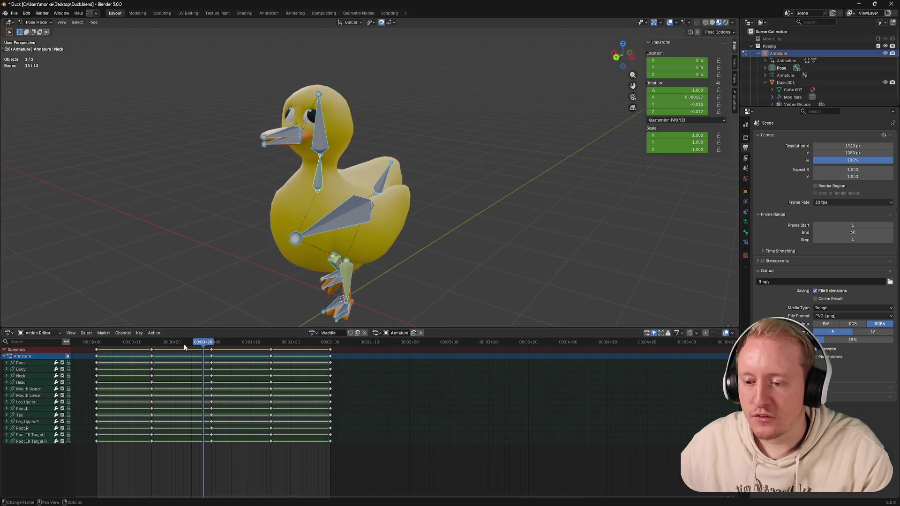
{"action": "left_click_drag", "start_coordinate": [185, 345], "coordinate": [152, 345]}
{"action": "middle_click_drag", "start_coordinate": [235, 274], "coordinate": [338, 268]}
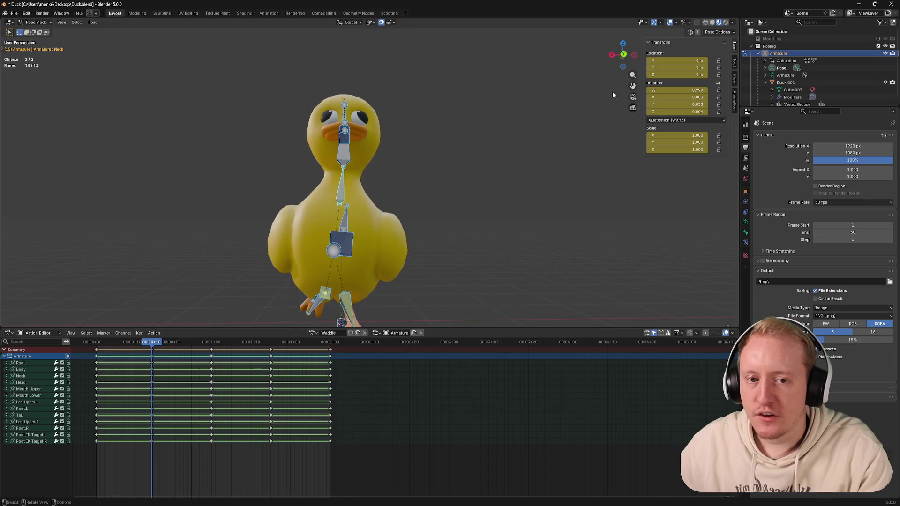
{"action": "left_click", "coordinate": [623, 56]}
{"action": "key", "text": "alt+Tab"}
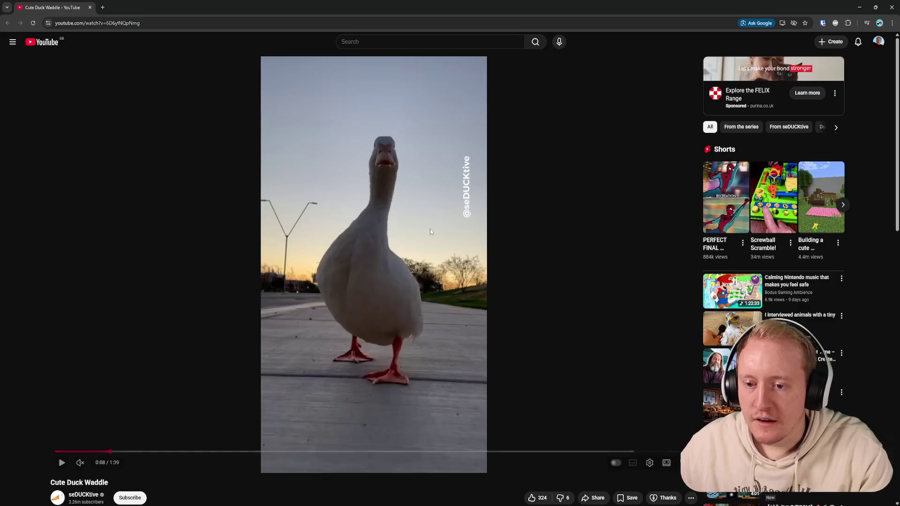
{"action": "key", "text": "alt+Tab"}
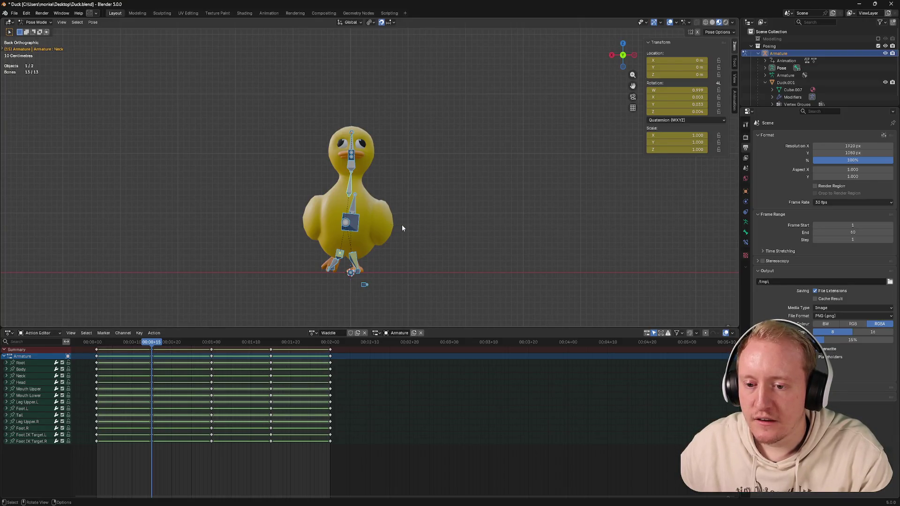
Step: Shift the Body bone sideways along X mid-stride, checking against the reference
{"action": "left_click", "coordinate": [349, 222]}
{"action": "key", "text": "g"}
{"action": "key", "text": "x"}
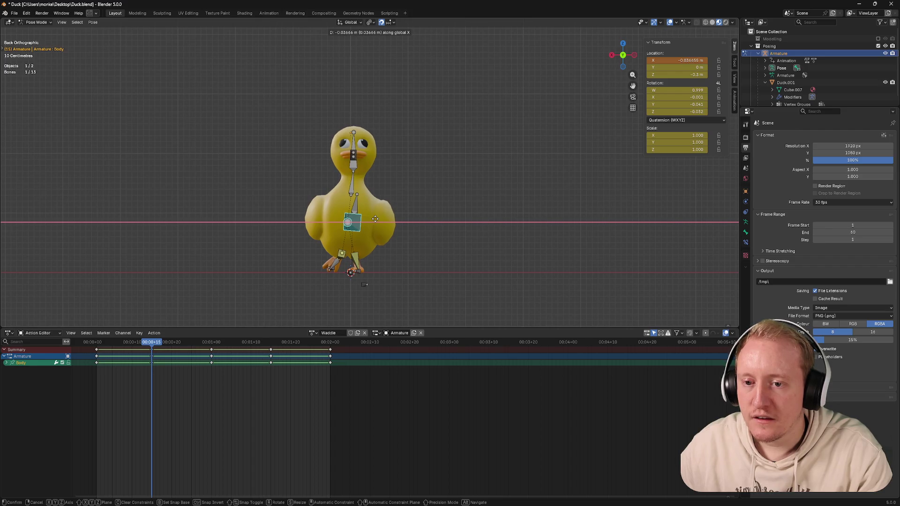
{"action": "left_click", "coordinate": [375, 219]}
{"action": "key", "text": "alt+Tab"}
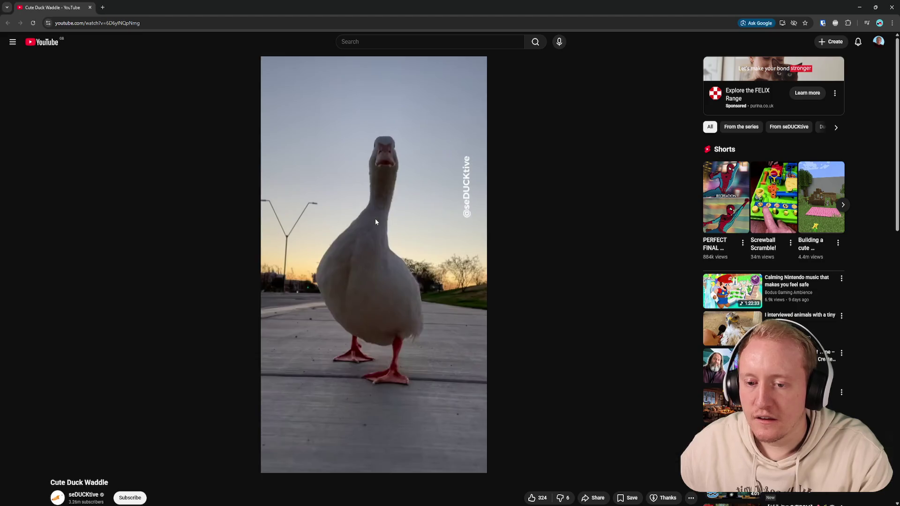
{"action": "key", "text": "alt+Tab"}
{"action": "scroll", "coordinate": [375, 218], "scroll_direction": "up", "scroll_amount": 2}
Step: Select all bones and scrub the waddle between frames 15 and 21
{"action": "key", "text": "a"}
{"action": "mouse_move", "coordinate": [152, 344]}
{"action": "left_mouse_down"}
{"action": "mouse_move", "coordinate": [174, 353]}
{"action": "mouse_move", "coordinate": [152, 345]}
{"action": "left_mouse_up"}
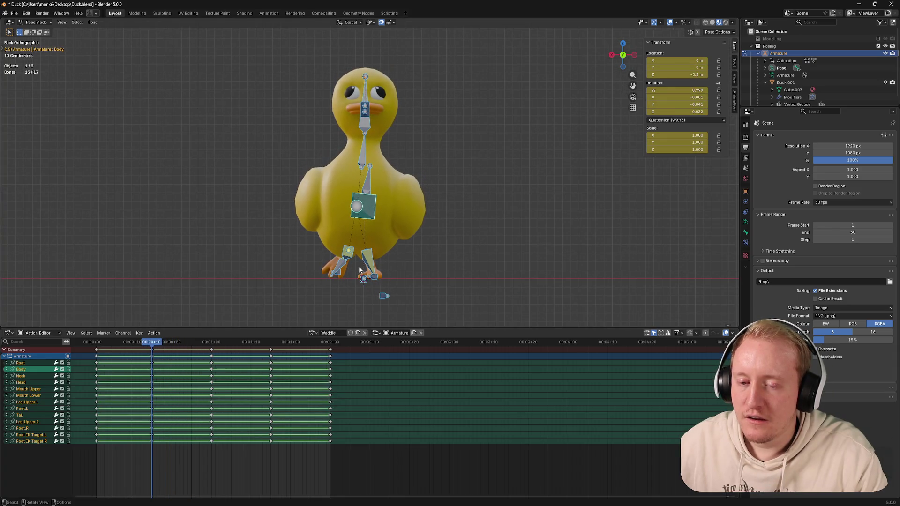
{"action": "left_click", "coordinate": [612, 56]}
Step: Go to frame 22, widen the keyframe view and start moving Foot IK Target.L vertically
{"action": "left_click_drag", "start_coordinate": [154, 343], "coordinate": [183, 345]}
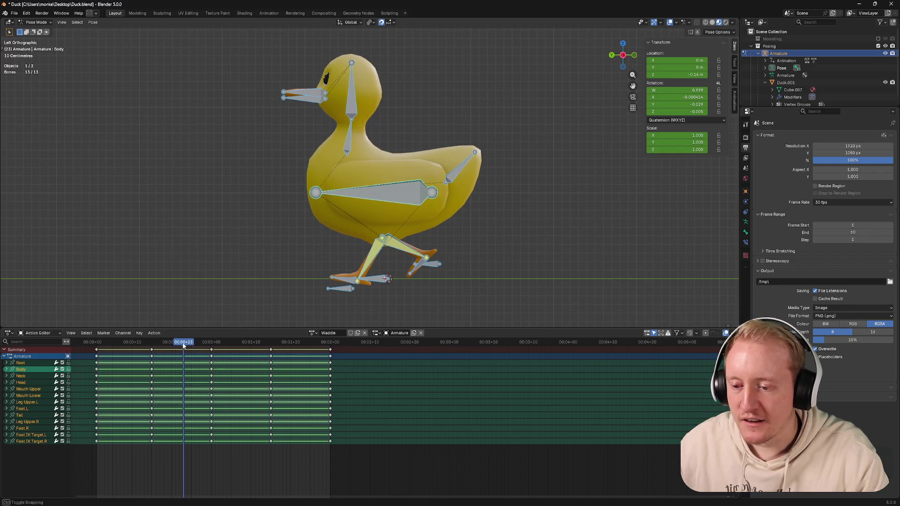
{"action": "mouse_move", "coordinate": [182, 346]}
{"action": "middle_mouse_down", "text": "ctrl"}
{"action": "mouse_move", "coordinate": [257, 352]}
{"action": "mouse_move", "coordinate": [268, 363]}
{"action": "middle_mouse_up", "text": "ctrl"}
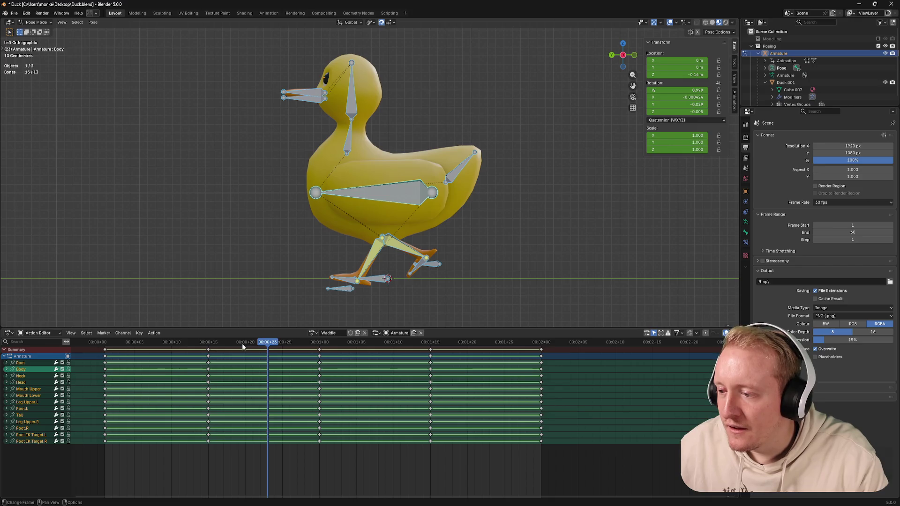
{"action": "left_click_drag", "start_coordinate": [252, 345], "coordinate": [263, 343]}
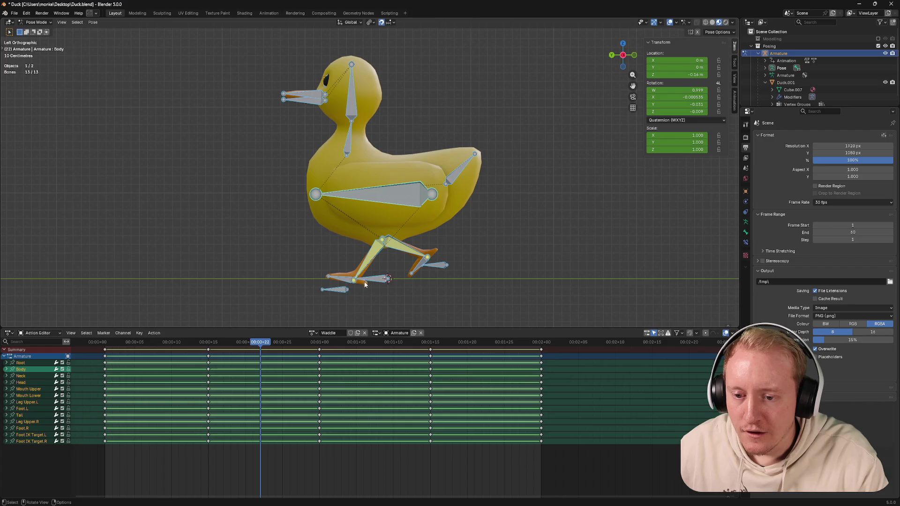
{"action": "left_click", "coordinate": [339, 292]}
{"action": "key", "text": "g"}
{"action": "key", "text": "z"}
Step: Place the left foot IK target and tilt Foot.L around the X axis
{"action": "left_click", "coordinate": [365, 284]}
{"action": "key", "text": "r"}
{"action": "left_click", "coordinate": [354, 273]}
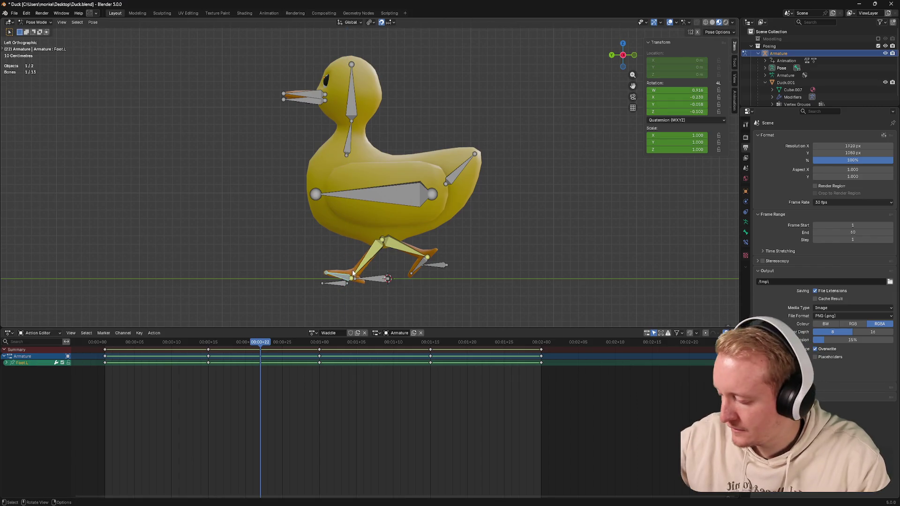
{"action": "key", "text": "r"}
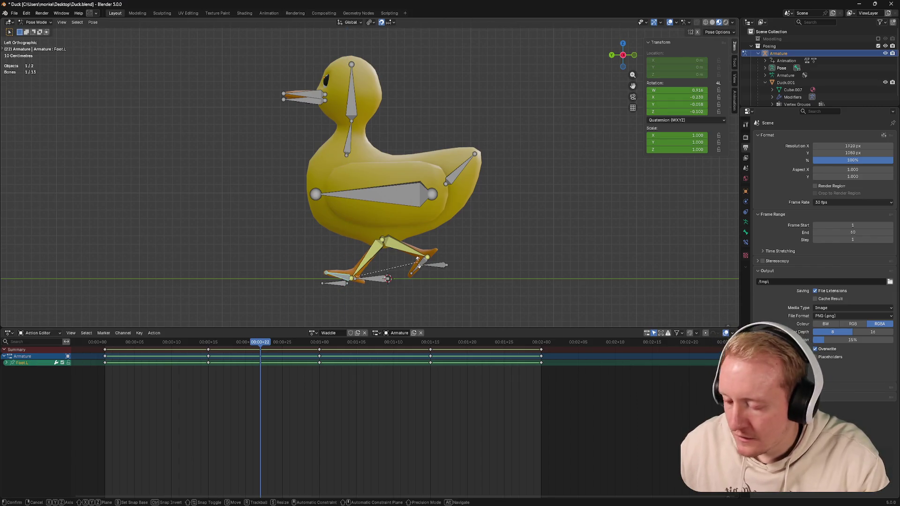
{"action": "key", "text": "x"}
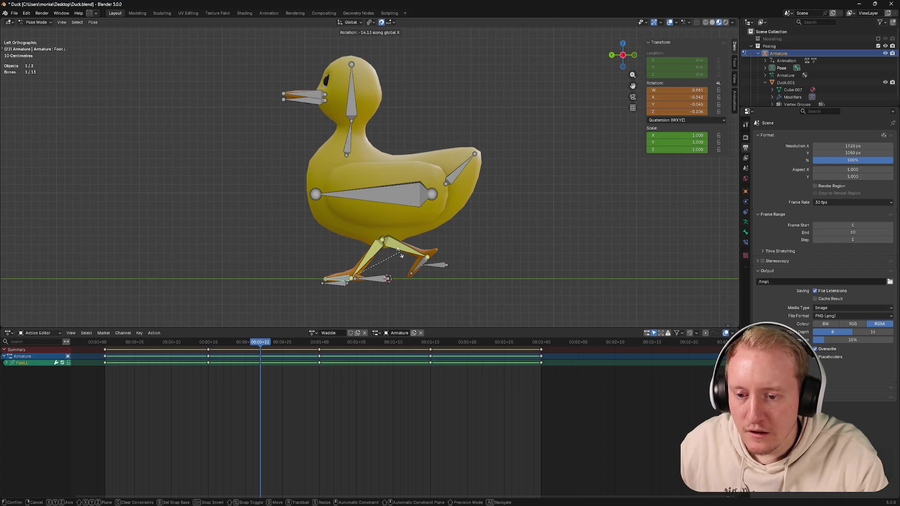
{"action": "left_click", "coordinate": [398, 253]}
Step: Raise Foot IK Target.L further and give Foot.L another small X tilt
{"action": "left_click", "coordinate": [347, 284]}
{"action": "scroll", "coordinate": [346, 284], "scroll_direction": "up", "scroll_amount": 1}
{"action": "key", "text": "g"}
{"action": "key", "text": "z"}
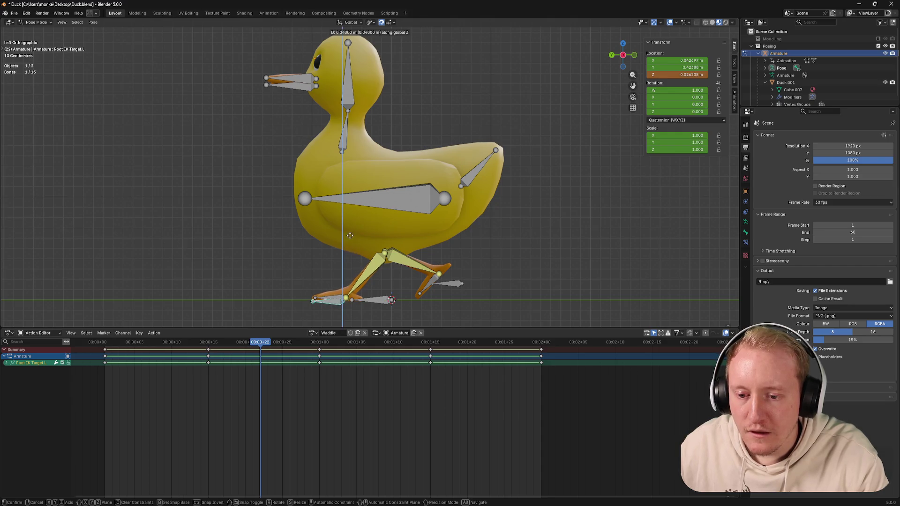
{"action": "left_click", "coordinate": [348, 229]}
{"action": "left_click", "coordinate": [396, 278]}
{"action": "key", "text": "r"}
{"action": "key", "text": "x"}
{"action": "left_click", "coordinate": [394, 277]}
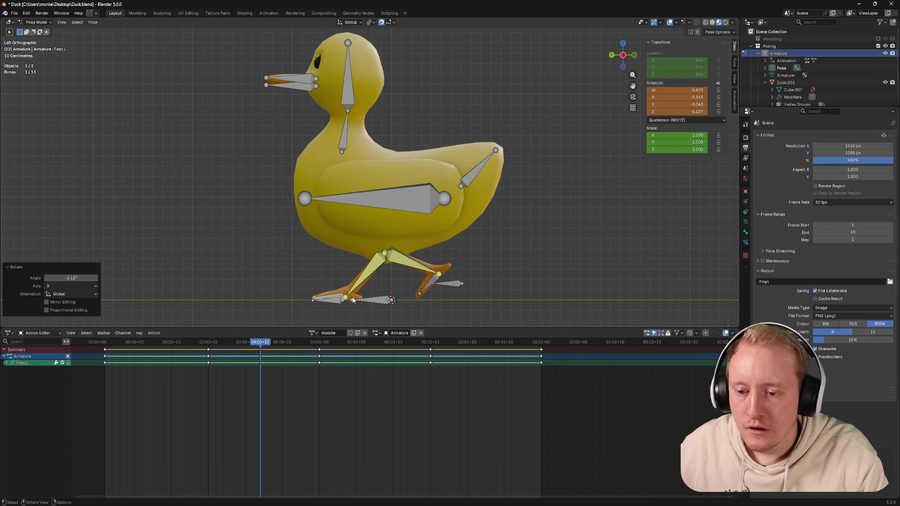
Step: Keyframe the whole rig pose at frame 22 and preview frames 14–20
{"action": "key", "text": "a"}
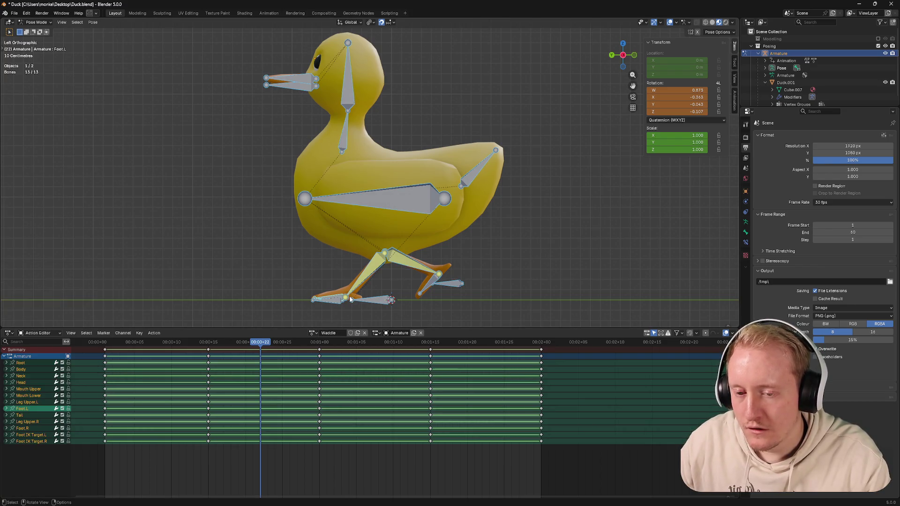
{"action": "key", "text": "i"}
{"action": "left_click_drag", "start_coordinate": [260, 342], "coordinate": [210, 343]}
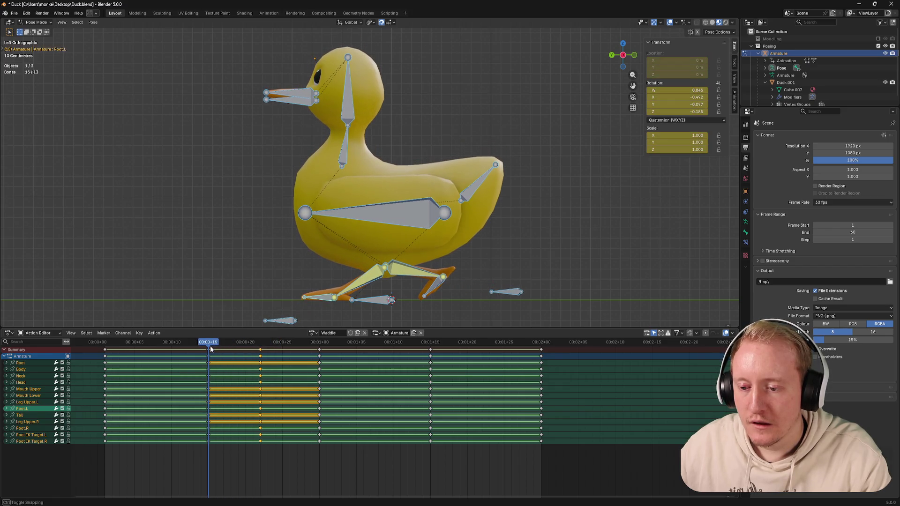
{"action": "key", "text": "a"}
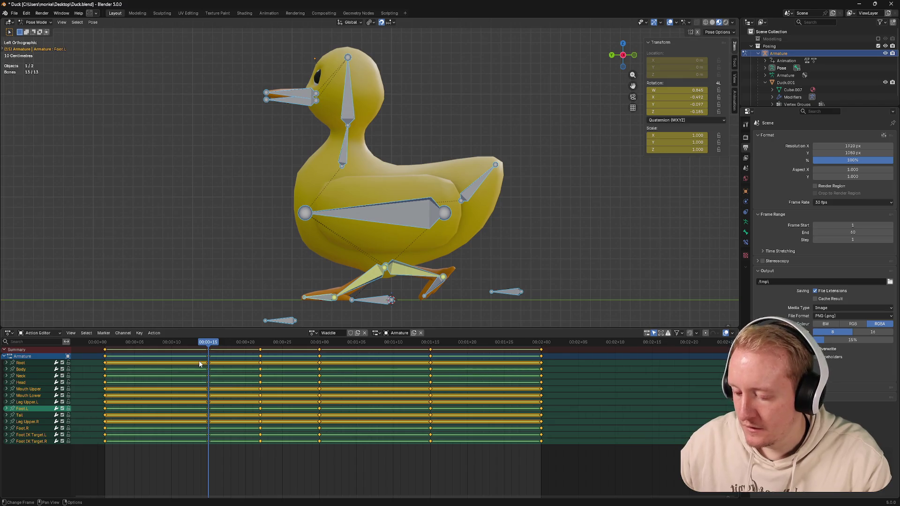
{"action": "key", "text": "t"}
{"action": "left_click", "coordinate": [212, 373]}
{"action": "left_click_drag", "start_coordinate": [211, 344], "coordinate": [260, 355]}
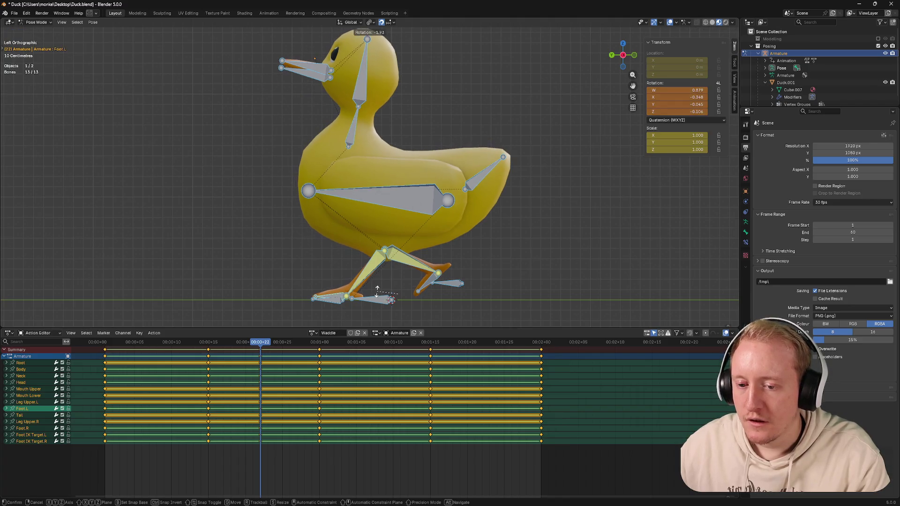
Step: Rotate the left foot slightly more and re-key all bones at frame 22
{"action": "left_click", "coordinate": [351, 297]}
{"action": "key", "text": "g"}
{"action": "key", "text": "r"}
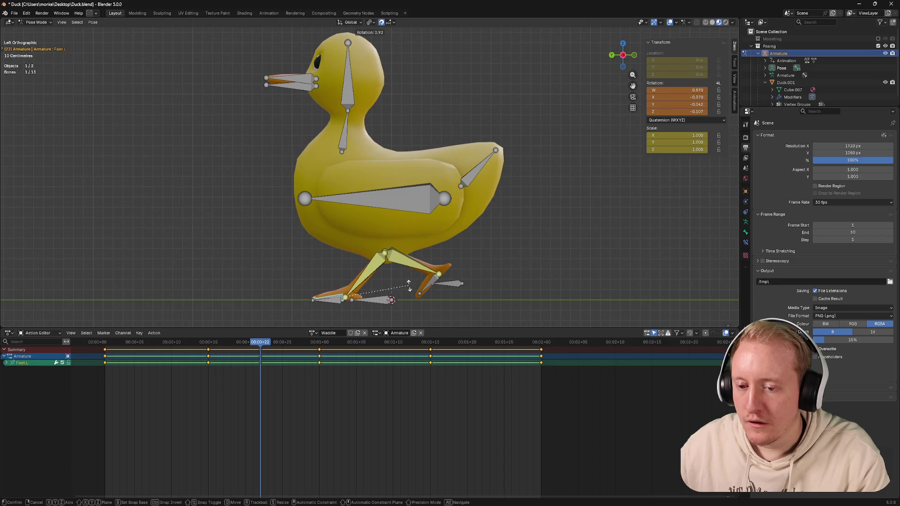
{"action": "left_click", "coordinate": [408, 284]}
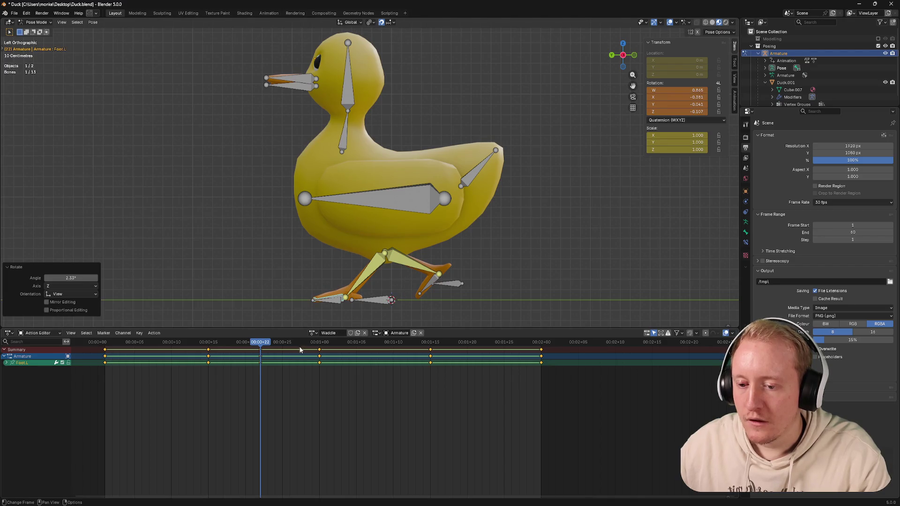
{"action": "key", "text": "a"}
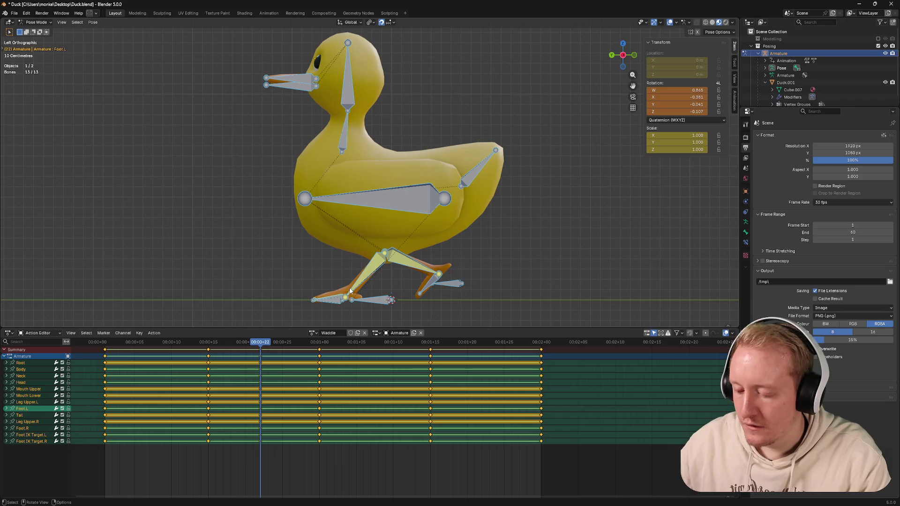
{"action": "key", "text": "i"}
{"action": "left_click", "coordinate": [275, 325]}
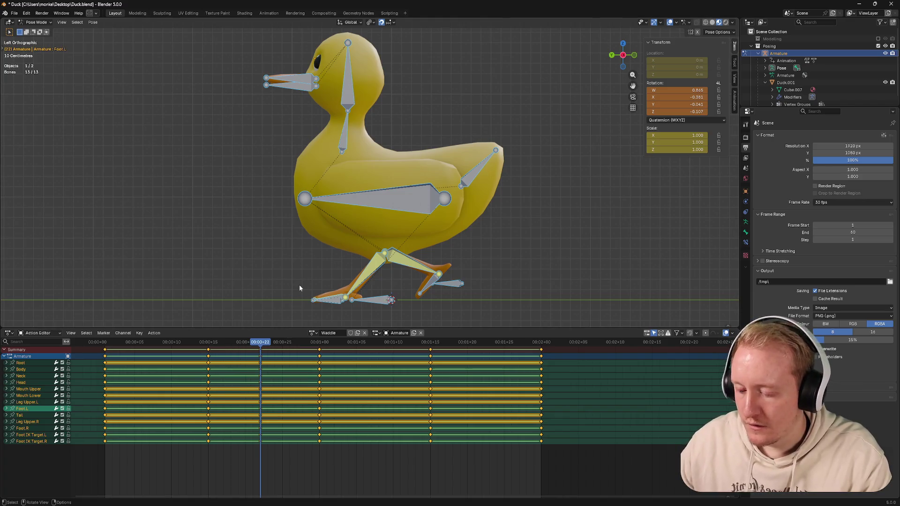
Step: Save Duck.blend and select and copy the frame 22 keyframes
{"action": "mouse_move", "coordinate": [262, 343]}
{"action": "left_mouse_down"}
{"action": "mouse_move", "coordinate": [247, 344]}
{"action": "mouse_move", "coordinate": [261, 344]}
{"action": "left_mouse_up"}
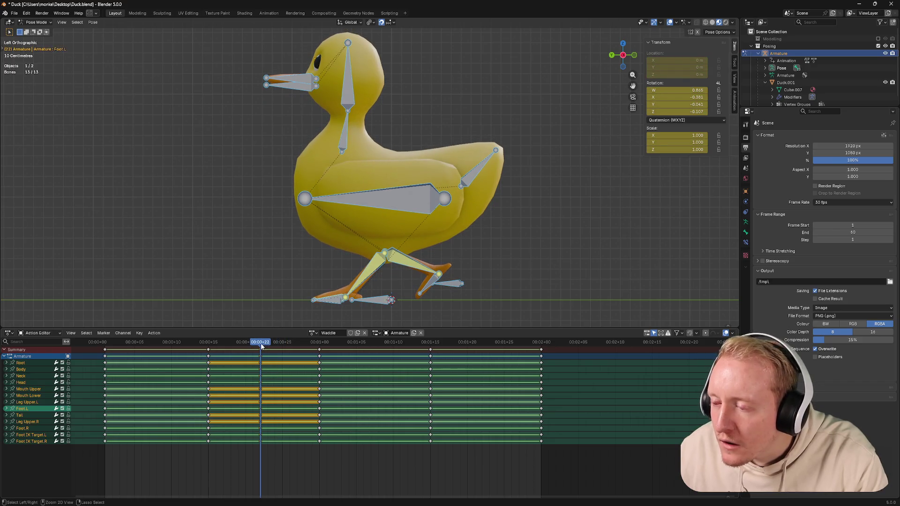
{"action": "key", "text": "ctrl+s"}
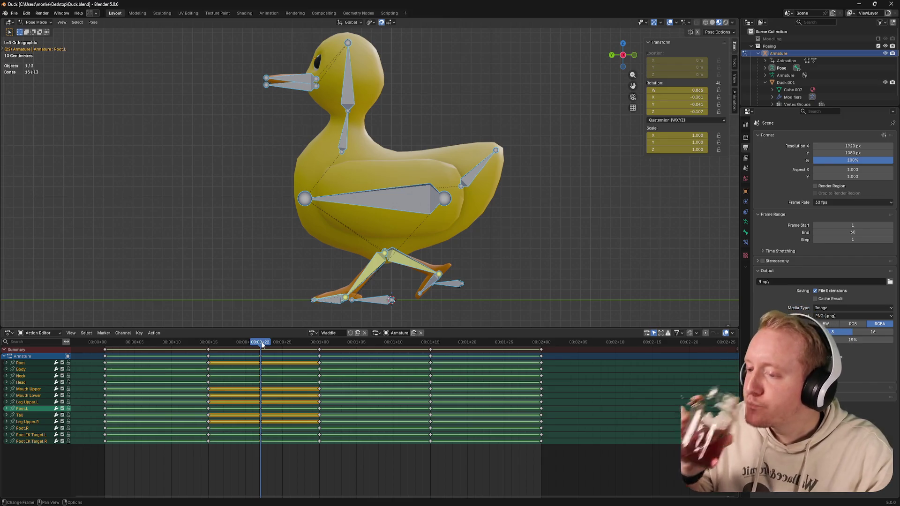
{"action": "left_click", "coordinate": [297, 454]}
{"action": "key", "text": "ctrl+s"}
{"action": "key", "text": "i"}
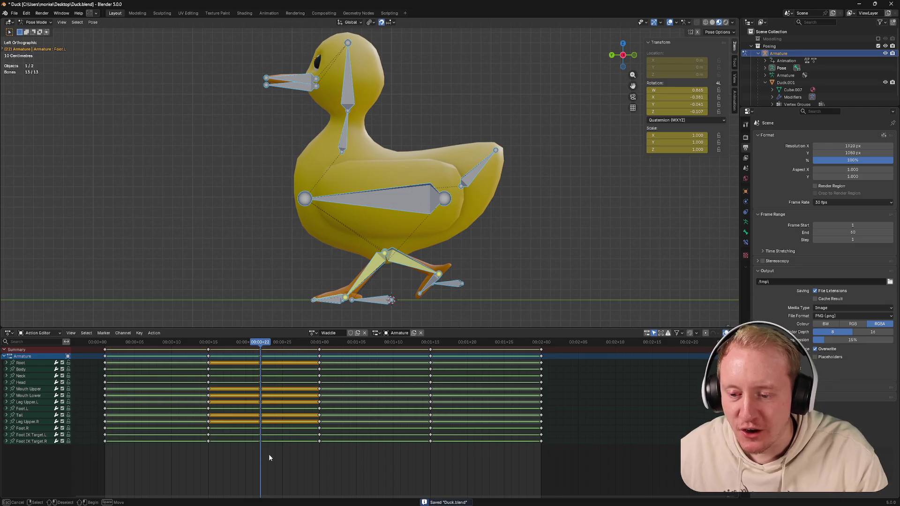
Step: Paste the copied pose at frame 37 and play the walk cycle
{"action": "left_click_drag", "start_coordinate": [344, 344], "coordinate": [374, 347]}
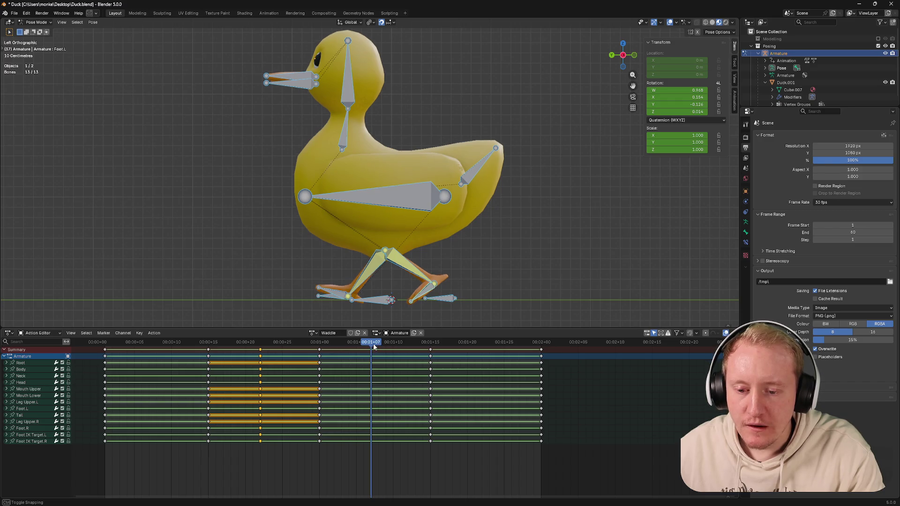
{"action": "key", "text": "ctrl+v"}
{"action": "left_click_drag", "start_coordinate": [232, 344], "coordinate": [432, 352]}
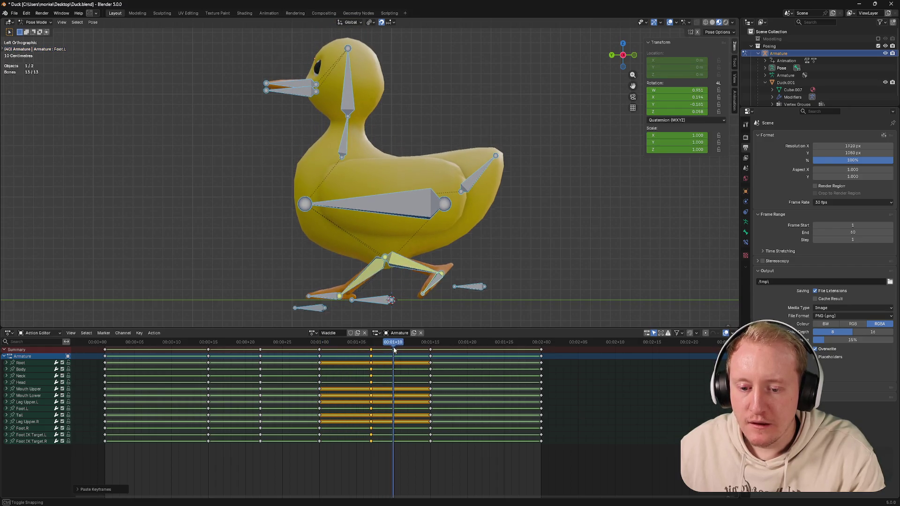
{"action": "key", "text": "space"}
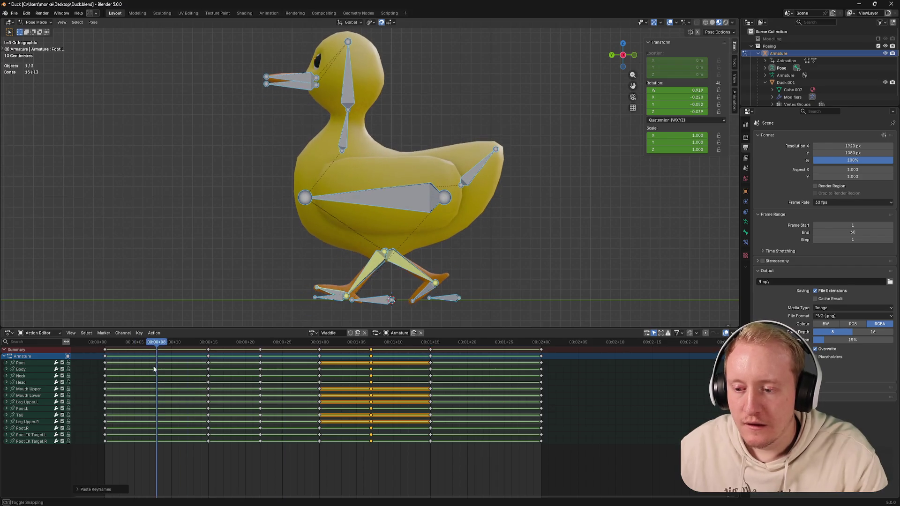
Step: Scrub the walk between frames 14 and 22 to check the left-foot step
{"action": "key", "text": "space"}
{"action": "left_click", "coordinate": [261, 345]}
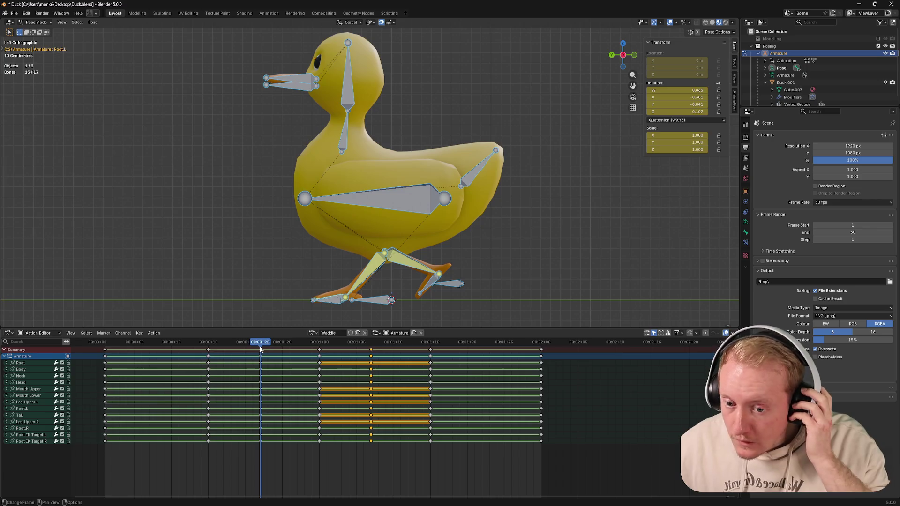
{"action": "mouse_move", "coordinate": [260, 345]}
{"action": "left_mouse_down"}
{"action": "mouse_move", "coordinate": [322, 345]}
{"action": "mouse_move", "coordinate": [262, 346]}
{"action": "left_mouse_up"}
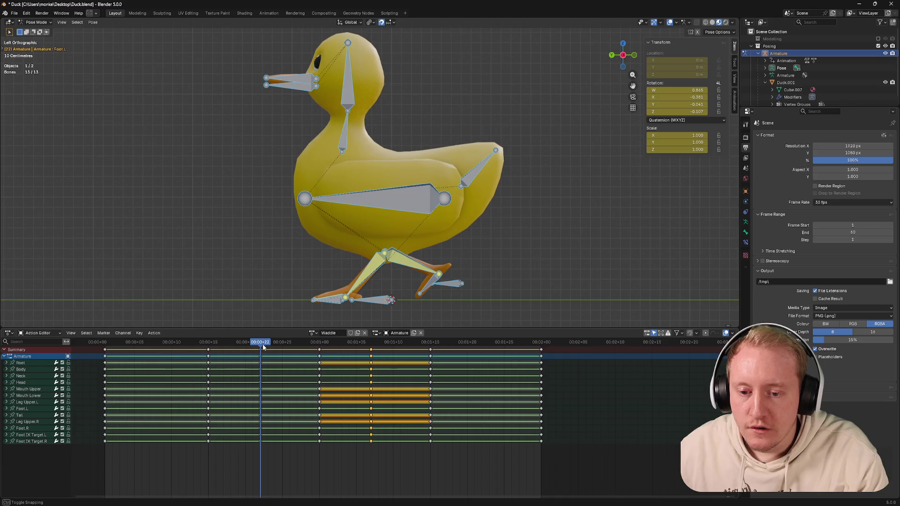
{"action": "left_click", "coordinate": [202, 342]}
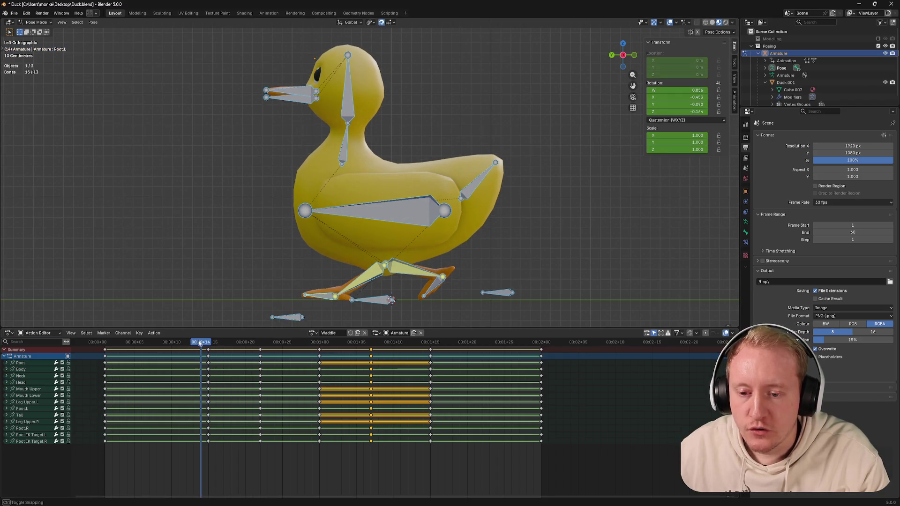
{"action": "left_click_drag", "start_coordinate": [204, 344], "coordinate": [291, 351]}
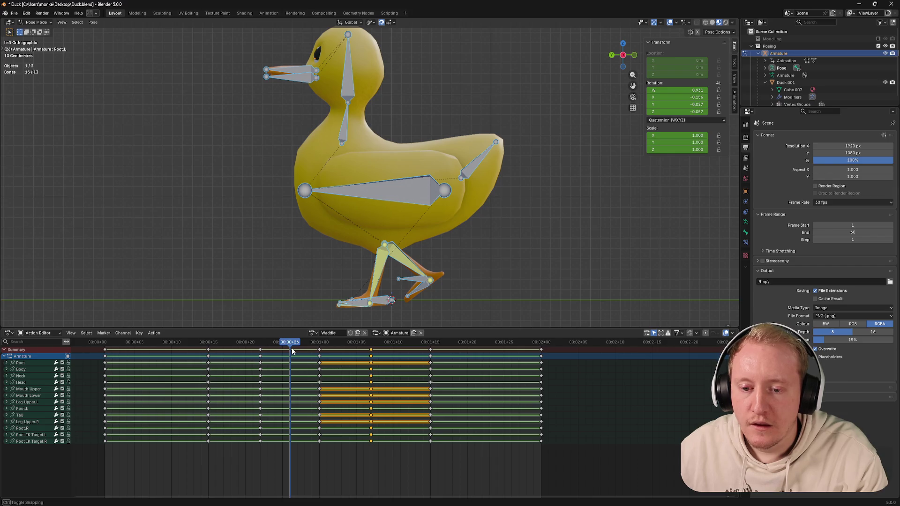
{"action": "left_click_drag", "start_coordinate": [293, 345], "coordinate": [264, 345]}
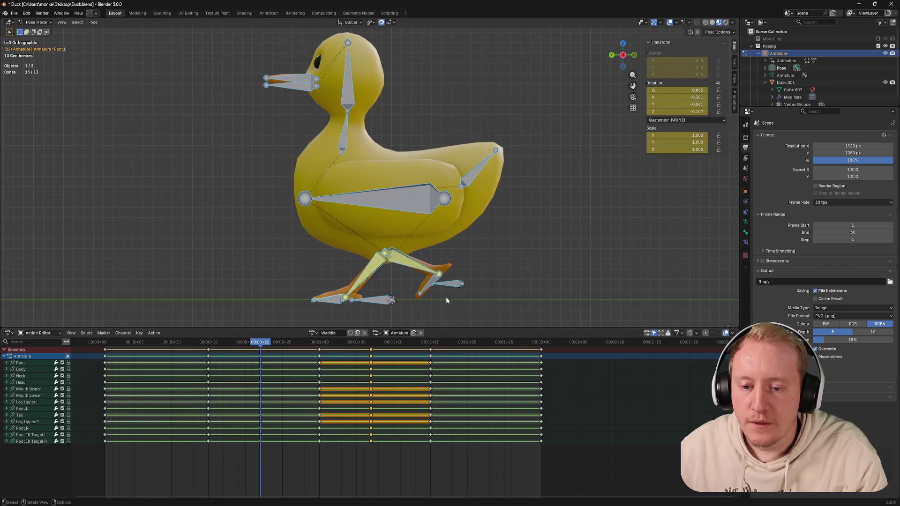
{"action": "left_click", "coordinate": [443, 285]}
Step: At frame 27, rotate the right foot about 44 degrees and raise Foot IK Target R
{"action": "left_click_drag", "start_coordinate": [262, 345], "coordinate": [297, 346]}
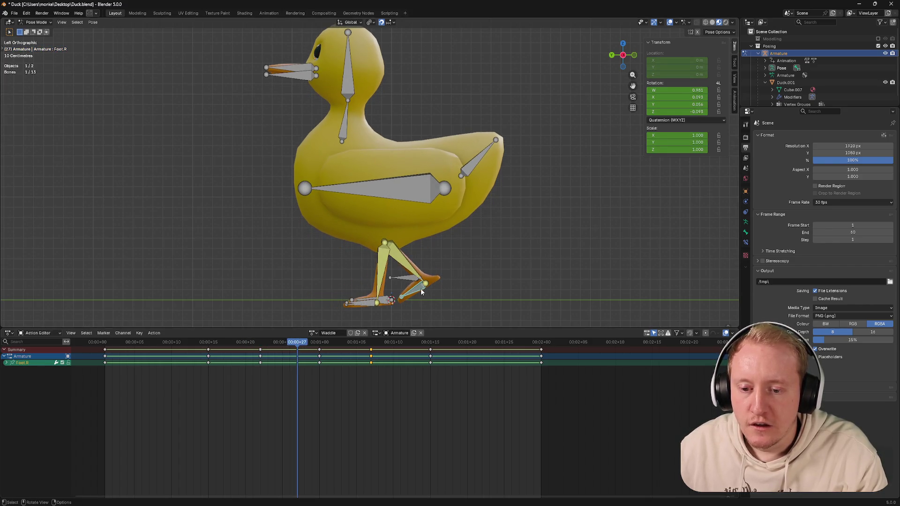
{"action": "key", "text": "r"}
{"action": "left_click", "coordinate": [410, 285]}
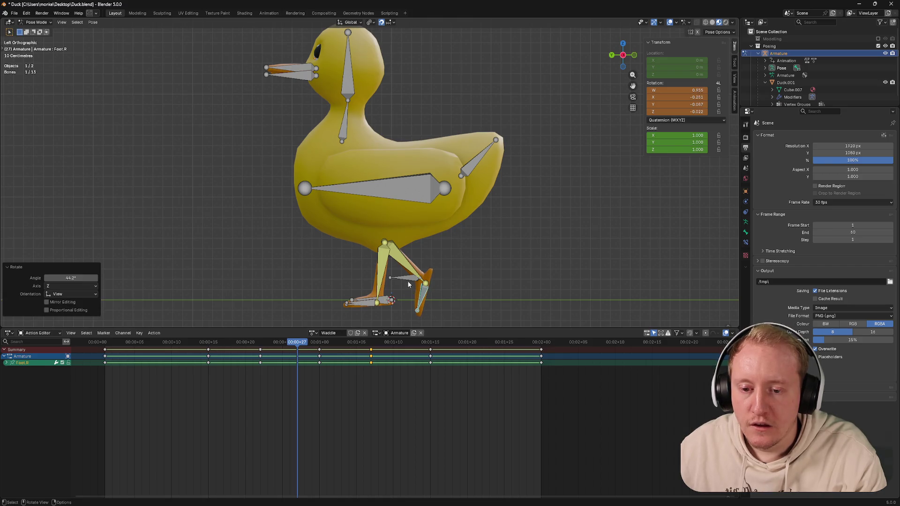
{"action": "key", "text": "g"}
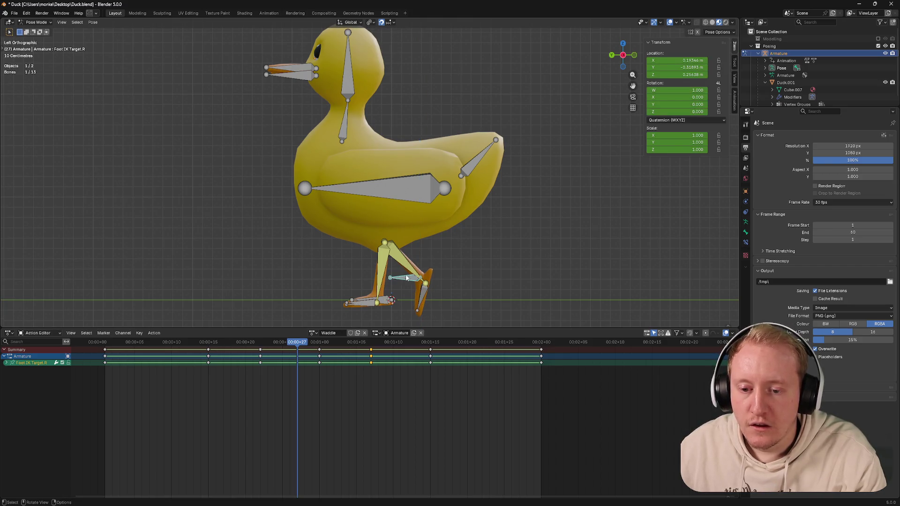
{"action": "key", "text": "g"}
{"action": "key", "text": "z"}
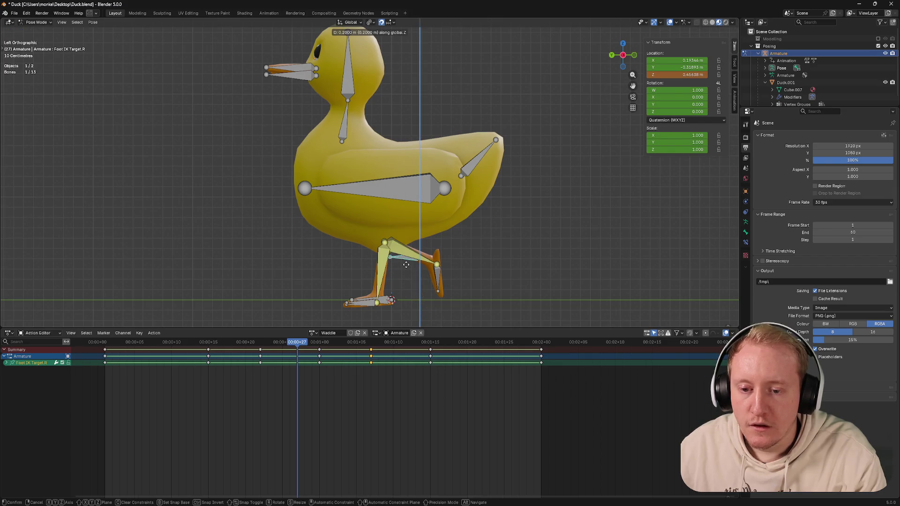
{"action": "left_click", "coordinate": [406, 266]}
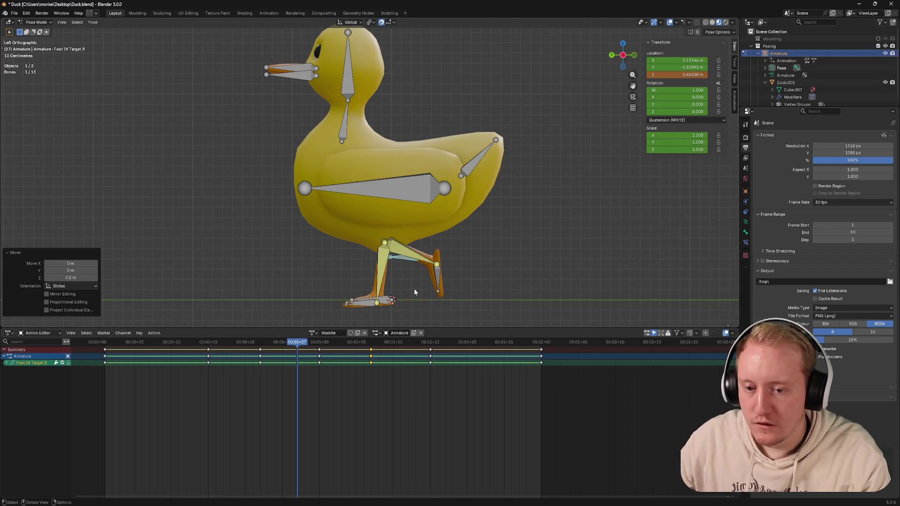
Step: Keyframe all bones, save the duck file and scrub back to frame 24
{"action": "key", "text": "a"}
{"action": "key", "text": "i"}
{"action": "mouse_move", "coordinate": [299, 342]}
{"action": "left_mouse_down"}
{"action": "mouse_move", "coordinate": [270, 343]}
{"action": "mouse_move", "coordinate": [313, 345]}
{"action": "left_mouse_up"}
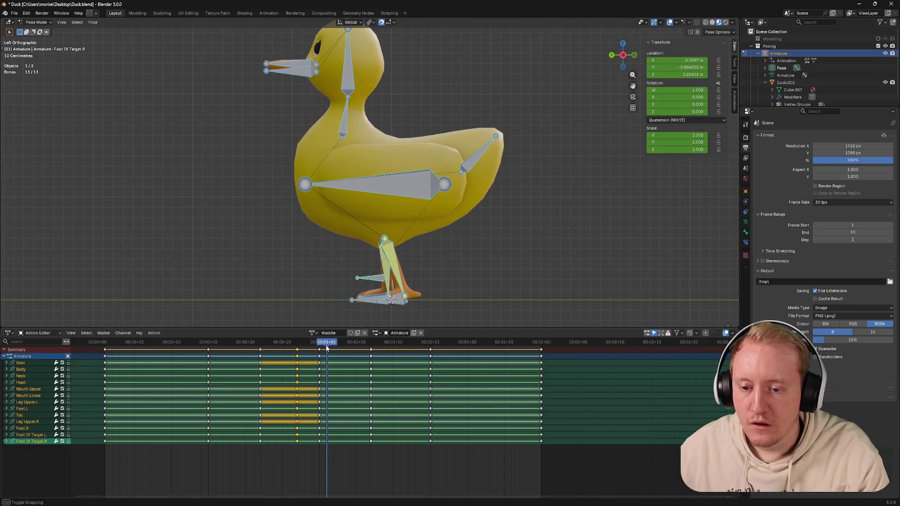
{"action": "key", "text": "ctrl+s"}
{"action": "left_click_drag", "start_coordinate": [313, 345], "coordinate": [276, 348]}
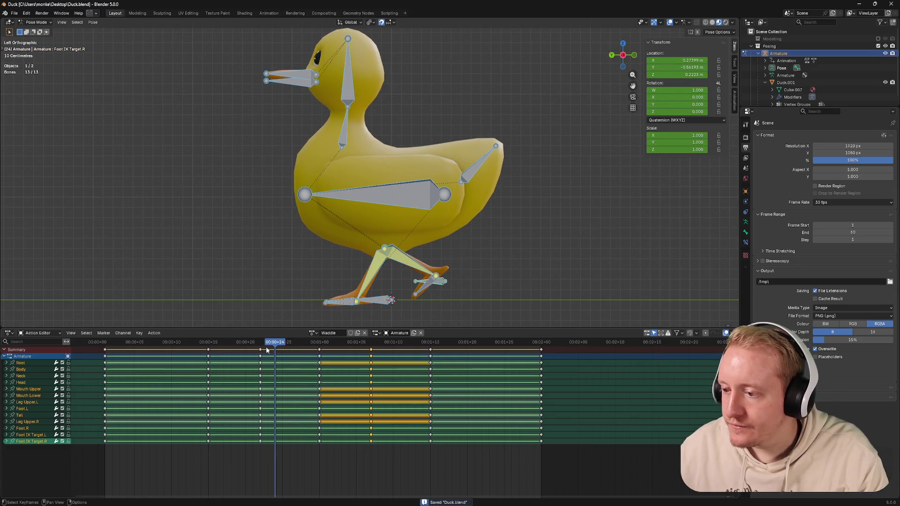
Step: Orbit around the legs near frames 6–10, save again and scrub through the step
{"action": "left_click_drag", "start_coordinate": [226, 346], "coordinate": [172, 345]}
{"action": "mouse_move", "coordinate": [283, 210]}
{"action": "middle_mouse_down"}
{"action": "mouse_move", "coordinate": [335, 237]}
{"action": "mouse_move", "coordinate": [295, 282]}
{"action": "middle_mouse_up"}
{"action": "mouse_move", "coordinate": [172, 345]}
{"action": "left_mouse_down"}
{"action": "mouse_move", "coordinate": [115, 346]}
{"action": "mouse_move", "coordinate": [126, 346]}
{"action": "left_mouse_up"}
{"action": "middle_click_drag", "start_coordinate": [366, 211], "coordinate": [380, 204]}
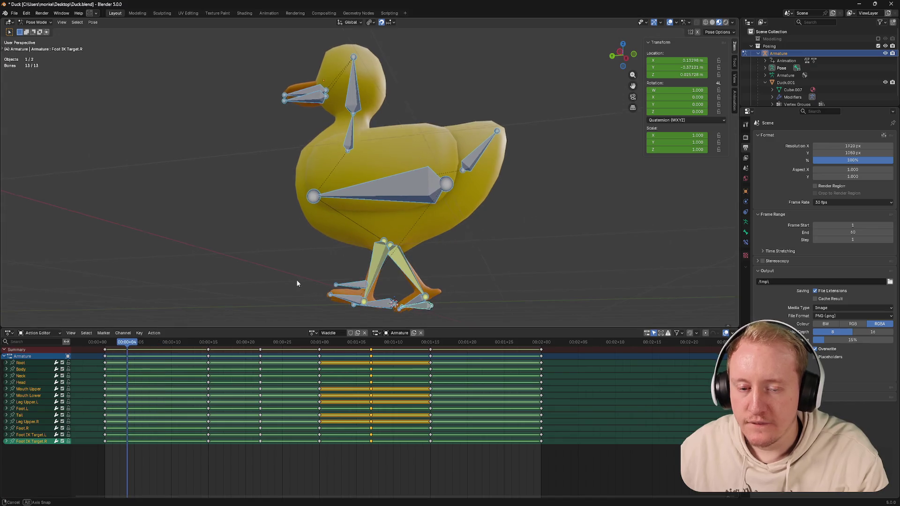
{"action": "left_click", "coordinate": [612, 55]}
{"action": "key", "text": "ctrl+s"}
{"action": "scroll", "coordinate": [408, 251], "scroll_direction": "up", "scroll_amount": 2}
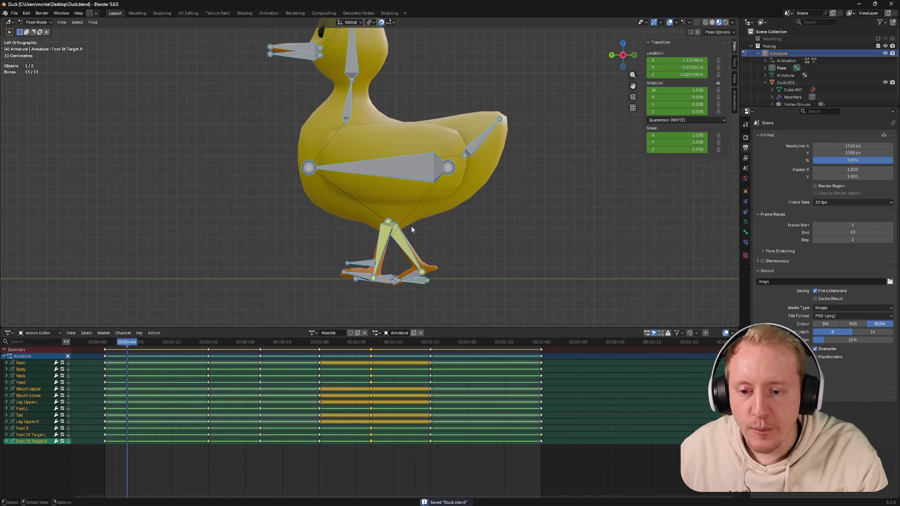
{"action": "mouse_move", "coordinate": [107, 350]}
{"action": "left_mouse_down"}
{"action": "mouse_move", "coordinate": [318, 362]}
{"action": "mouse_move", "coordinate": [104, 357]}
{"action": "left_mouse_up"}
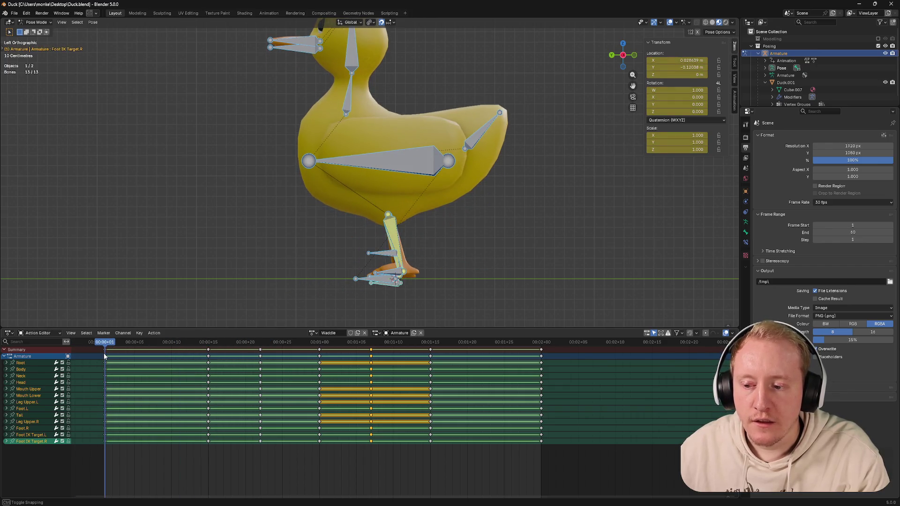
{"action": "left_click", "coordinate": [622, 56]}
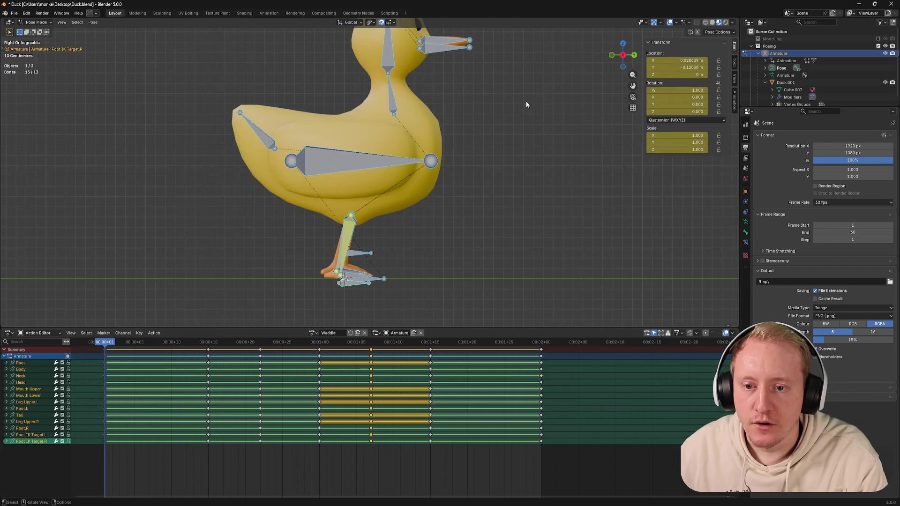
{"action": "left_click", "coordinate": [623, 55]}
{"action": "left_click_drag", "start_coordinate": [107, 345], "coordinate": [207, 352]}
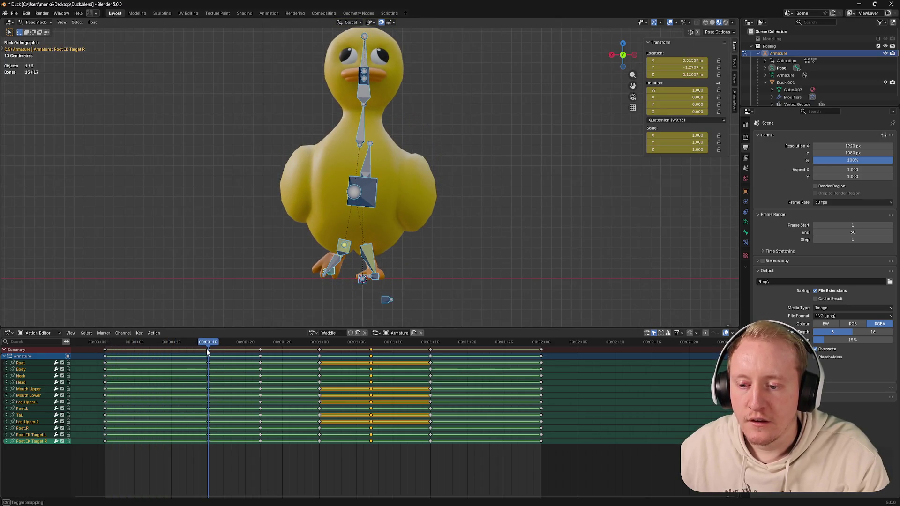
{"action": "left_click", "coordinate": [371, 193]}
{"action": "key", "text": "g"}
{"action": "key", "text": "z"}
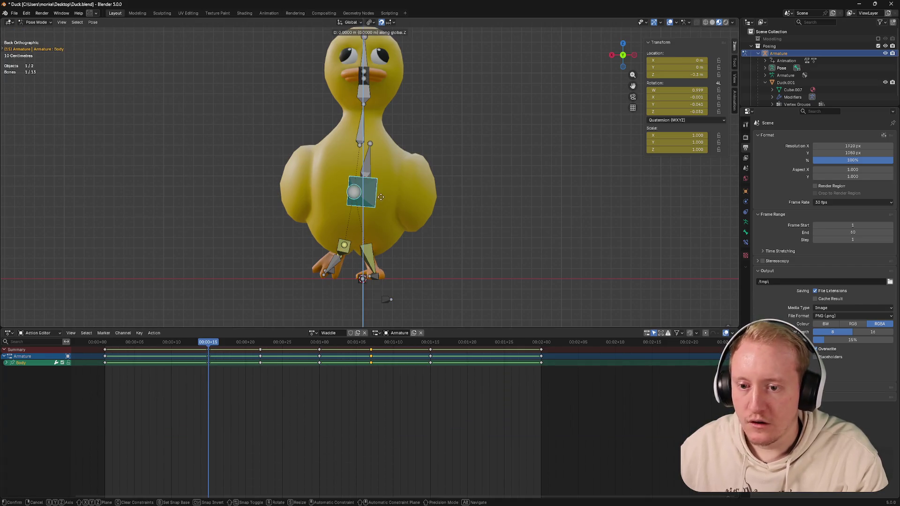
{"action": "left_click", "coordinate": [383, 181]}
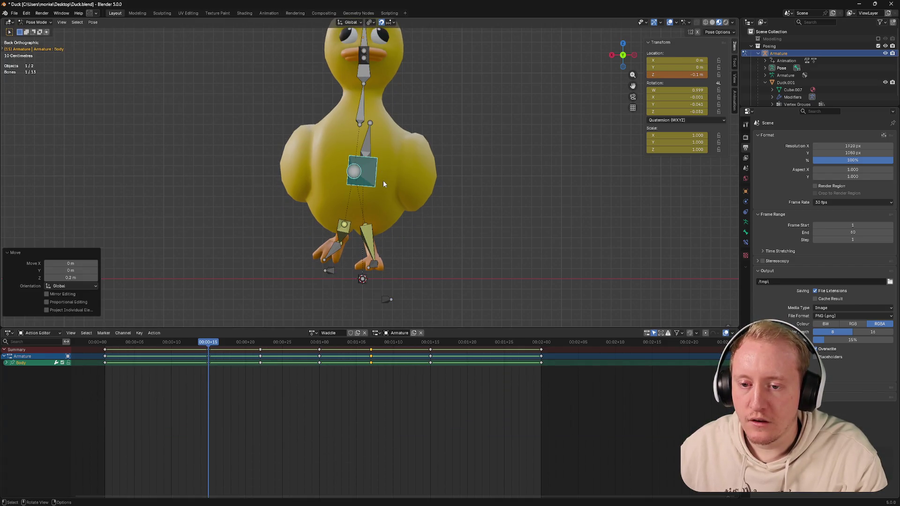
{"action": "scroll", "coordinate": [384, 181], "scroll_direction": "down", "scroll_amount": 1}
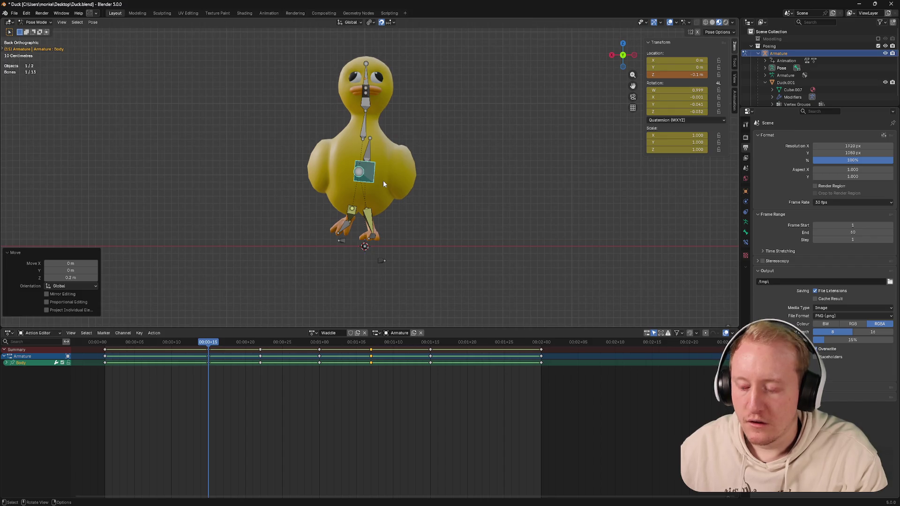
{"action": "key", "text": "ctrl+z"}
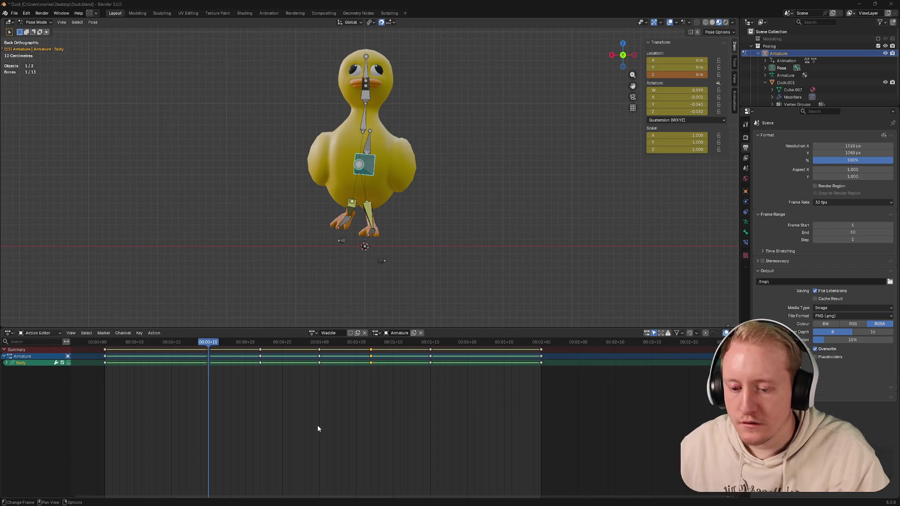
{"action": "left_click", "coordinate": [411, 500]}
{"action": "left_click", "coordinate": [385, 286]}
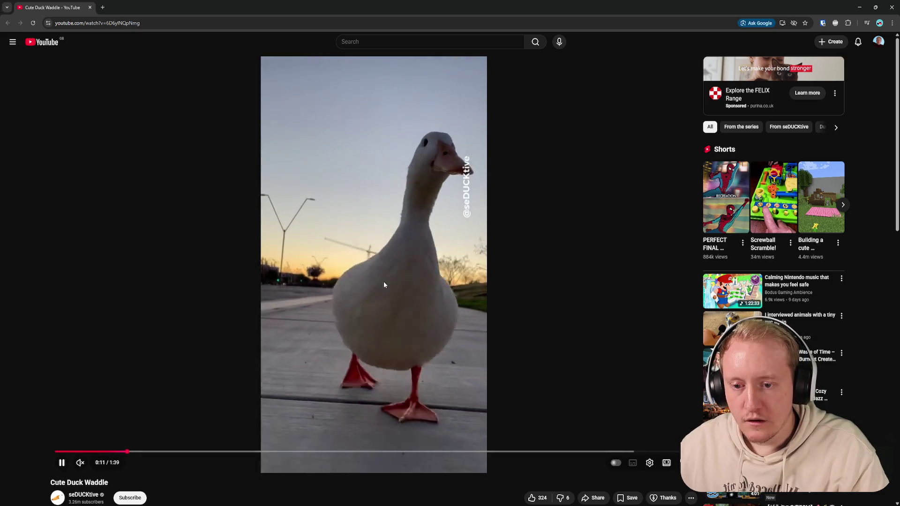
{"action": "left_click", "coordinate": [384, 281]}
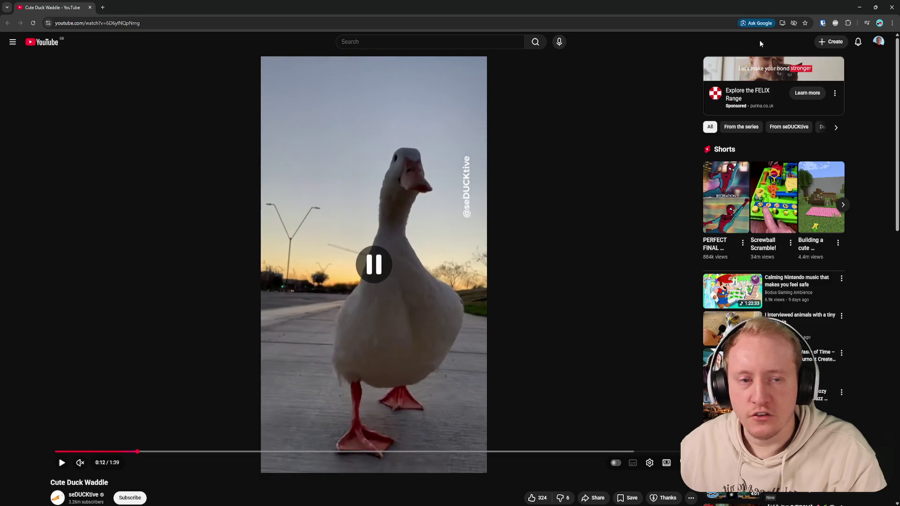
{"action": "key", "text": "alt+Tab"}
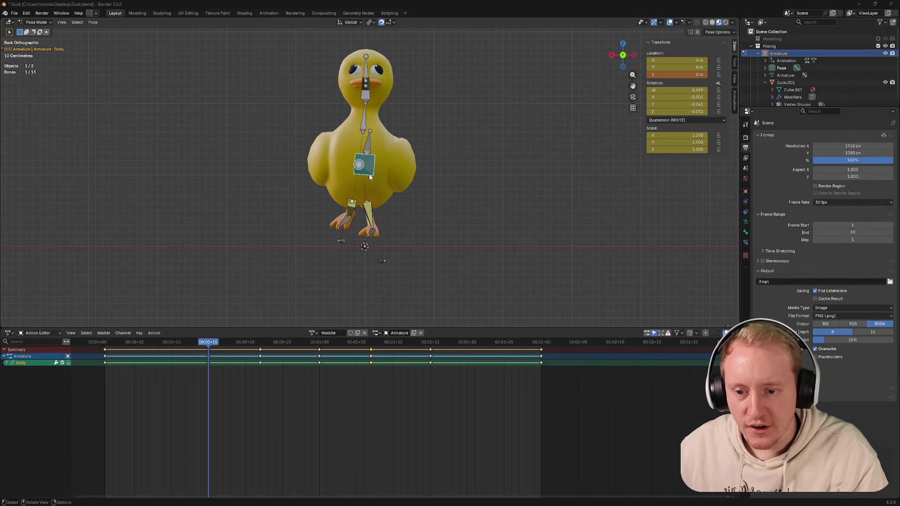
Step: At frame 1, lower the Body bone vertically and check it from front and side
{"action": "left_click_drag", "start_coordinate": [180, 344], "coordinate": [108, 344]}
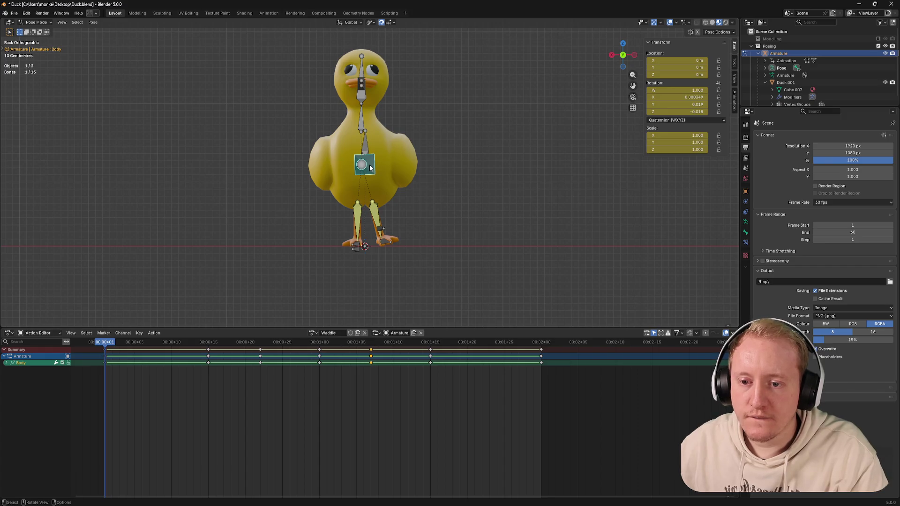
{"action": "key", "text": "g"}
{"action": "key", "text": "z"}
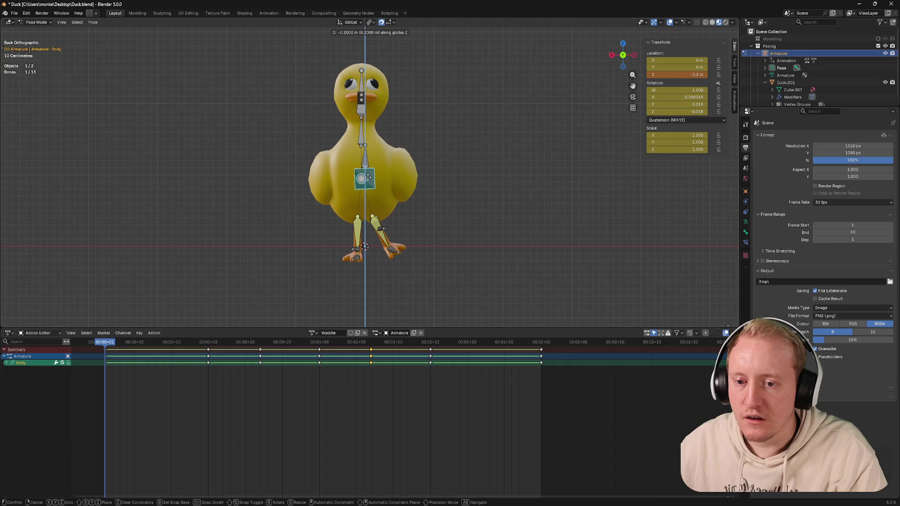
{"action": "left_click", "coordinate": [366, 176]}
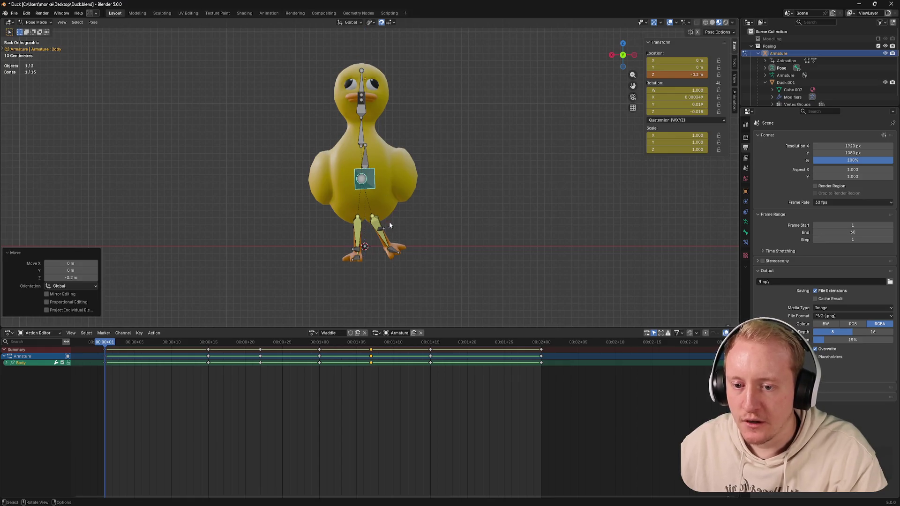
{"action": "left_click", "coordinate": [623, 55]}
{"action": "left_click", "coordinate": [614, 56]}
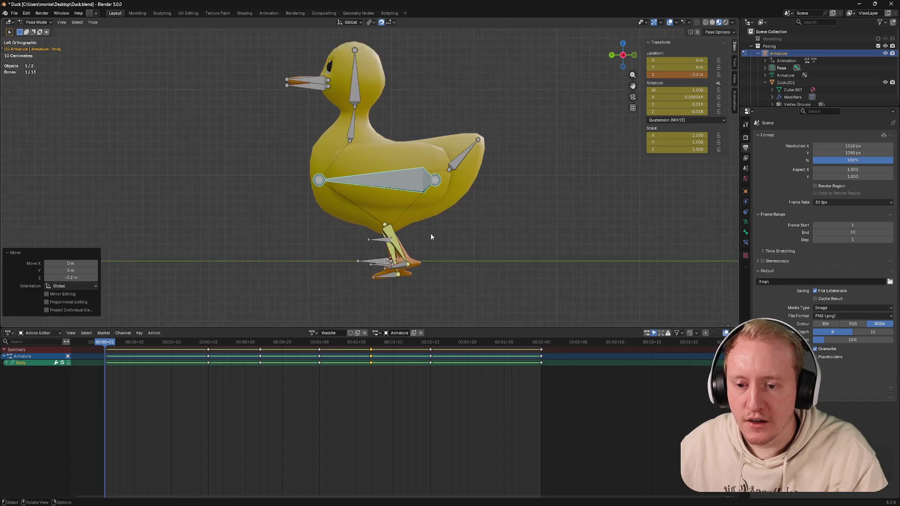
{"action": "scroll", "coordinate": [433, 231], "scroll_direction": "up", "scroll_amount": 4}
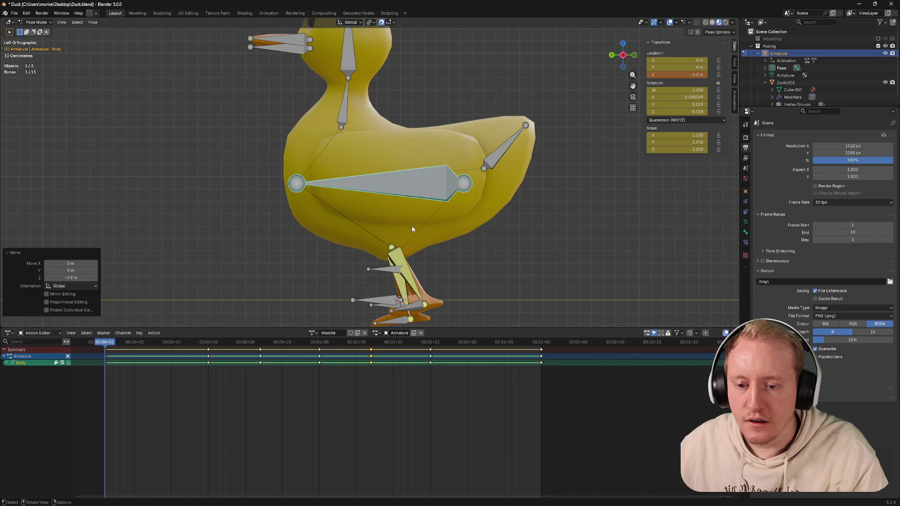
Step: Redo the body lowering by a smaller 0.1 m, then switch to the reference video
{"action": "key", "text": "g"}
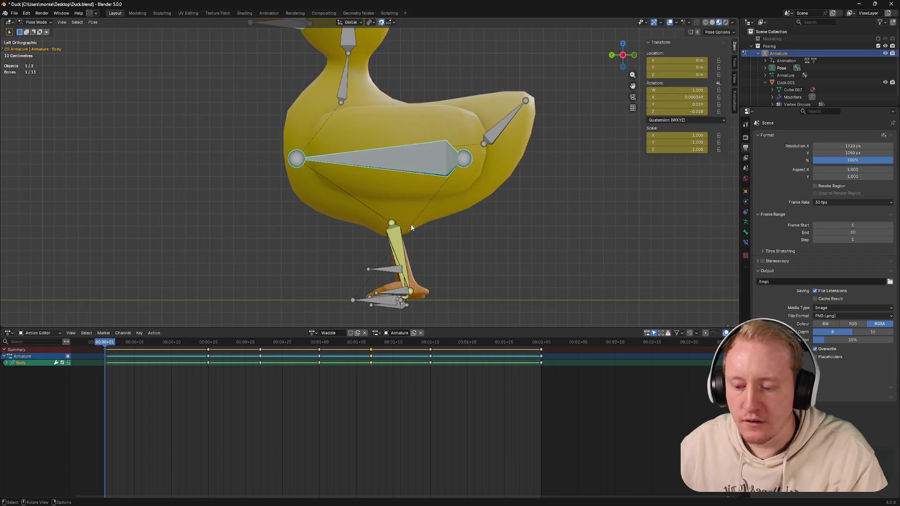
{"action": "key", "text": "g"}
{"action": "key", "text": "z"}
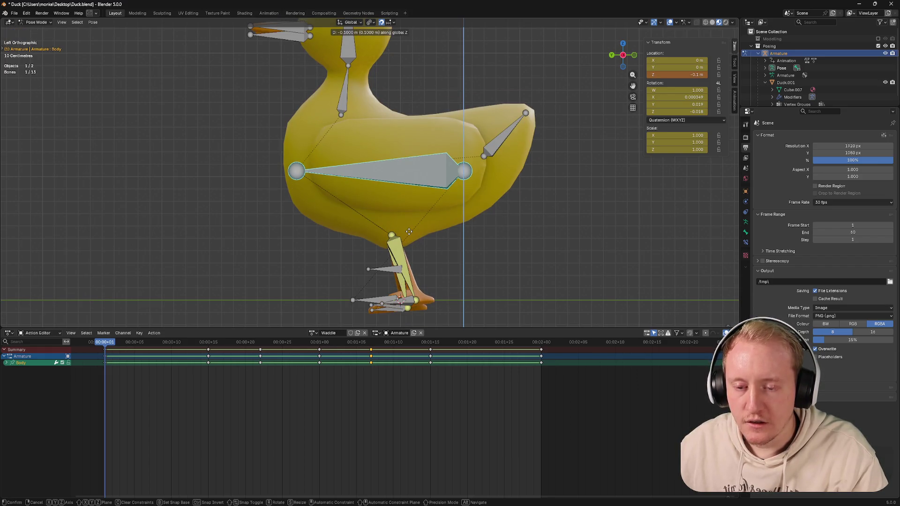
{"action": "left_click", "coordinate": [409, 232]}
{"action": "middle_click_drag", "start_coordinate": [389, 283], "coordinate": [450, 273]}
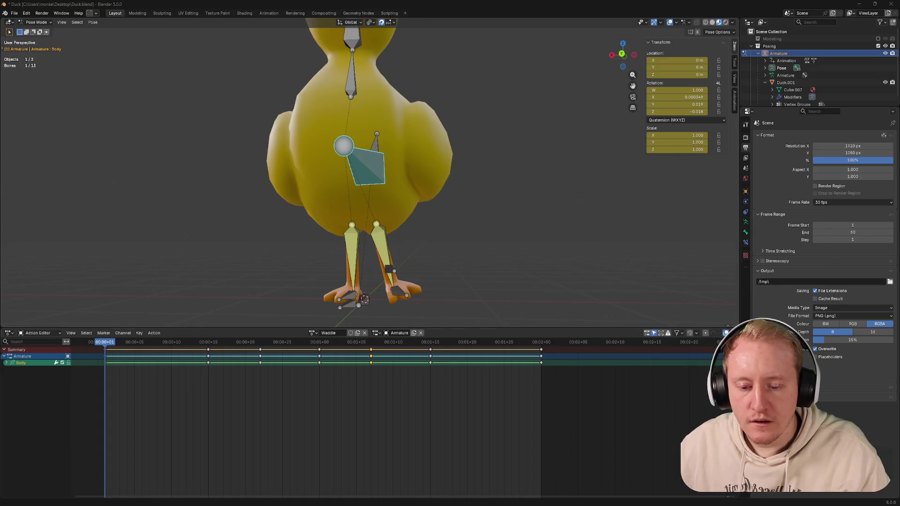
{"action": "key", "text": "alt+Tab"}
Step: Play, rewind and pause the Cute Duck Waddle clip near 0:07, then return to Blender
{"action": "left_click", "coordinate": [493, 339]}
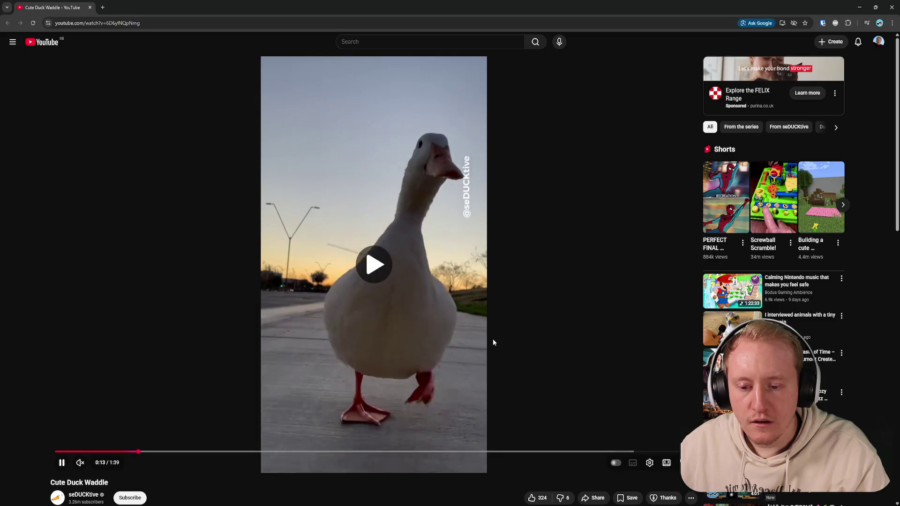
{"action": "key", "text": "j"}
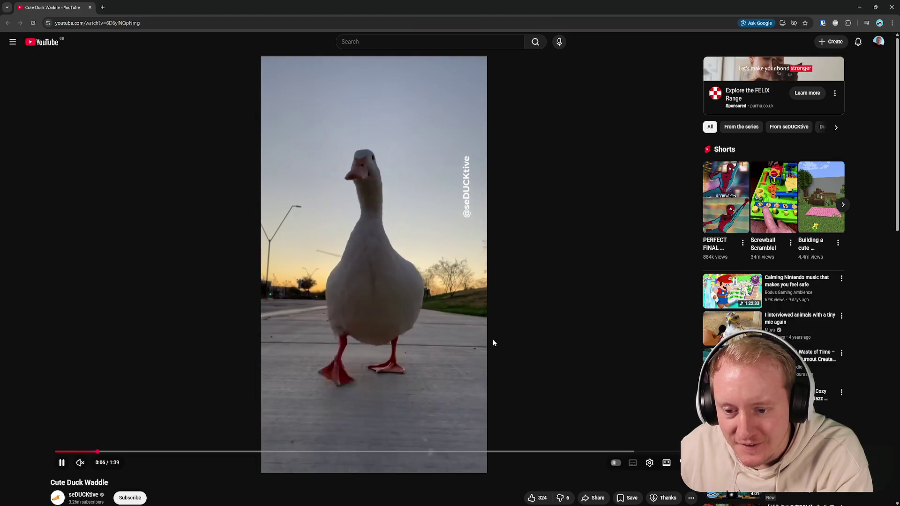
{"action": "key", "text": "k"}
{"action": "key", "text": "k"}
{"action": "key", "text": "k"}
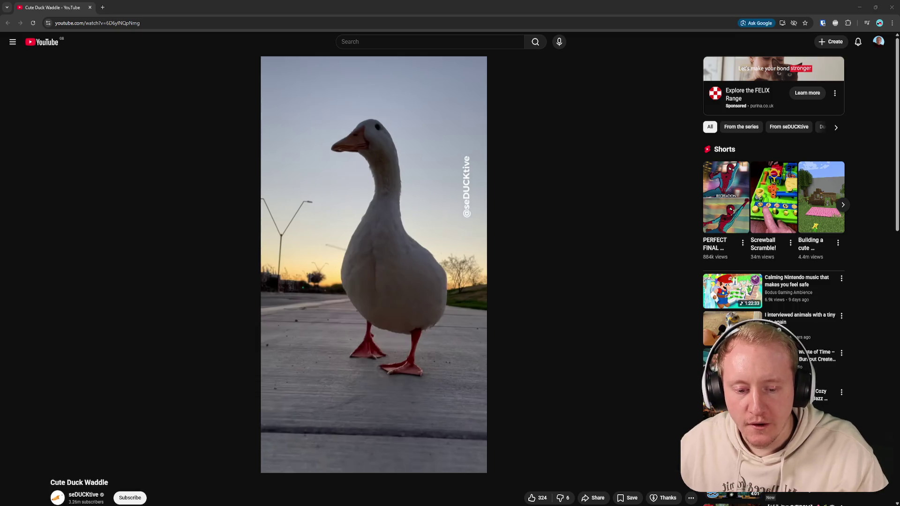
{"action": "key", "text": "alt+Tab"}
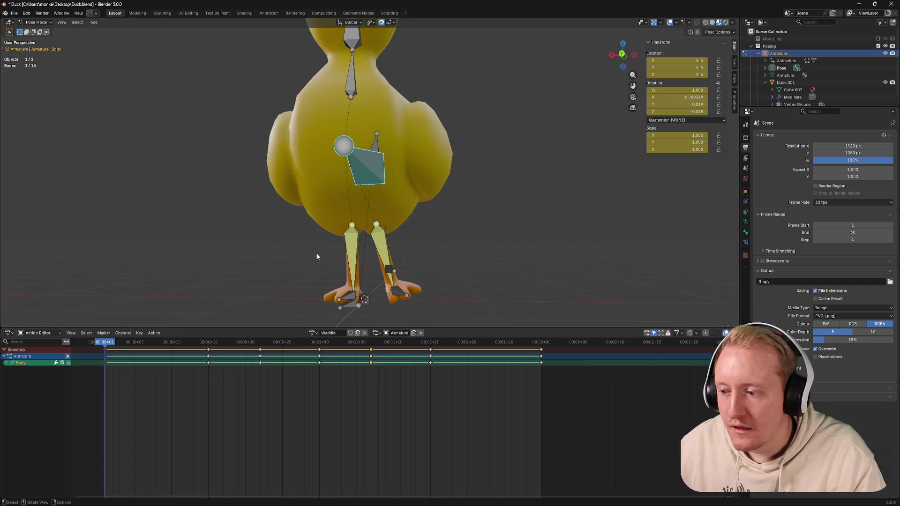
Step: In back view at frame 1, nudge the left foot's IK target sideways along X
{"action": "middle_click_drag", "start_coordinate": [320, 256], "coordinate": [348, 230]}
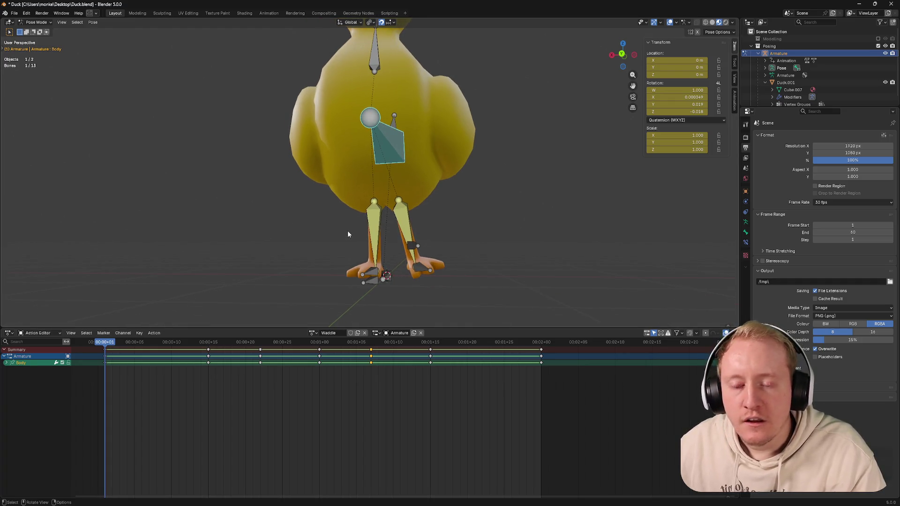
{"action": "left_click", "coordinate": [623, 54]}
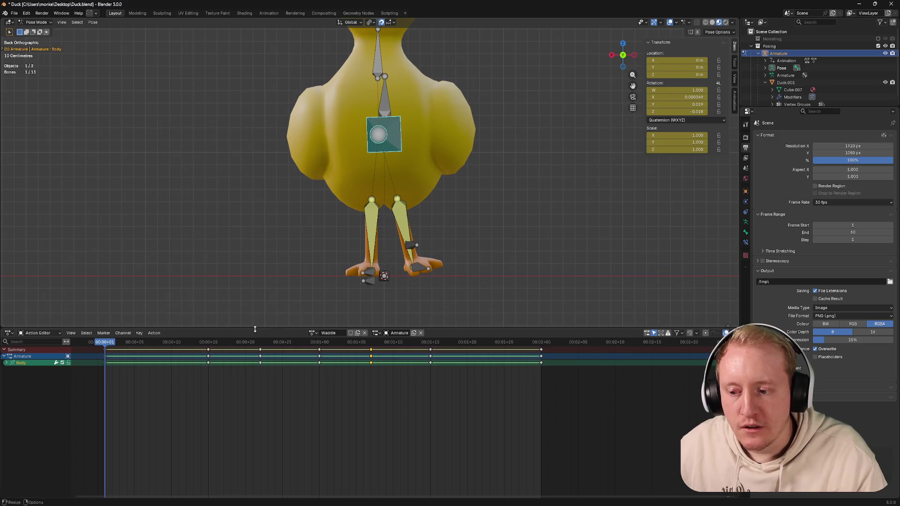
{"action": "mouse_move", "coordinate": [108, 343]}
{"action": "left_mouse_down"}
{"action": "mouse_move", "coordinate": [211, 342]}
{"action": "mouse_move", "coordinate": [106, 343]}
{"action": "left_mouse_up"}
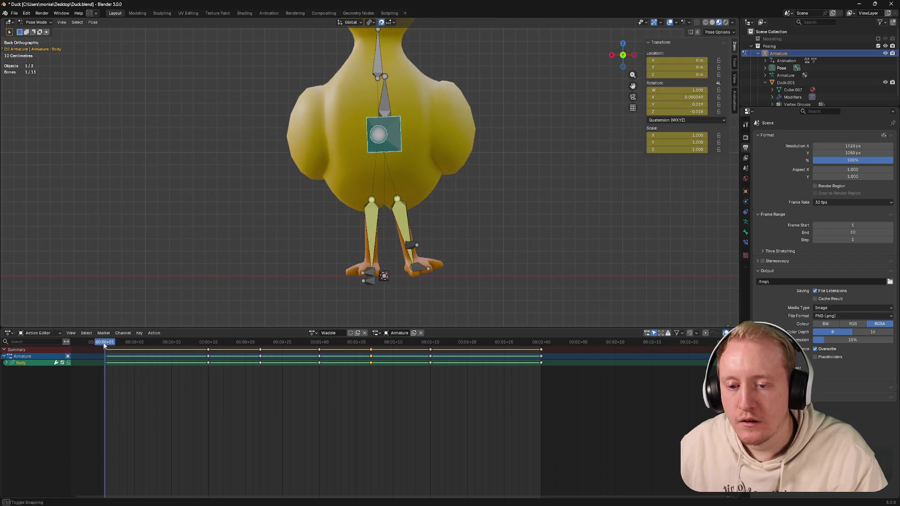
{"action": "left_click", "coordinate": [414, 274]}
{"action": "key", "text": "r"}
{"action": "left_click", "coordinate": [413, 269]}
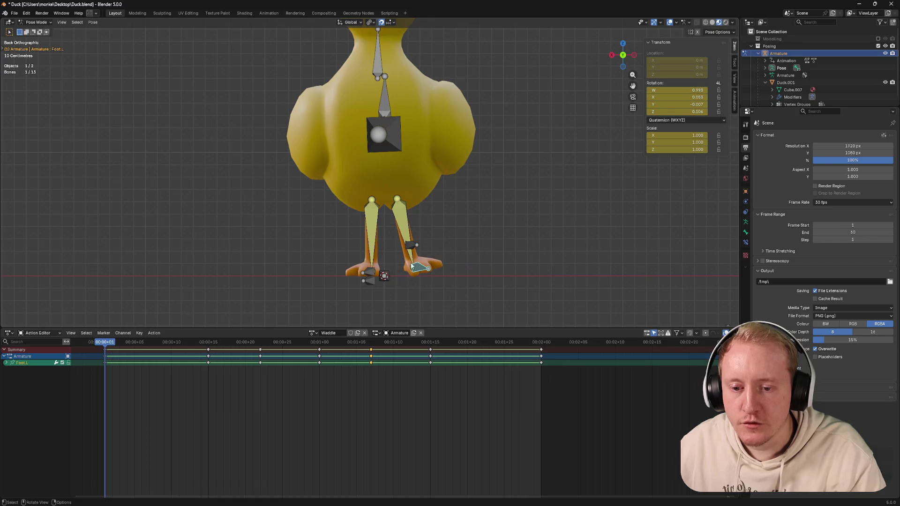
{"action": "key", "text": "g"}
{"action": "key", "text": "x"}
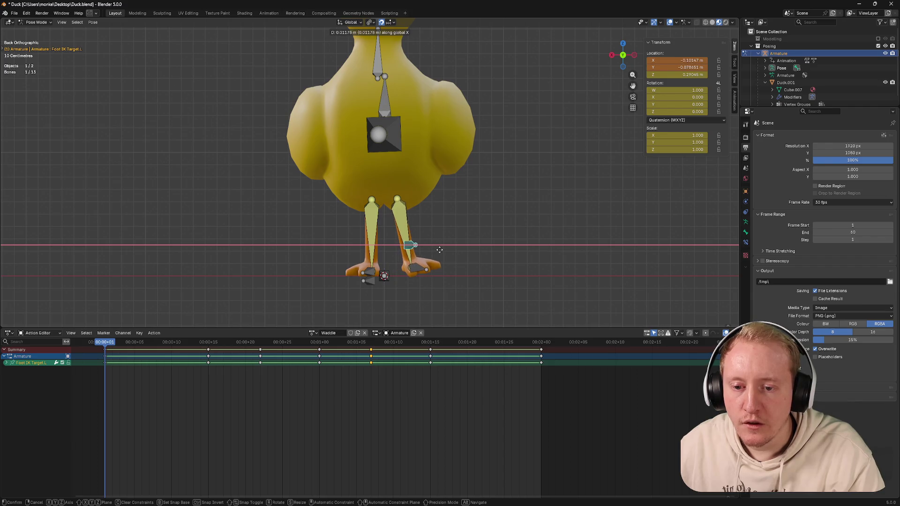
{"action": "left_click", "coordinate": [438, 250]}
Step: Turn Foot.L about -10.2° around Z and save the duck file
{"action": "left_click", "coordinate": [456, 261]}
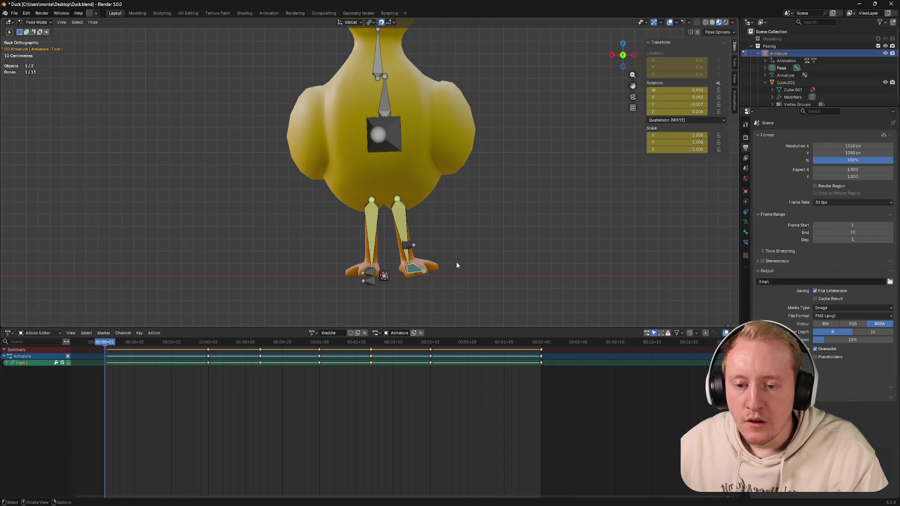
{"action": "key", "text": "r"}
{"action": "key", "text": "z"}
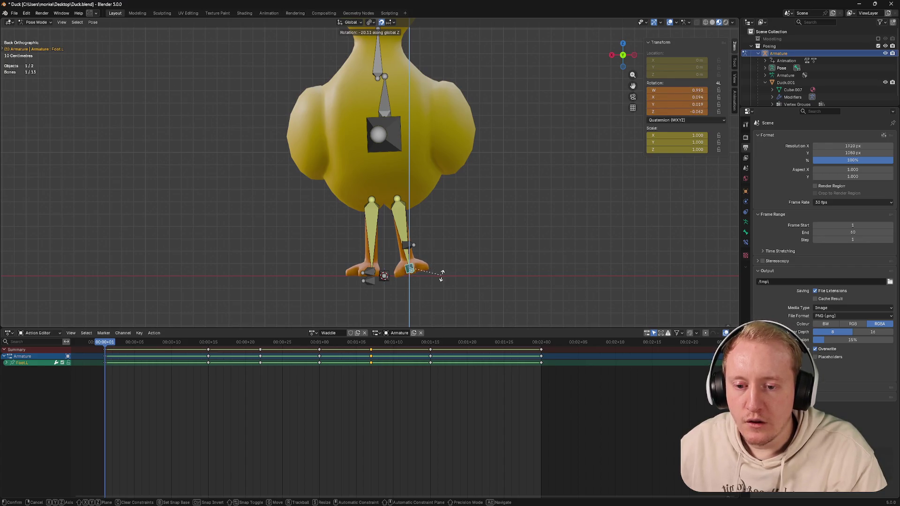
{"action": "left_click", "coordinate": [455, 269]}
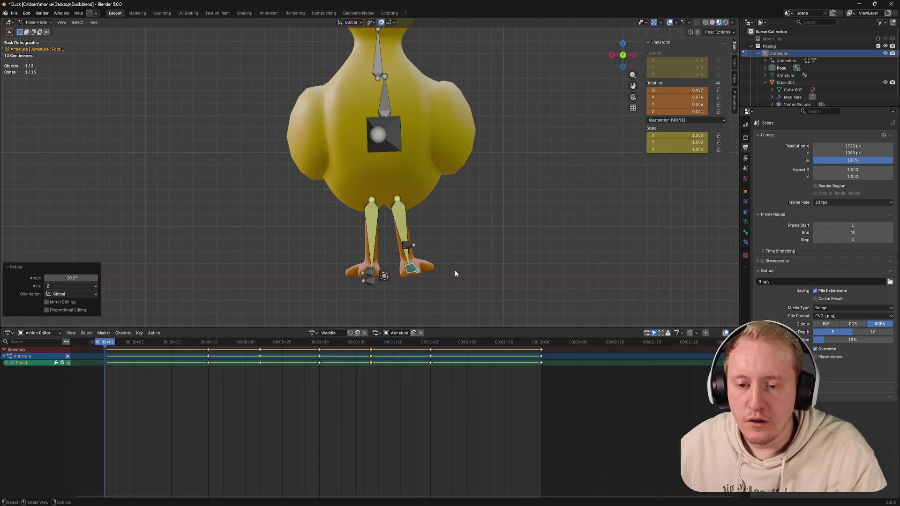
{"action": "middle_click_drag", "start_coordinate": [407, 246], "coordinate": [406, 244]}
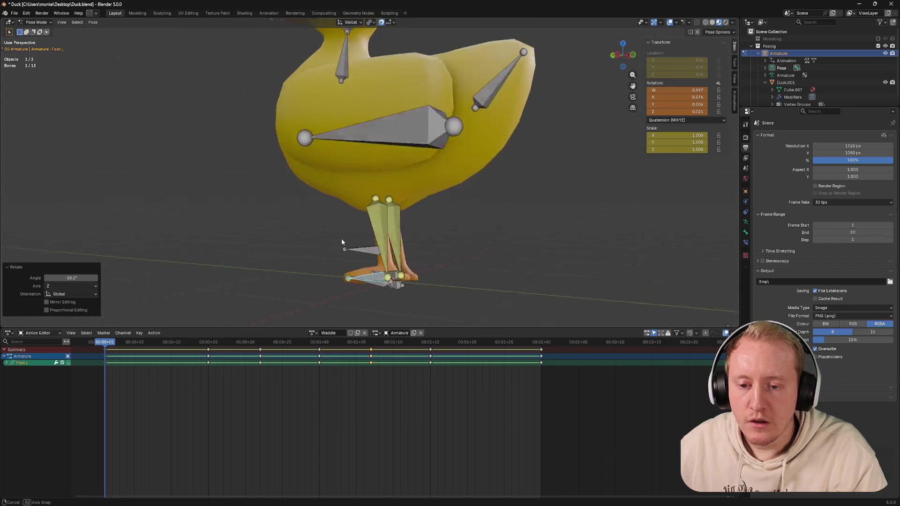
{"action": "key", "text": "ctrl+s"}
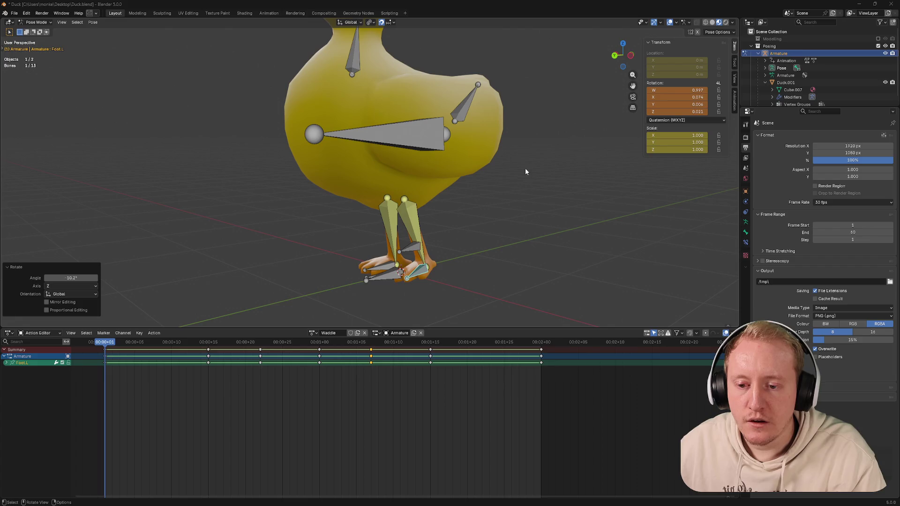
{"action": "mouse_move", "coordinate": [423, 269]}
{"action": "middle_mouse_down"}
{"action": "mouse_move", "coordinate": [426, 258]}
{"action": "mouse_move", "coordinate": [380, 259]}
{"action": "mouse_move", "coordinate": [485, 256]}
{"action": "mouse_move", "coordinate": [434, 253]}
{"action": "mouse_move", "coordinate": [442, 255]}
{"action": "middle_mouse_up"}
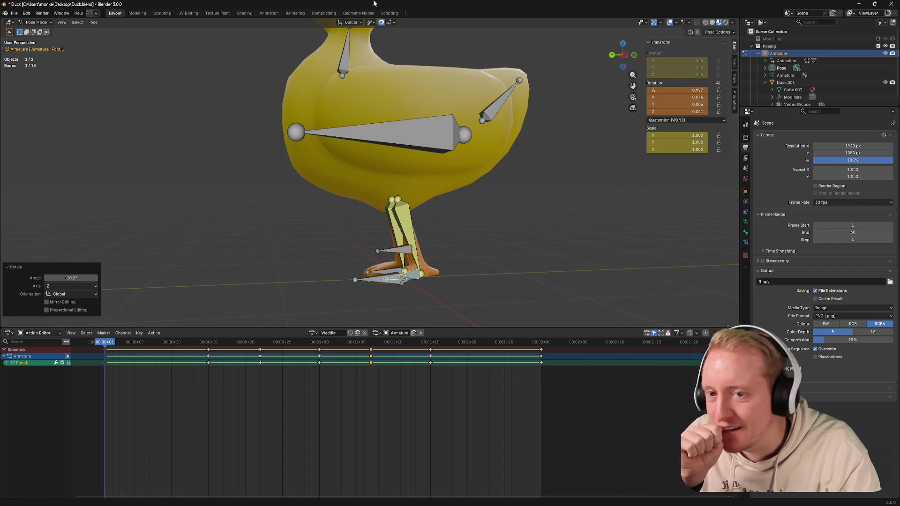
Step: Save Duck.blend keeping the left foot's turn at frame 1 of the waddle
{"action": "key", "text": "ctrl+s"}
{"action": "middle_click_drag", "start_coordinate": [368, 249], "coordinate": [216, 327]}
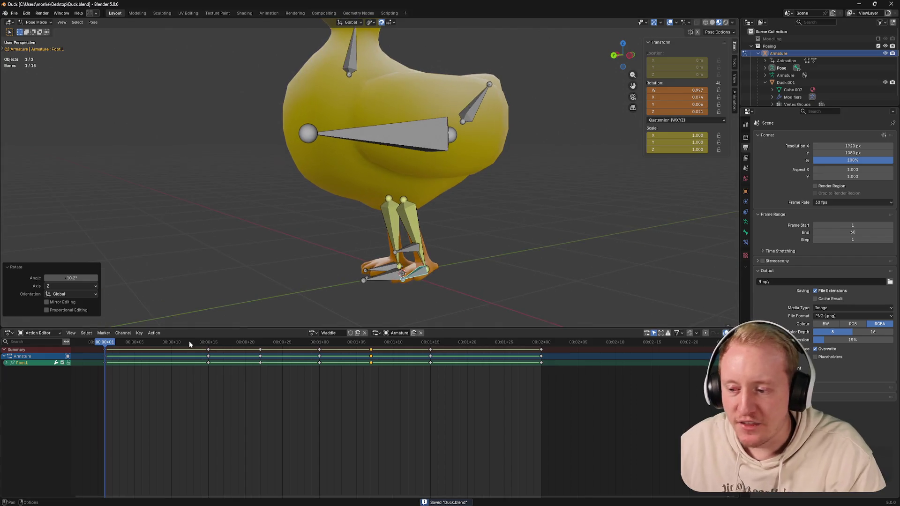
Step: Save Duck.blend and play the waddle cycle from a front view to check the legs
{"action": "left_click_drag", "start_coordinate": [155, 341], "coordinate": [106, 343]}
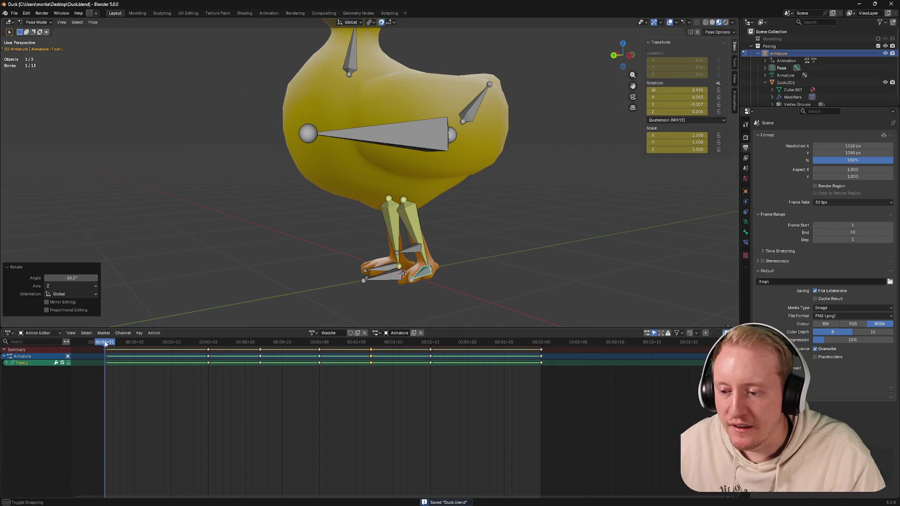
{"action": "scroll", "coordinate": [303, 251], "scroll_direction": "down", "scroll_amount": 3}
{"action": "mouse_move", "coordinate": [302, 250]}
{"action": "middle_mouse_down"}
{"action": "mouse_move", "coordinate": [375, 276]}
{"action": "mouse_move", "coordinate": [366, 260]}
{"action": "mouse_move", "coordinate": [401, 260]}
{"action": "middle_mouse_up"}
{"action": "key", "text": "ctrl+s"}
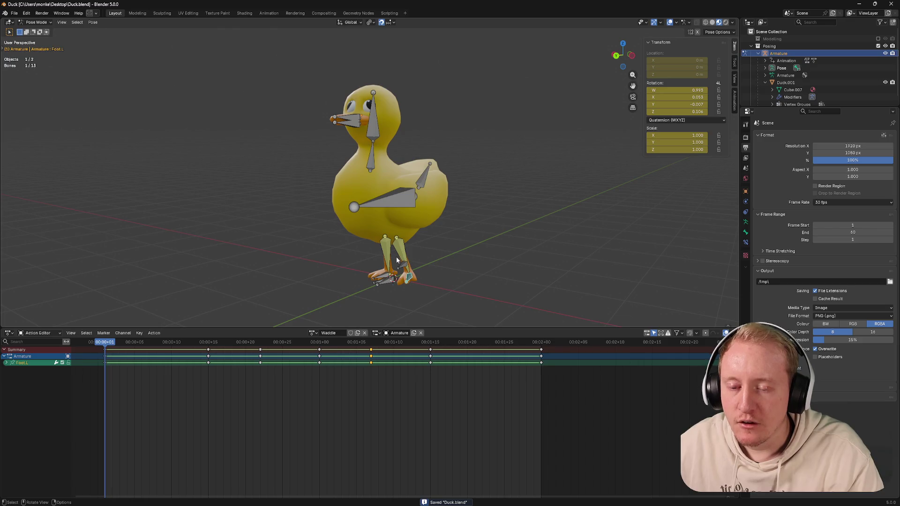
{"action": "left_click_drag", "start_coordinate": [105, 343], "coordinate": [134, 342]}
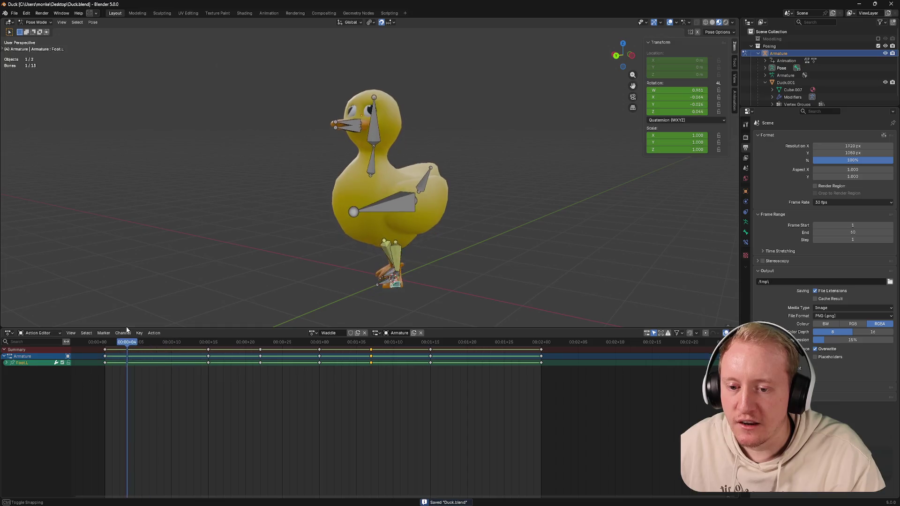
{"action": "key", "text": "space"}
{"action": "middle_click_drag", "start_coordinate": [212, 296], "coordinate": [254, 274]}
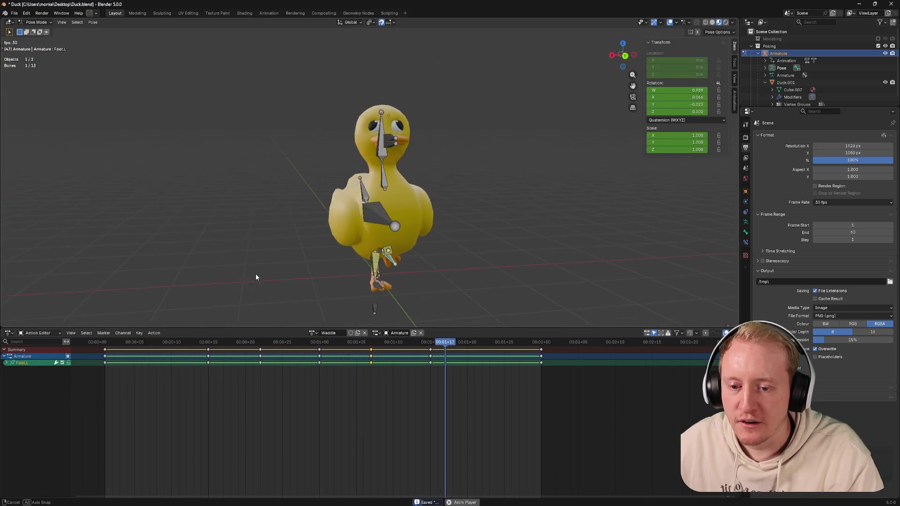
Step: Stop playback at frame 14 and test-scale the Waddle keyframes, leaving their span unchanged
{"action": "right_click", "coordinate": [173, 364]}
{"action": "key", "text": "Escape"}
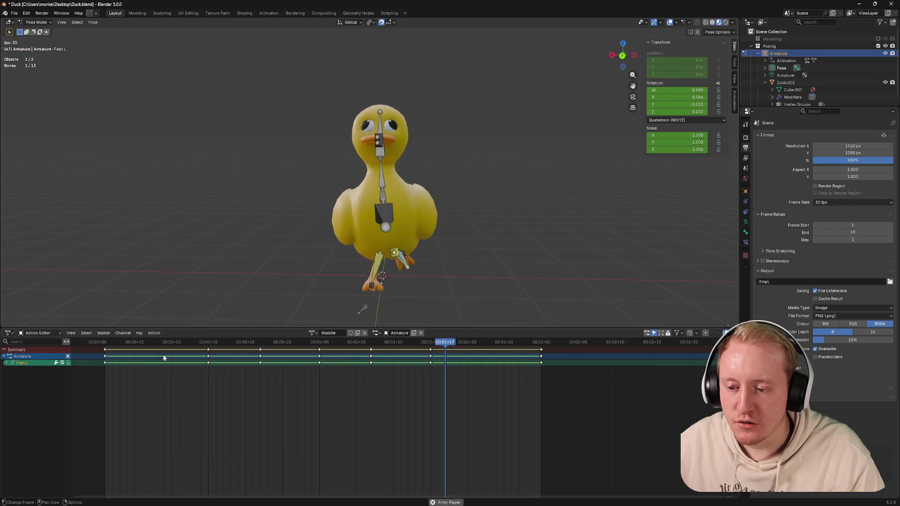
{"action": "key", "text": "space"}
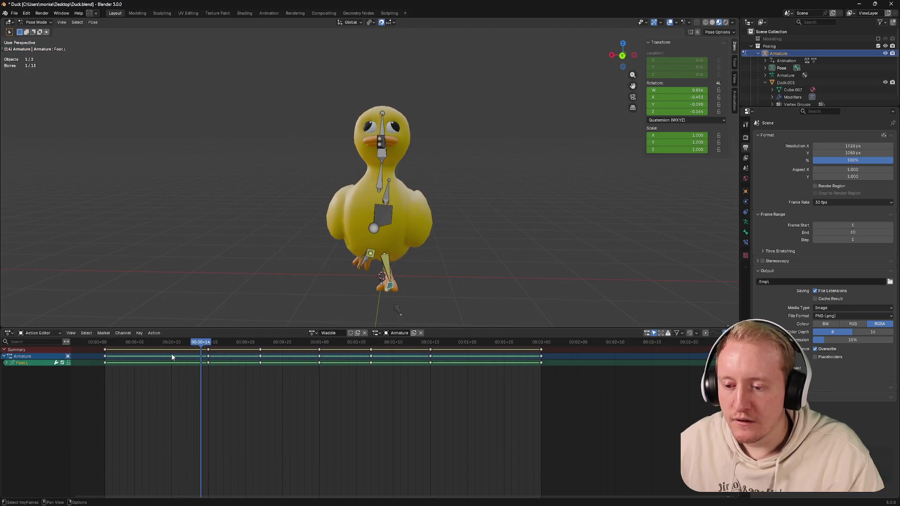
{"action": "key", "text": "s"}
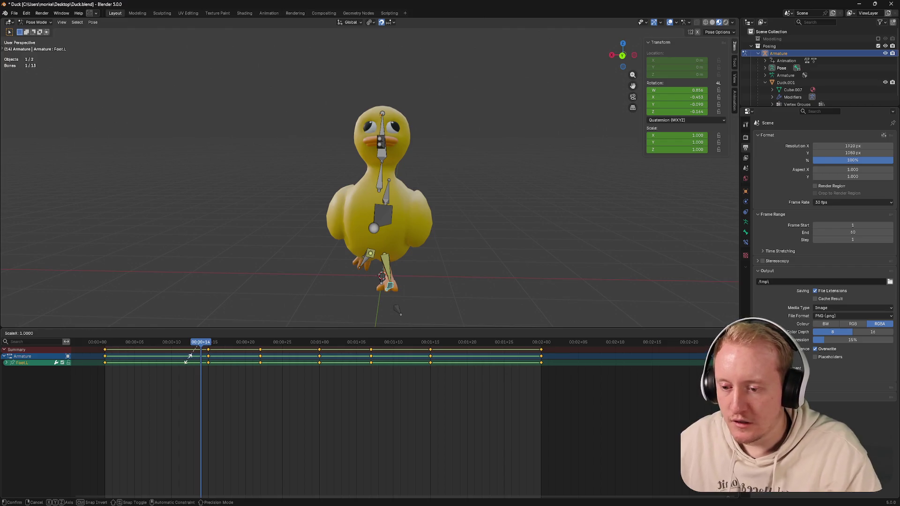
{"action": "left_click", "coordinate": [348, 369]}
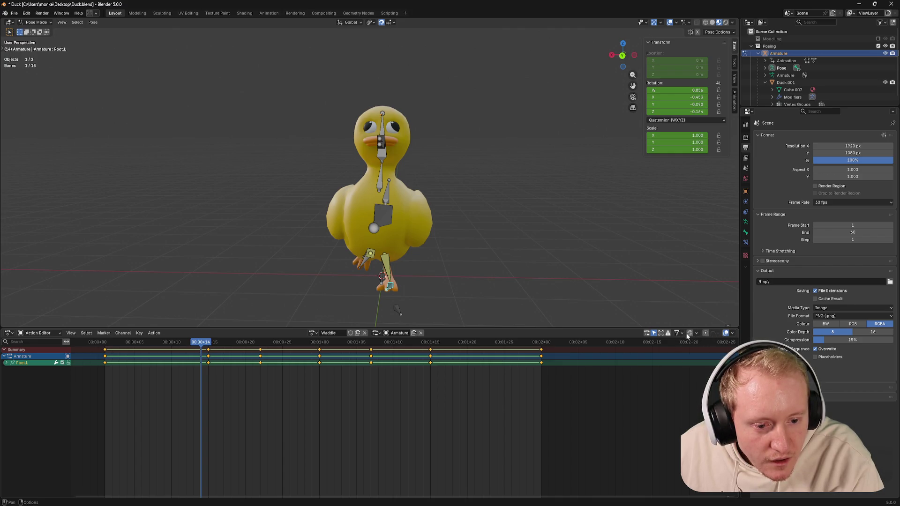
{"action": "key", "text": "s"}
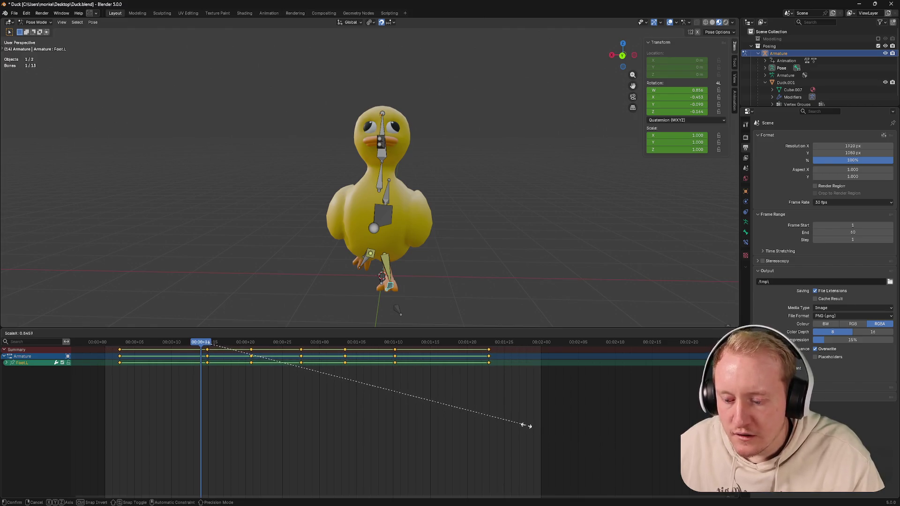
{"action": "left_click", "coordinate": [525, 426]}
{"action": "key", "text": "g"}
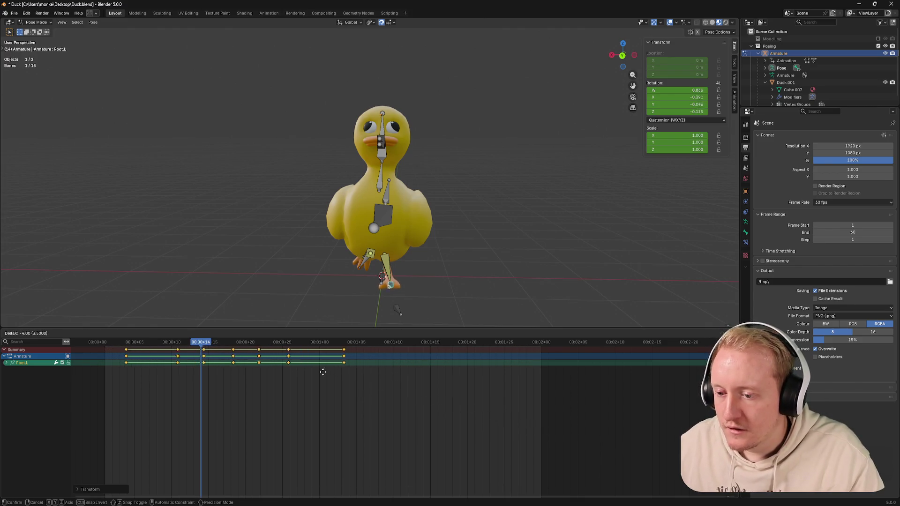
{"action": "left_click", "coordinate": [225, 379]}
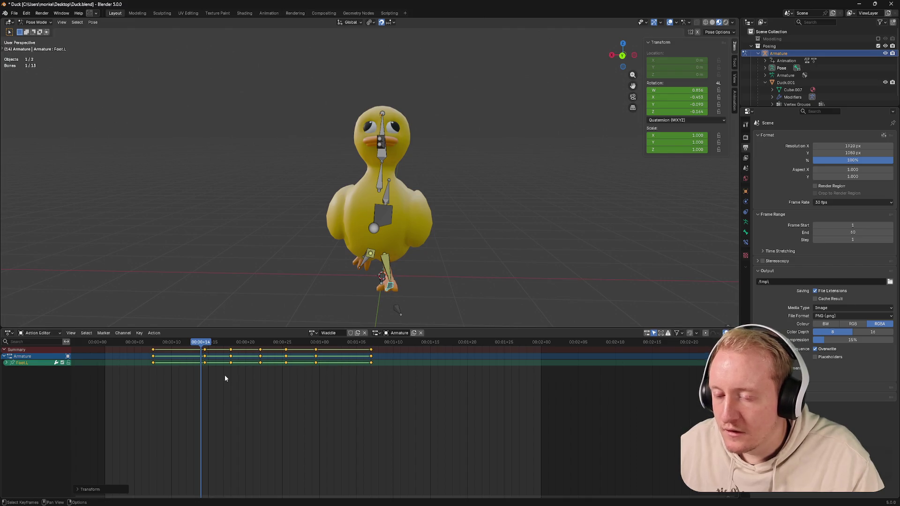
{"action": "key", "text": "g"}
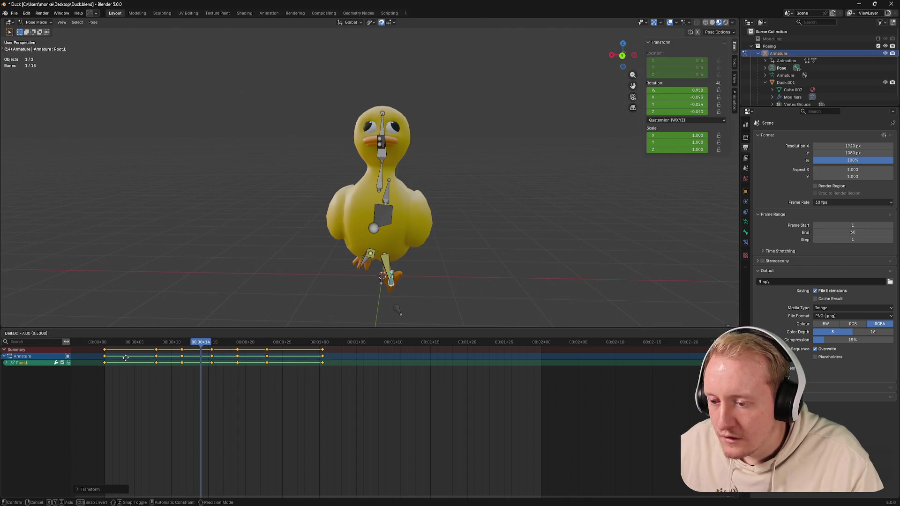
{"action": "left_click", "coordinate": [127, 358]}
{"action": "key", "text": "ctrl+z"}
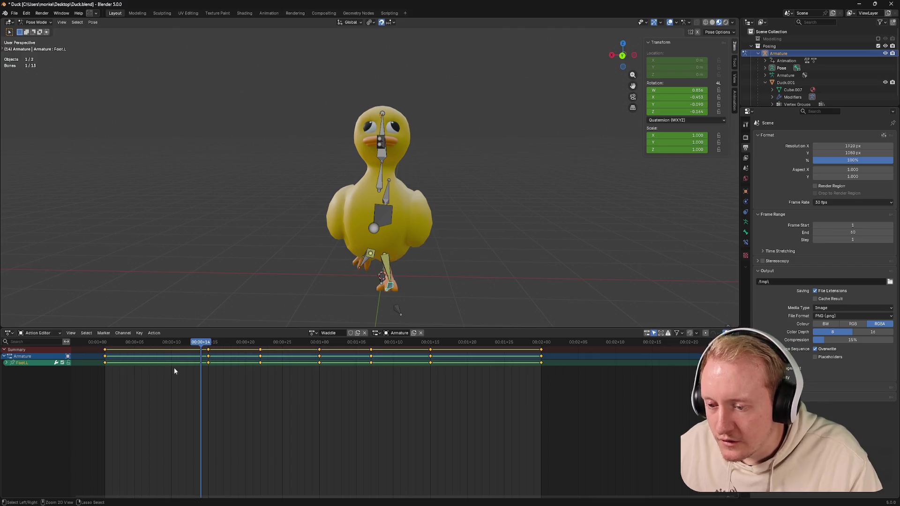
{"action": "key", "text": "g"}
{"action": "key", "text": "Escape"}
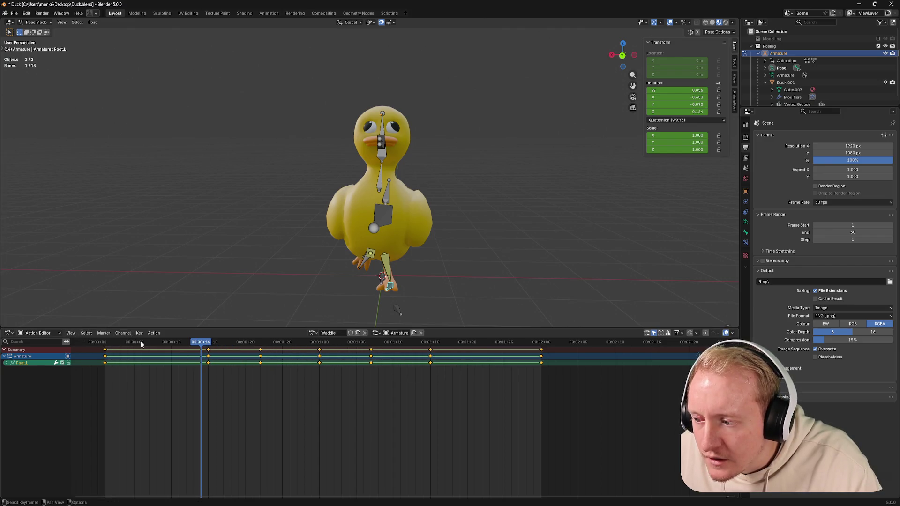
{"action": "key", "text": "s"}
{"action": "right_click", "coordinate": [259, 397]}
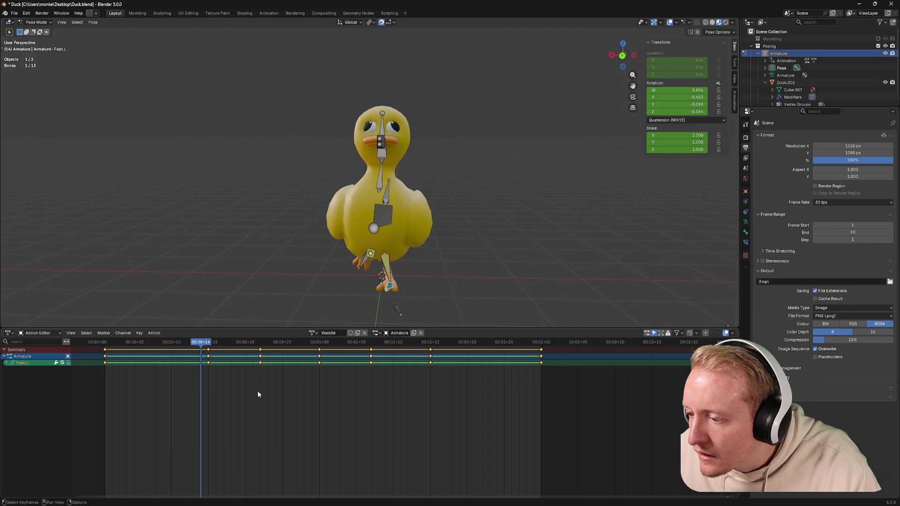
Step: Save Duck.blend and deselect all Waddle keyframes at their original spacing
{"action": "key", "text": "ctrl+s"}
{"action": "left_click", "coordinate": [258, 394]}
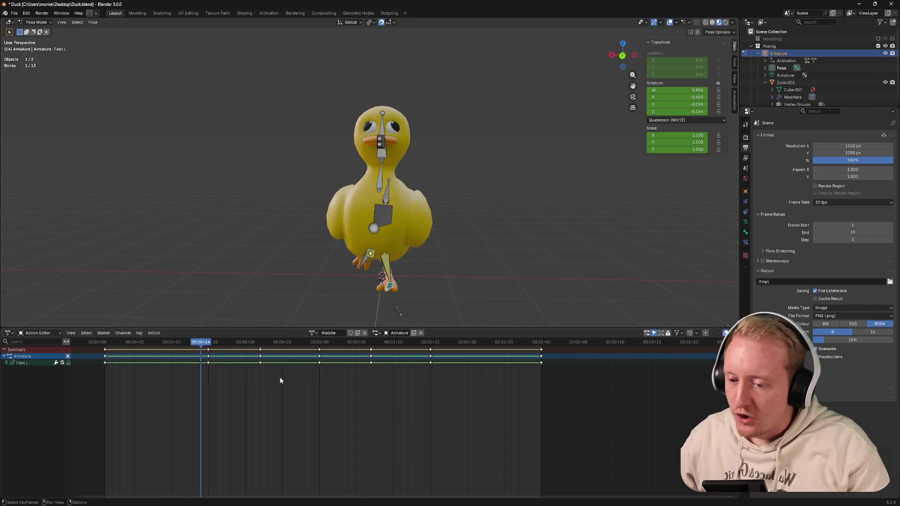
Step: Save, then compress the Waddle keyframes and shift them four frames earlier, checking frame 1 and 14
{"action": "key", "text": "ctrl+s"}
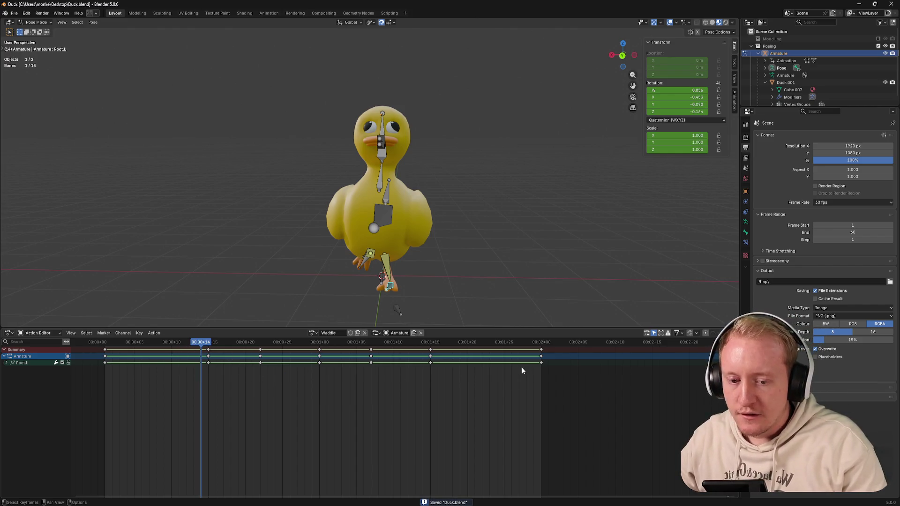
{"action": "key", "text": "s"}
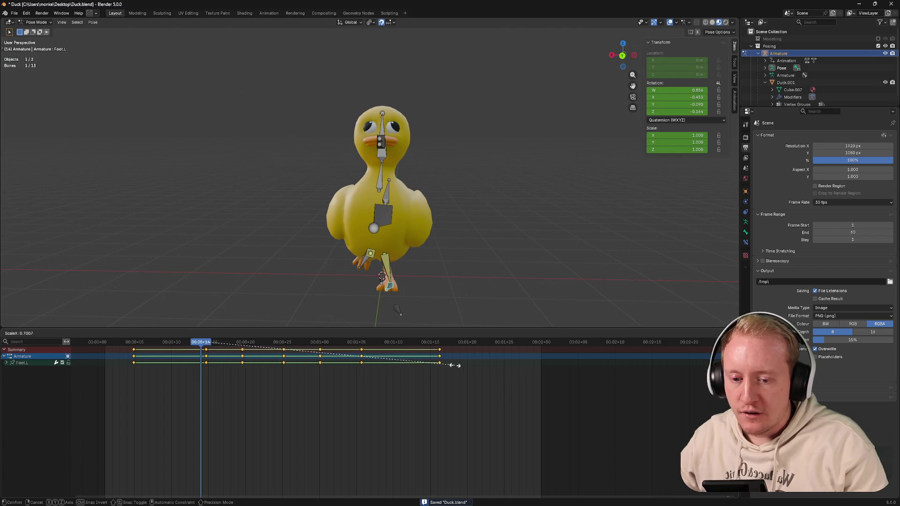
{"action": "left_click", "coordinate": [444, 366]}
{"action": "key", "text": "g"}
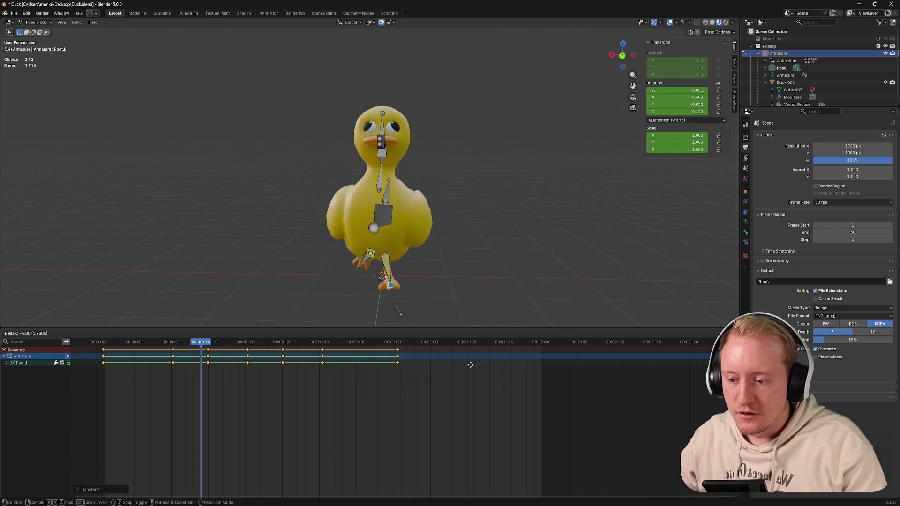
{"action": "left_click", "coordinate": [472, 365]}
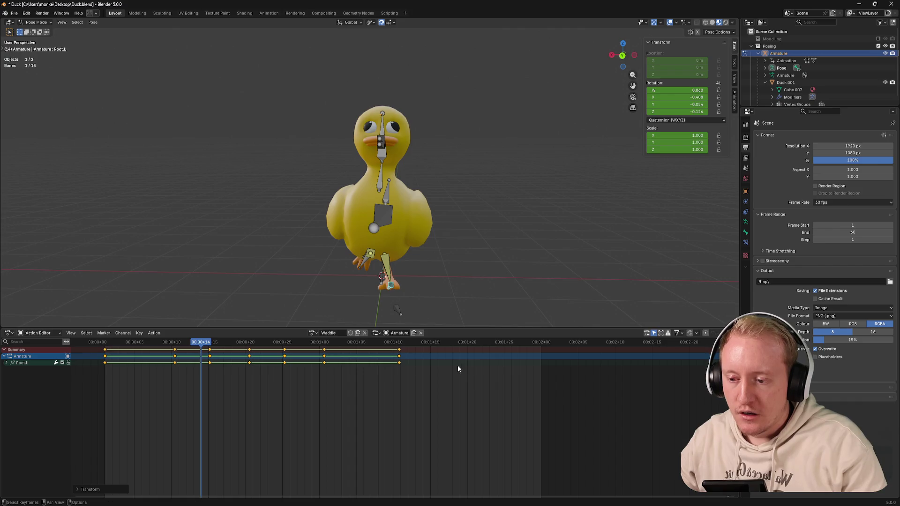
{"action": "left_click", "coordinate": [106, 342]}
{"action": "left_click", "coordinate": [202, 342]}
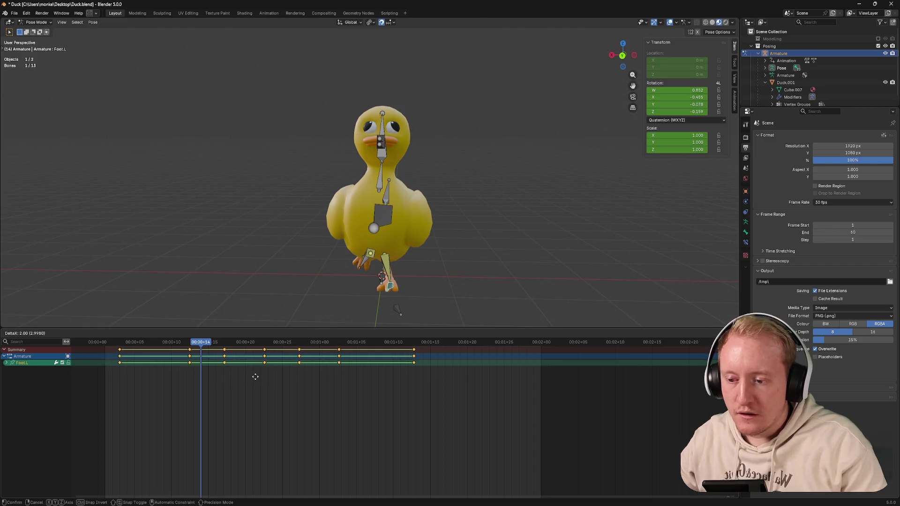
Step: Shift the keyframes earlier again and preview the tightened waddle timing
{"action": "key", "text": "s"}
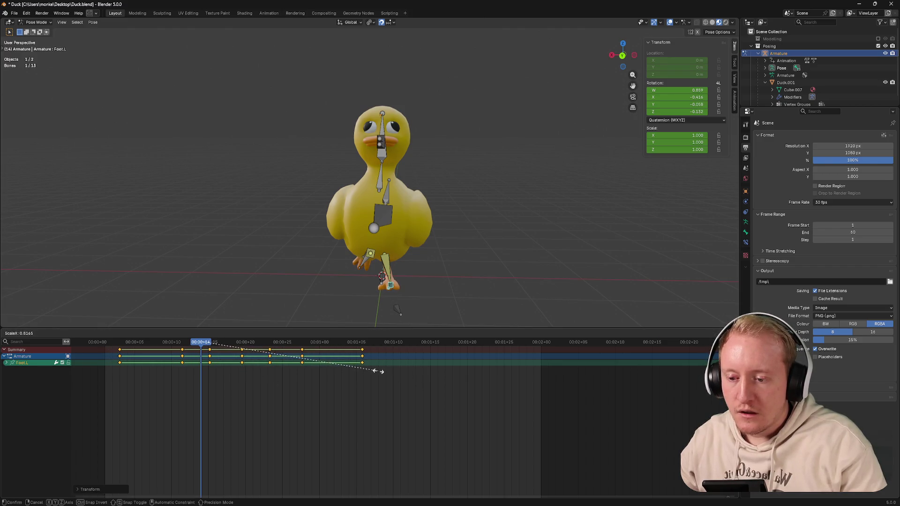
{"action": "key", "text": "g"}
{"action": "left_click", "coordinate": [354, 369]}
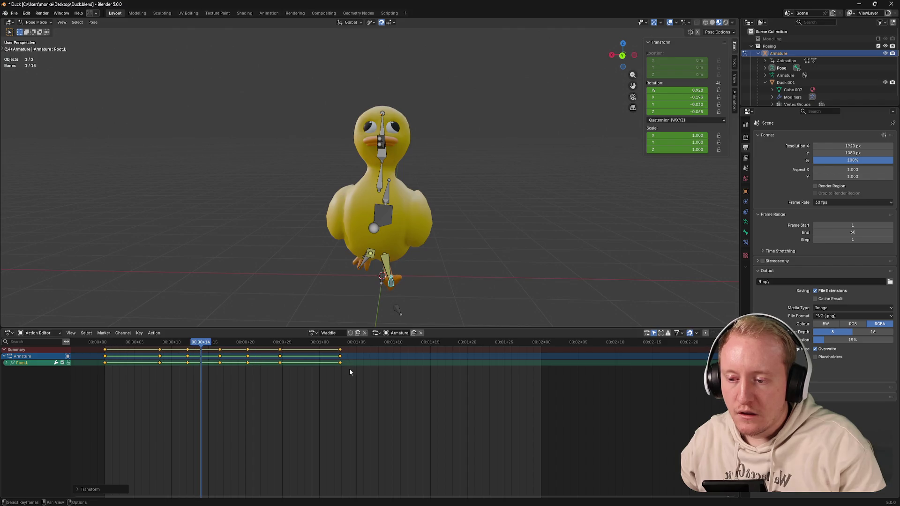
{"action": "key", "text": "space"}
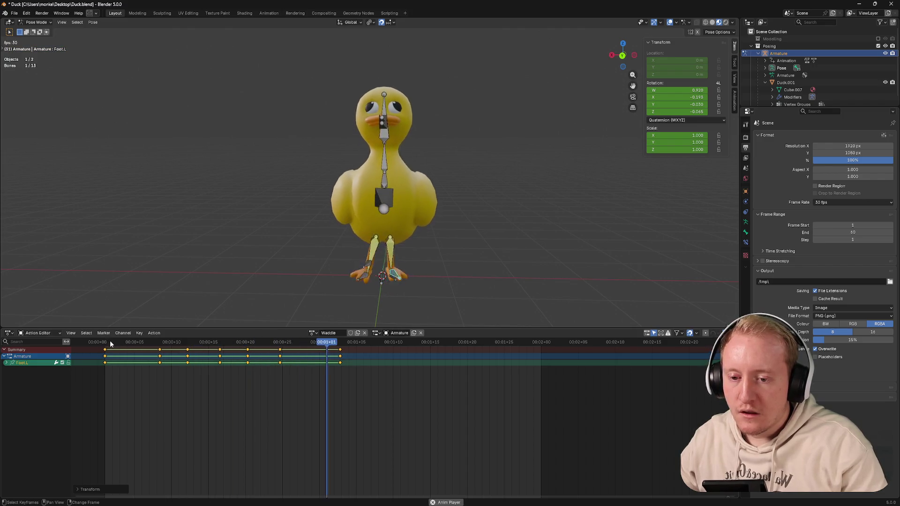
{"action": "key", "text": "space"}
Step: Scale the keyframe spacing by 0.5 and move the compressed cycle to start at frame 1
{"action": "key", "text": "s"}
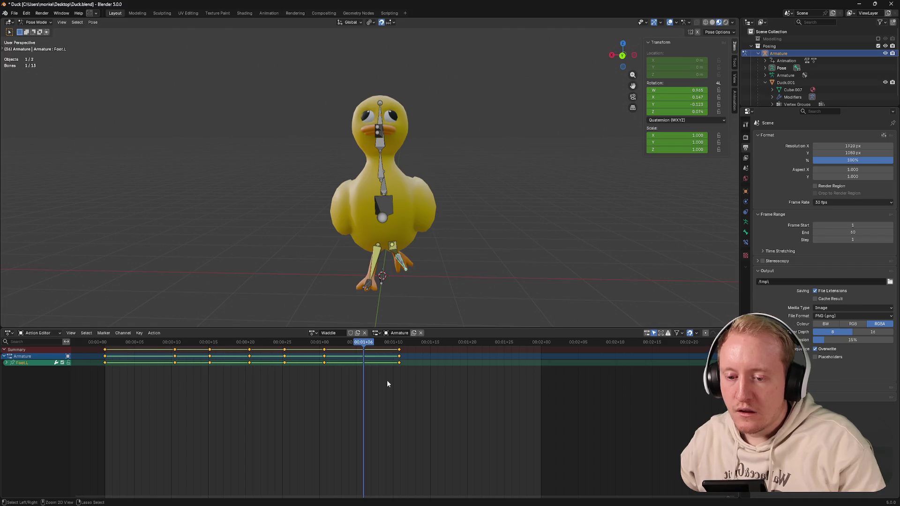
{"action": "type", "text": ".5"}
{"action": "key", "text": "Return"}
{"action": "key", "text": "g"}
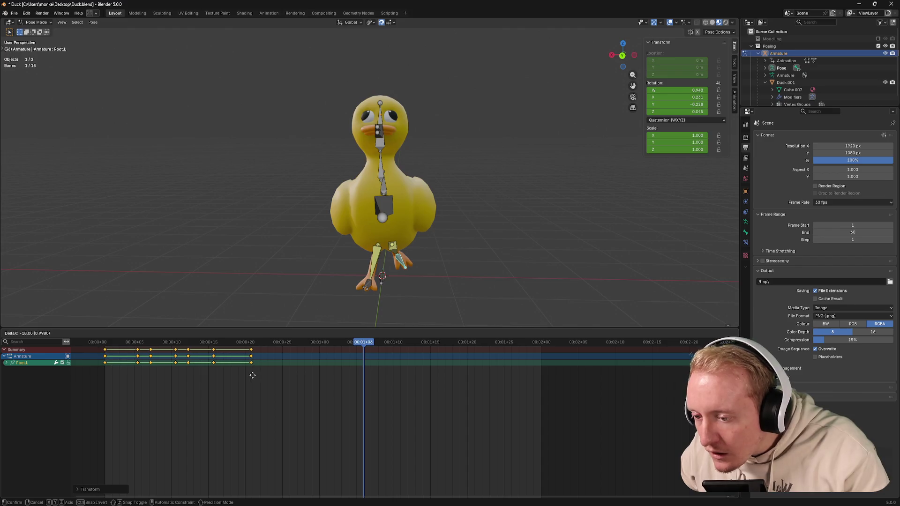
{"action": "left_click", "coordinate": [261, 379]}
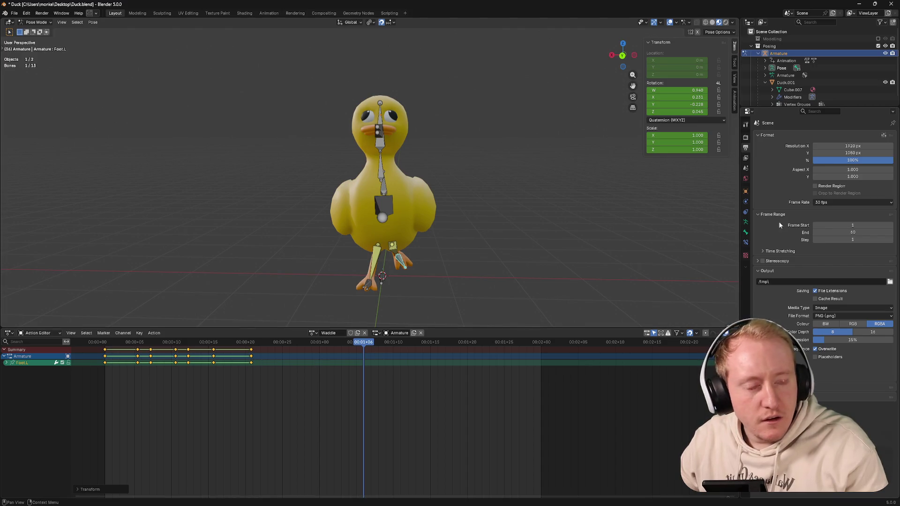
{"action": "left_click", "coordinate": [8, 333]}
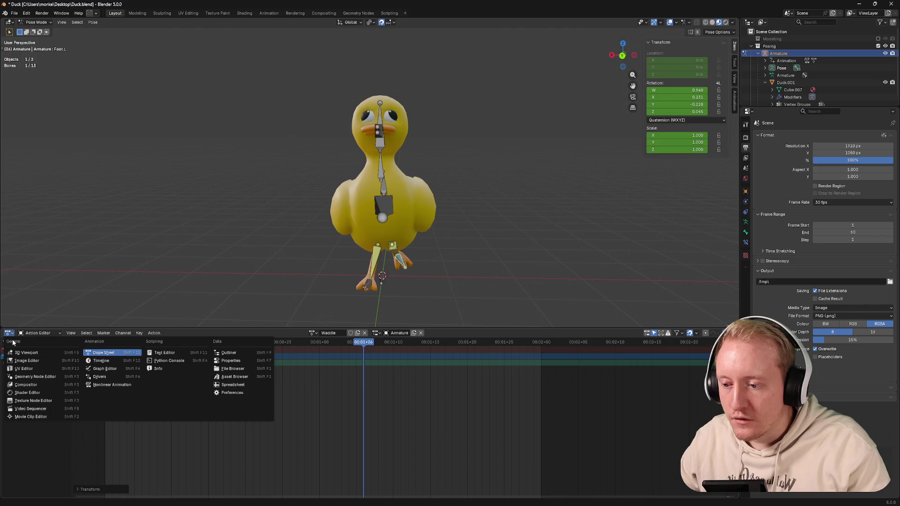
Step: Switch to the Timeline and set playback to end at frame 21, returning to frame 1
{"action": "left_click", "coordinate": [91, 366]}
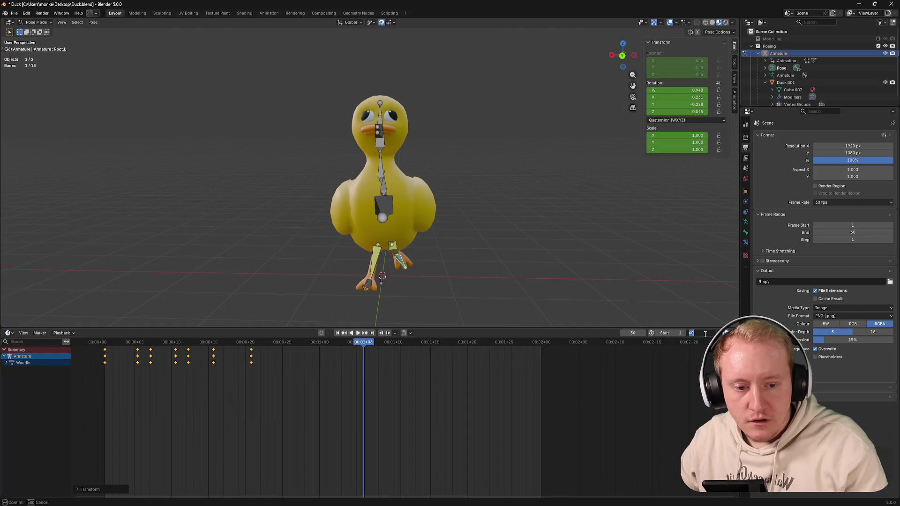
{"action": "type", "text": "23"}
{"action": "key", "text": "Return"}
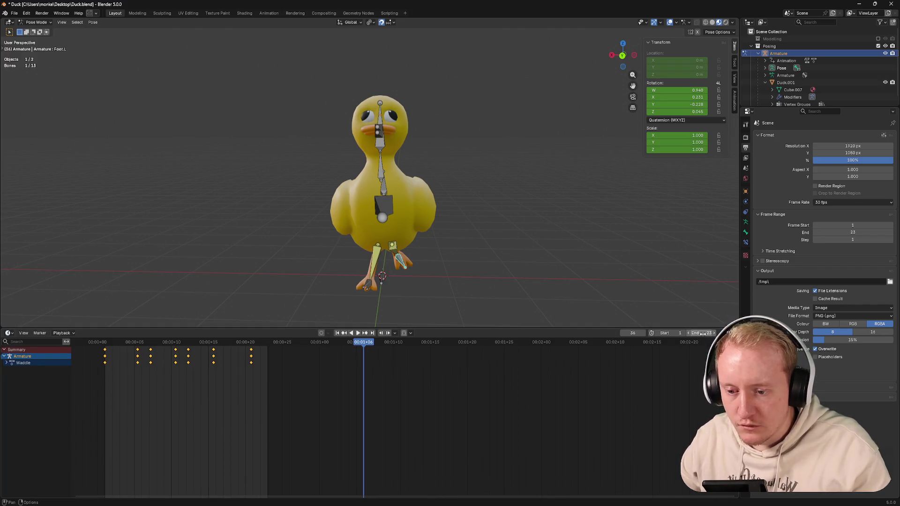
{"action": "left_click_drag", "start_coordinate": [692, 333], "coordinate": [686, 332]}
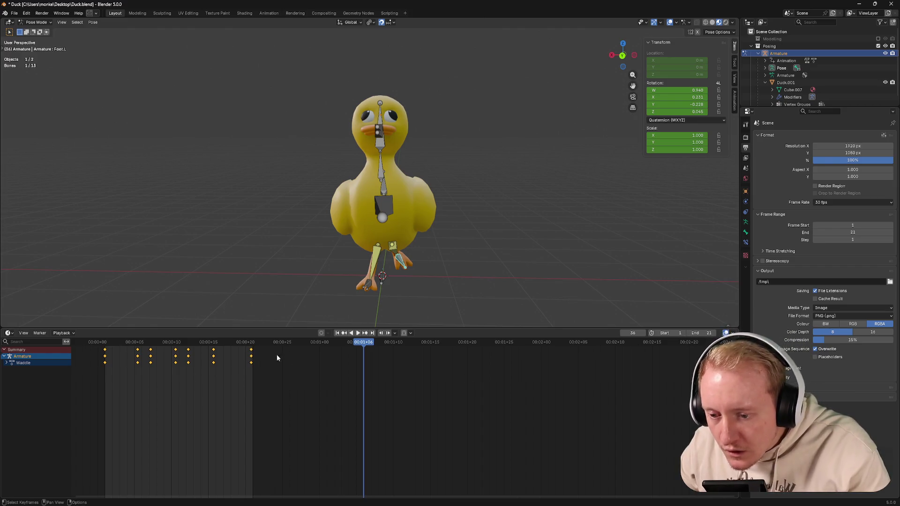
{"action": "left_click", "coordinate": [142, 343]}
{"action": "left_click_drag", "start_coordinate": [142, 343], "coordinate": [105, 344]}
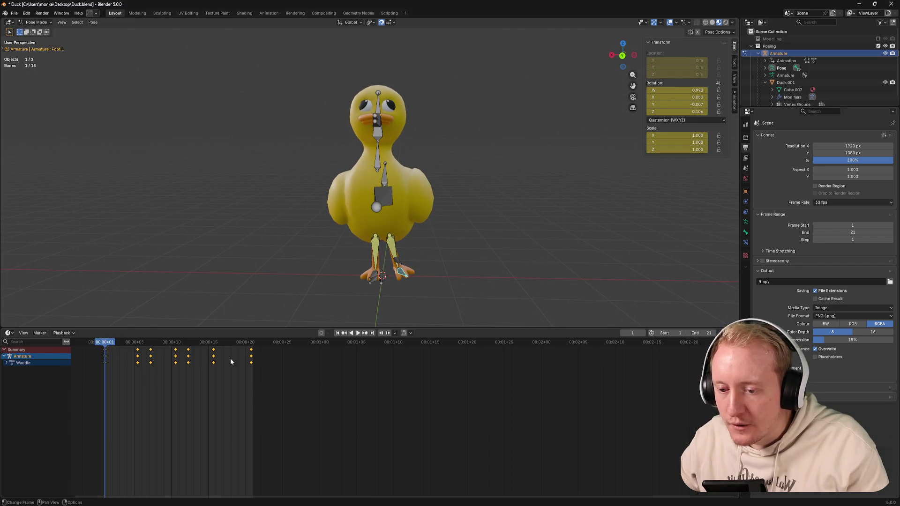
{"action": "scroll", "coordinate": [228, 362], "scroll_direction": "up", "scroll_amount": 1}
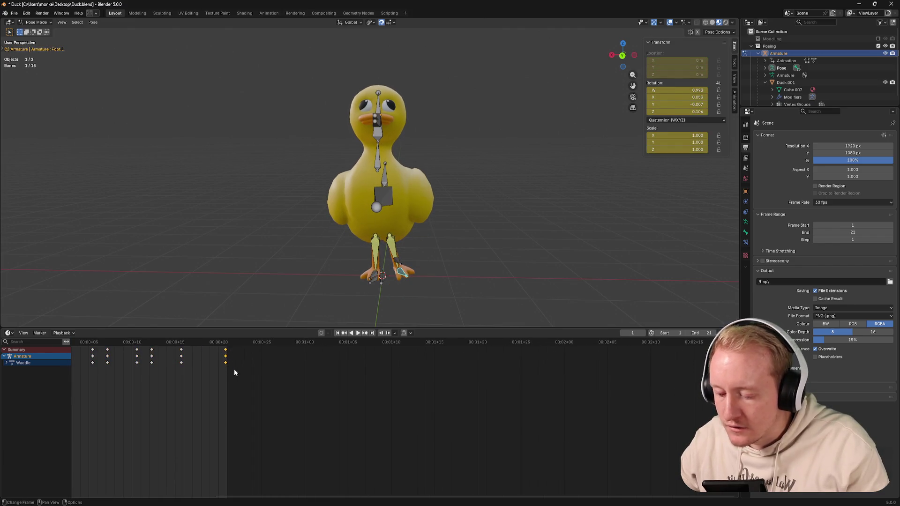
Step: Move the frame-20 keyframes later, play the short loop, then undo the retiming changes
{"action": "key", "text": "g"}
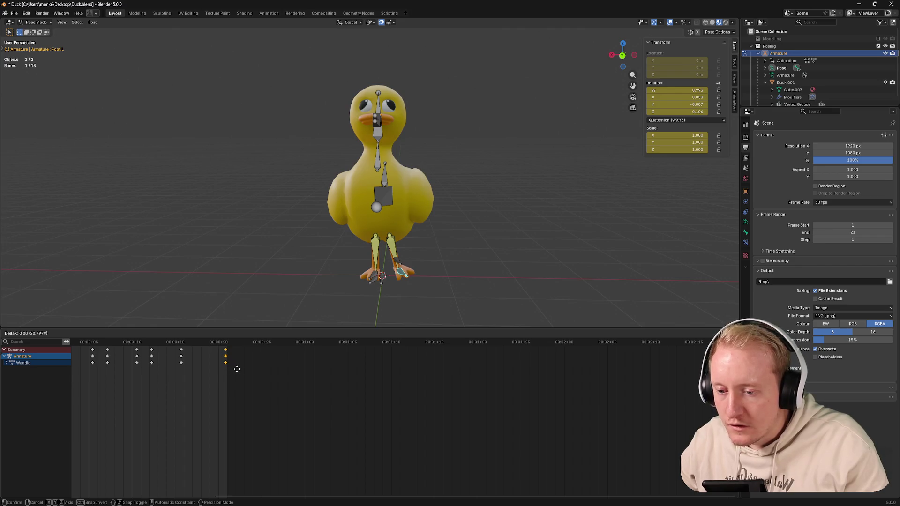
{"action": "left_click", "coordinate": [251, 370]}
{"action": "key", "text": "space"}
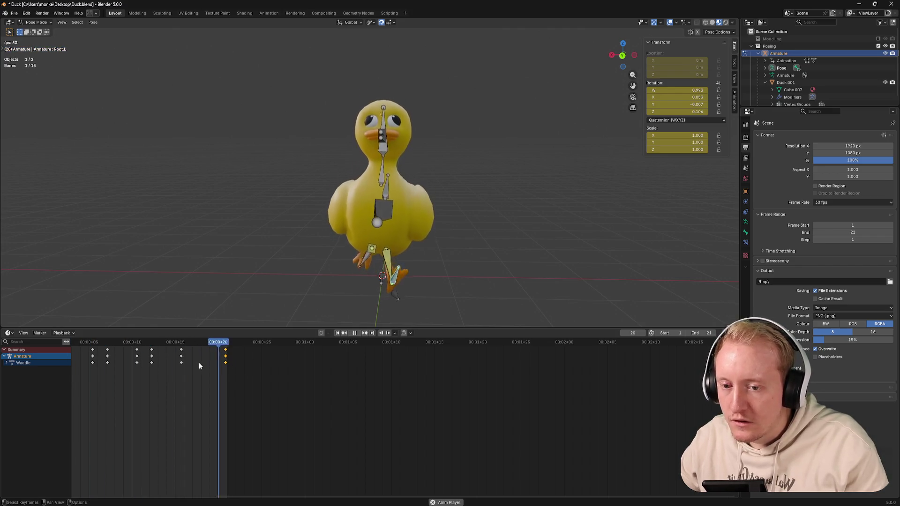
{"action": "scroll", "coordinate": [201, 364], "scroll_direction": "up", "scroll_amount": 2, "text": "ctrl"}
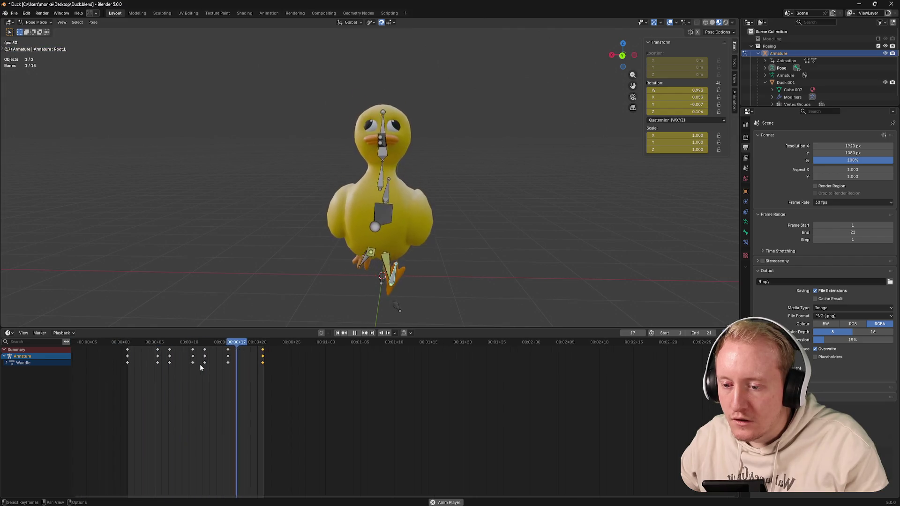
{"action": "right_click", "coordinate": [201, 367]}
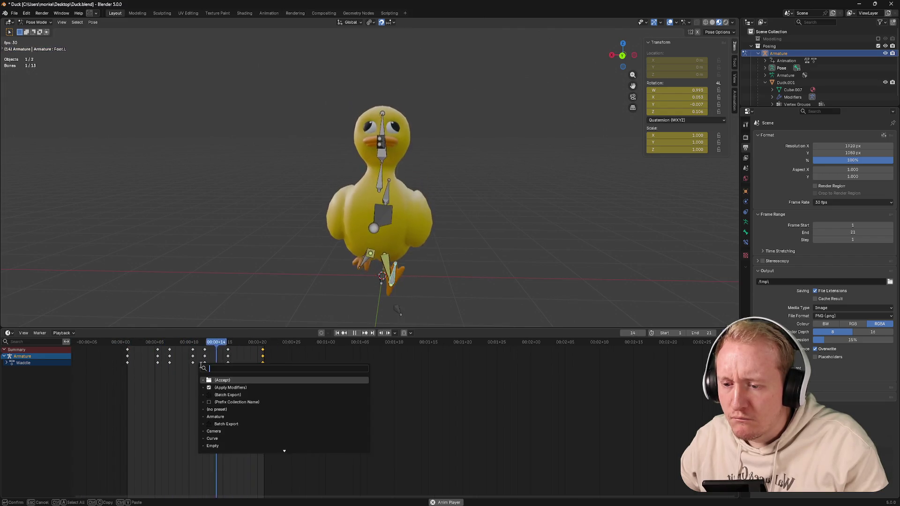
{"action": "key", "text": "Escape"}
{"action": "key", "text": "a"}
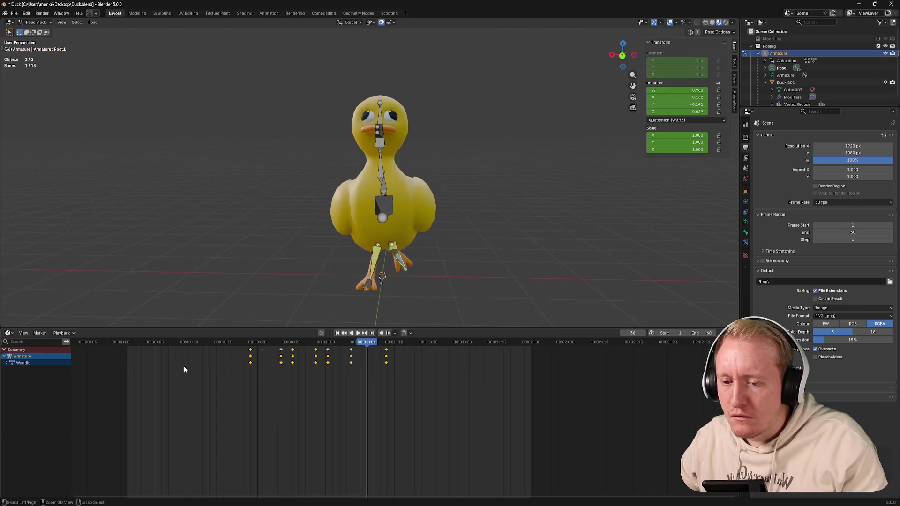
Step: Stop playback and step back through the keyframe retiming toward the original spacing
{"action": "key", "text": "space"}
{"action": "key", "text": "F3"}
{"action": "key", "text": "Escape"}
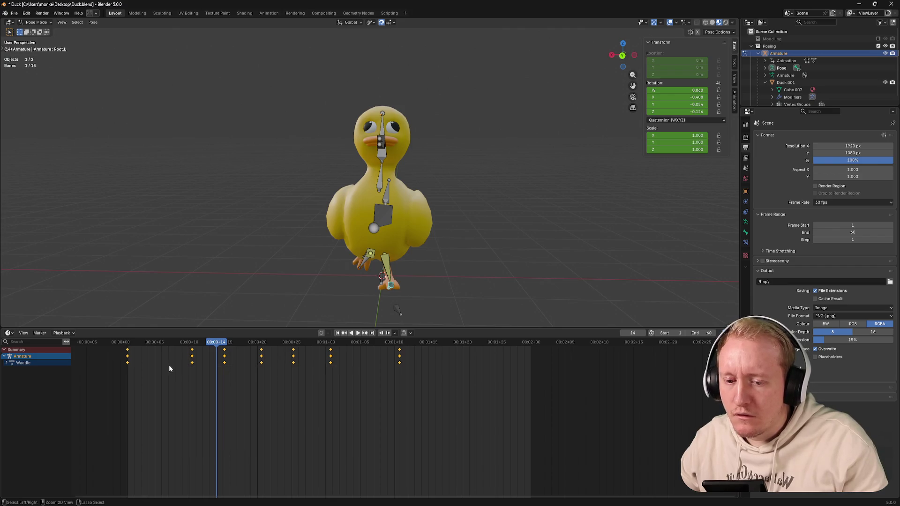
{"action": "key", "text": "s"}
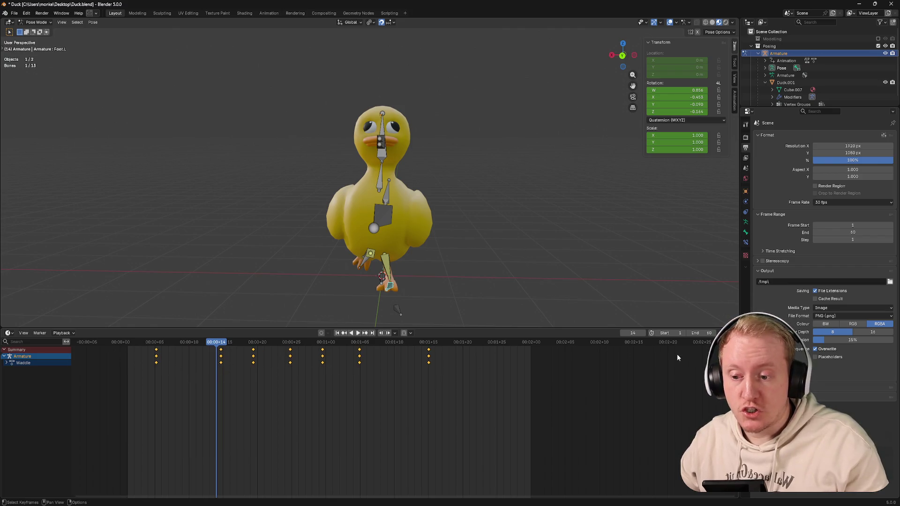
{"action": "left_click", "coordinate": [608, 376]}
Step: Play the waddle cycle ending at frame 60, then save Duck.blend
{"action": "key", "text": "space"}
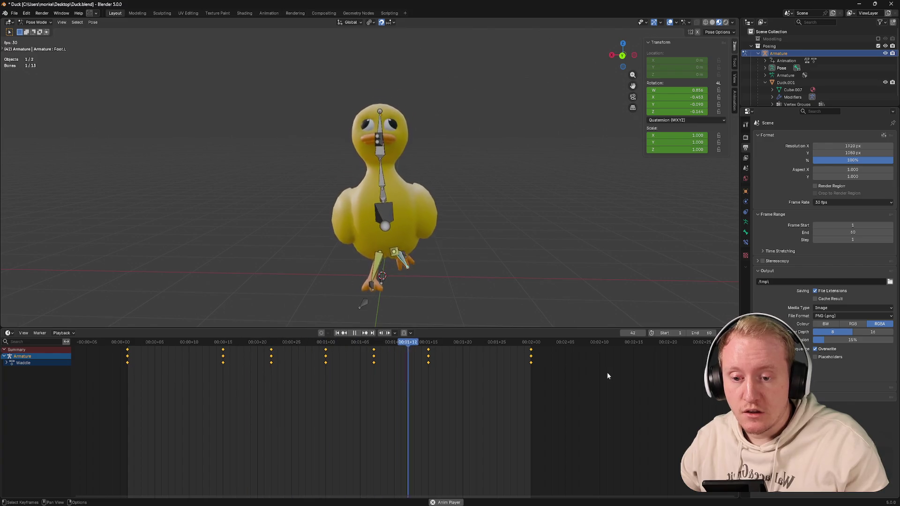
{"action": "key", "text": "space"}
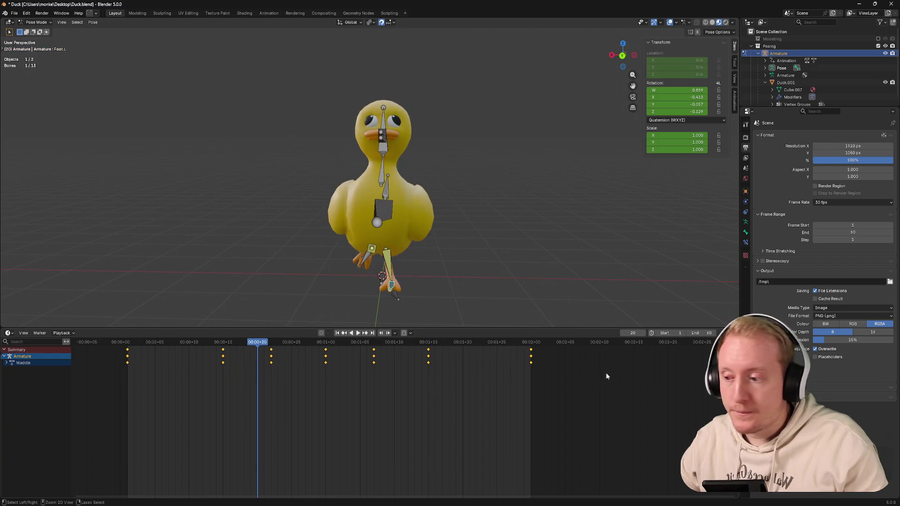
{"action": "key", "text": "ctrl+s"}
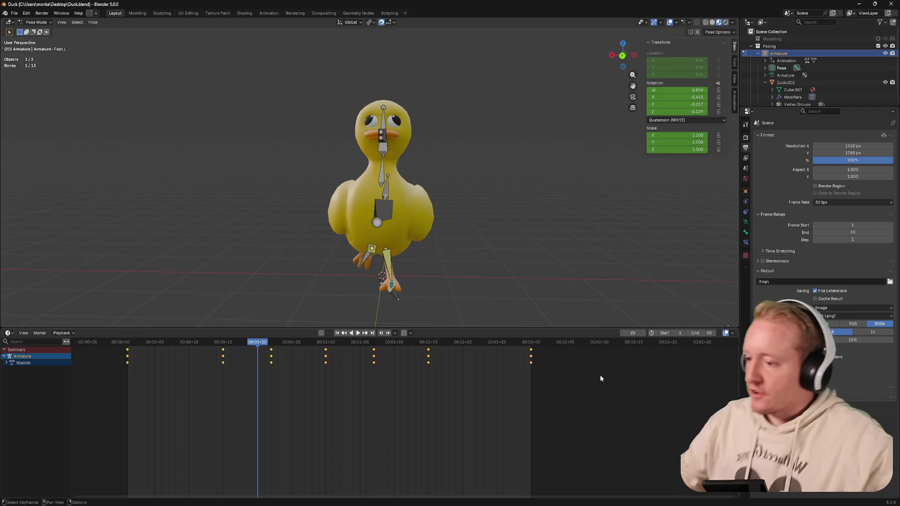
{"action": "key", "text": "ctrl+s"}
Step: Select all Waddle keyframes, return to frame 1 in a side view and save Duck.blend
{"action": "left_click", "coordinate": [389, 391]}
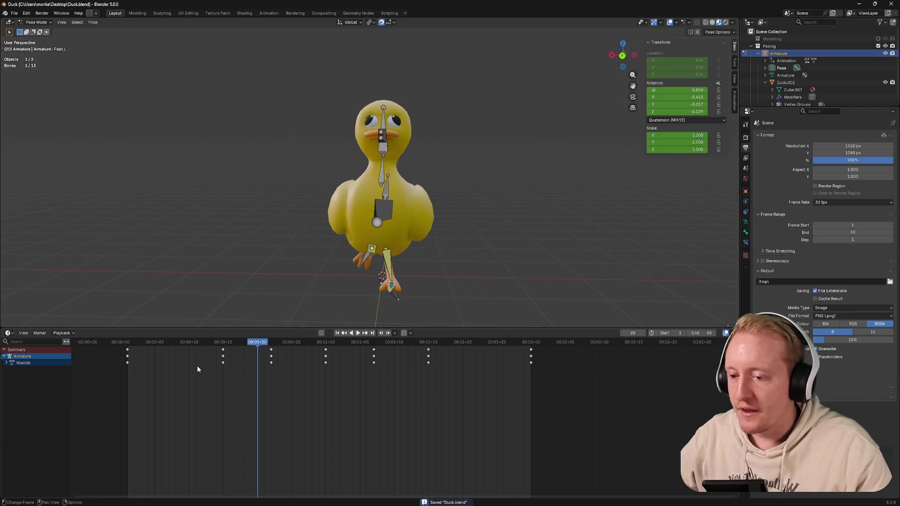
{"action": "left_click_drag", "start_coordinate": [117, 349], "coordinate": [597, 394]}
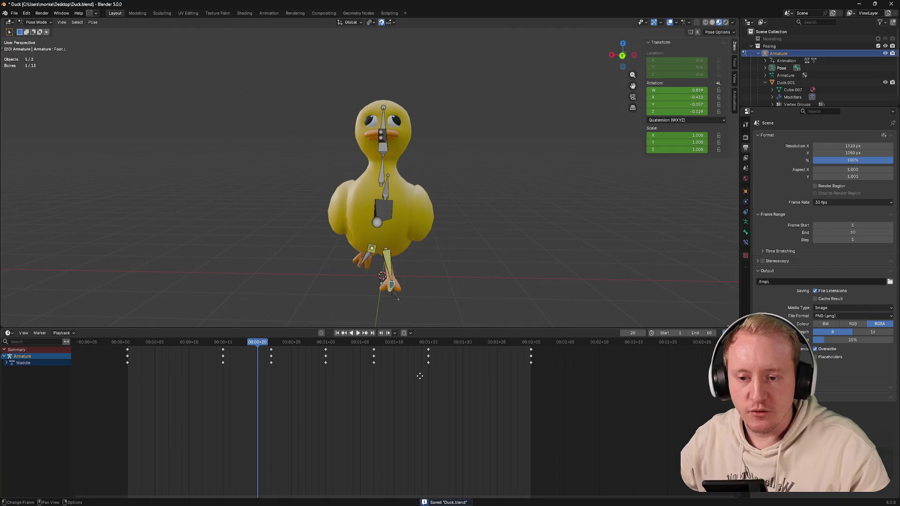
{"action": "mouse_move", "coordinate": [416, 262]}
{"action": "middle_mouse_down"}
{"action": "mouse_move", "coordinate": [425, 269]}
{"action": "mouse_move", "coordinate": [422, 281]}
{"action": "middle_mouse_up"}
{"action": "key", "text": "shift+Left"}
{"action": "key", "text": "ctrl+s"}
{"action": "left_click", "coordinate": [14, 13]}
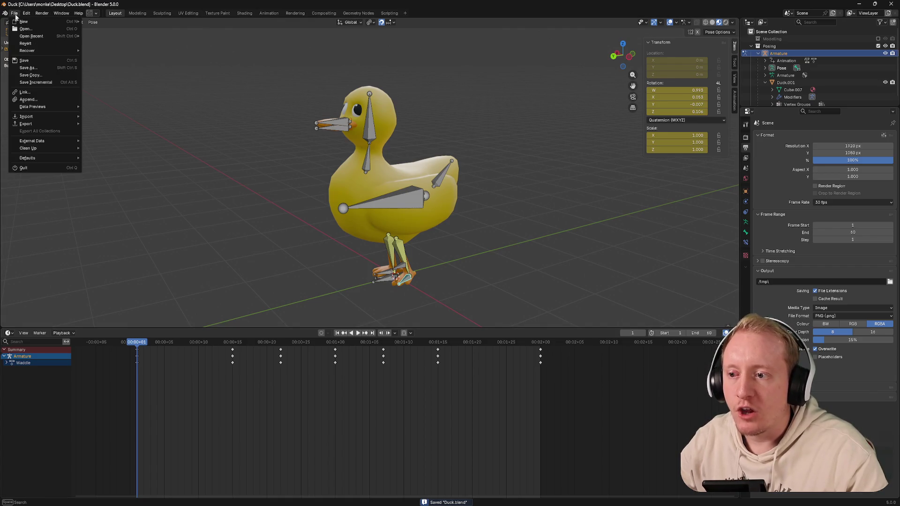
Step: Save Duck.blend before exporting Duck.glb to the Godot models/Creatures folder
{"action": "key", "text": "ctrl+s"}
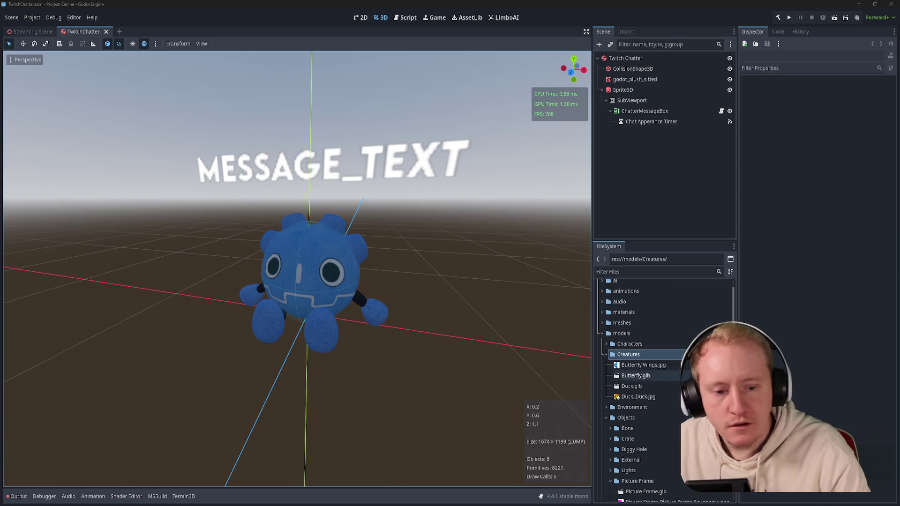
Step: Drop Duck.glb into the TwitchChatter scene tree as a Duck node beside the Godot plush
{"action": "mouse_move", "coordinate": [630, 386]}
{"action": "left_mouse_down"}
{"action": "mouse_move", "coordinate": [650, 85]}
{"action": "mouse_move", "coordinate": [639, 86]}
{"action": "left_mouse_up"}
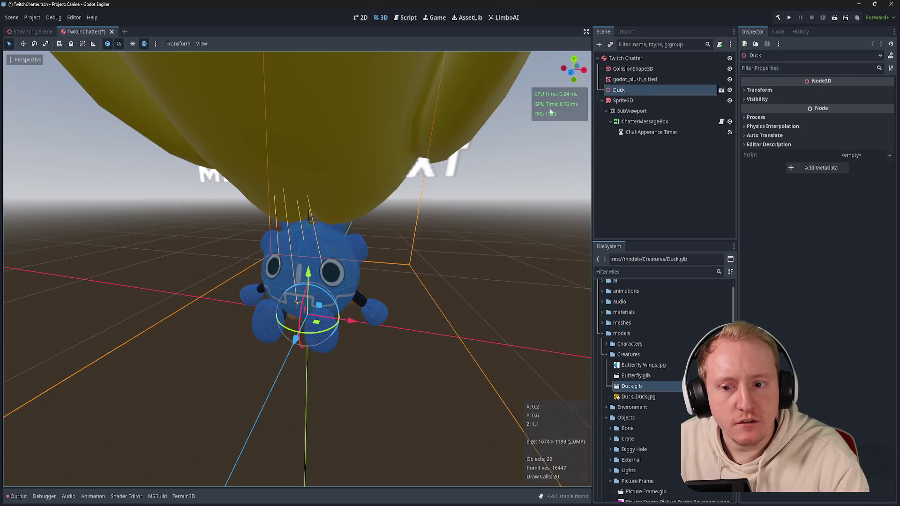
{"action": "scroll", "coordinate": [468, 114], "scroll_direction": "down", "scroll_amount": 5}
{"action": "mouse_move", "coordinate": [467, 114]}
{"action": "middle_mouse_down"}
{"action": "mouse_move", "coordinate": [302, 126]}
{"action": "mouse_move", "coordinate": [432, 122]}
{"action": "middle_mouse_up"}
{"action": "scroll", "coordinate": [301, 125], "scroll_direction": "down", "scroll_amount": 3}
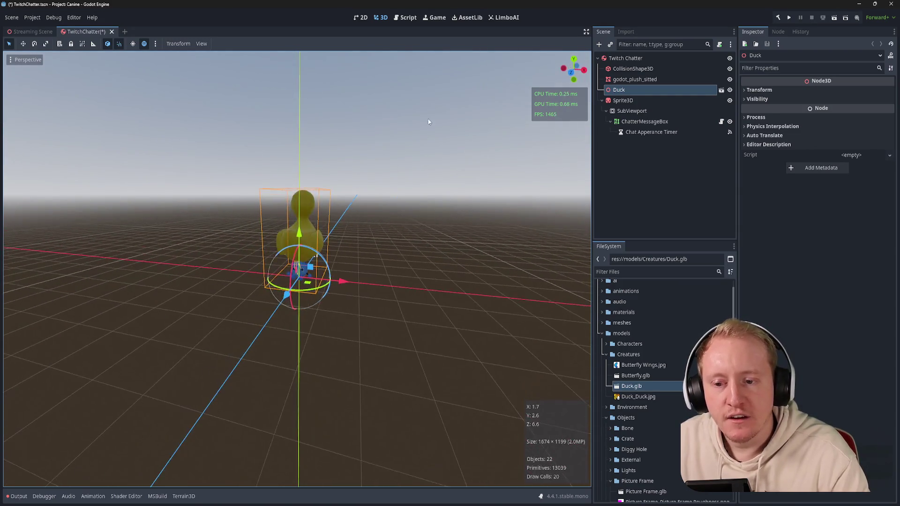
{"action": "scroll", "coordinate": [431, 117], "scroll_direction": "up", "scroll_amount": 3}
{"action": "scroll", "coordinate": [427, 121], "scroll_direction": "down", "scroll_amount": 4}
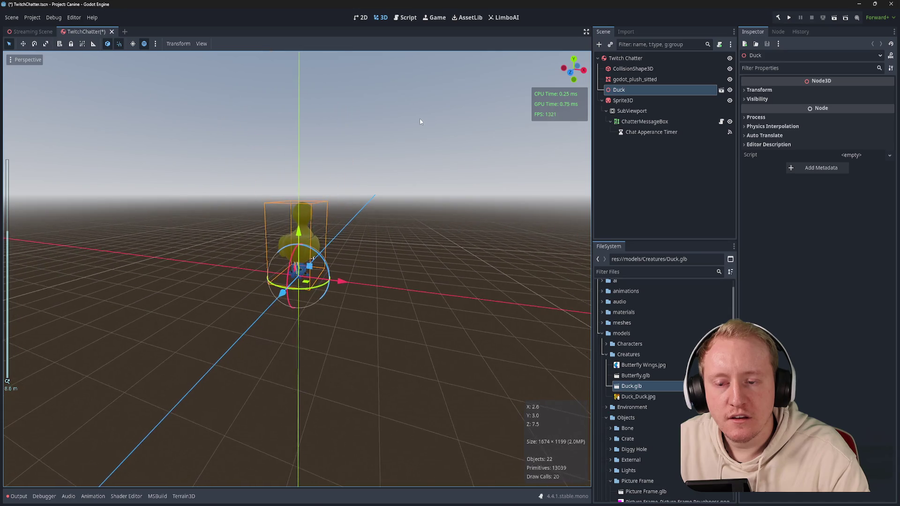
{"action": "mouse_move", "coordinate": [421, 119]}
{"action": "middle_mouse_down"}
{"action": "mouse_move", "coordinate": [328, 127]}
{"action": "mouse_move", "coordinate": [352, 119]}
{"action": "middle_mouse_up"}
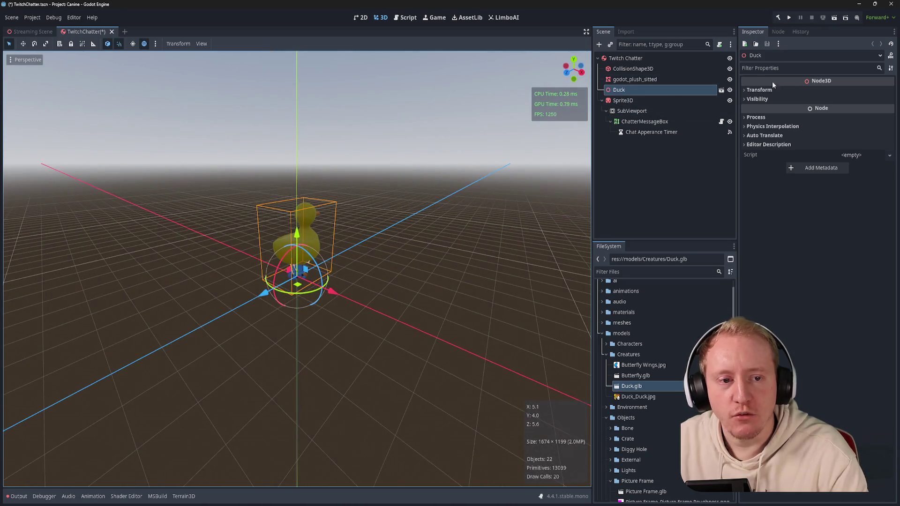
{"action": "right_click", "coordinate": [677, 93]}
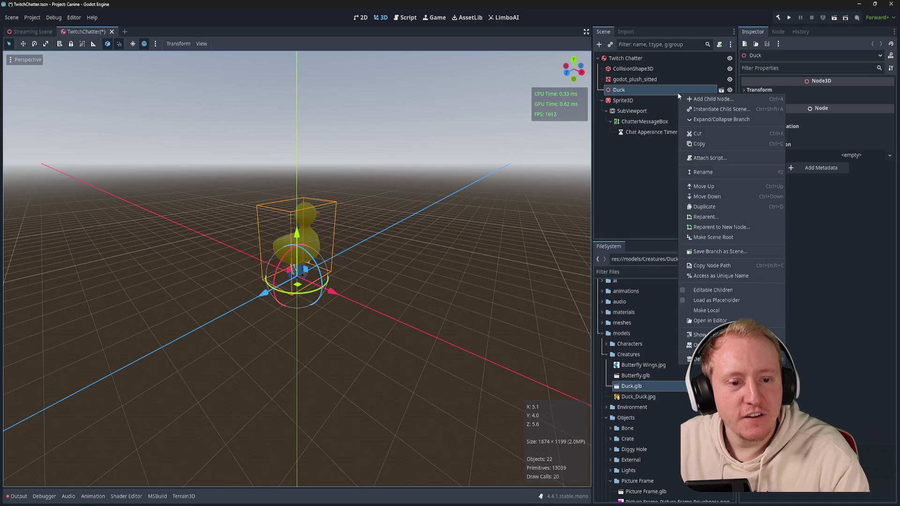
Step: Expose the Duck node's children and inspect the Skeleton3D's Neck bone pose
{"action": "left_click", "coordinate": [710, 290]}
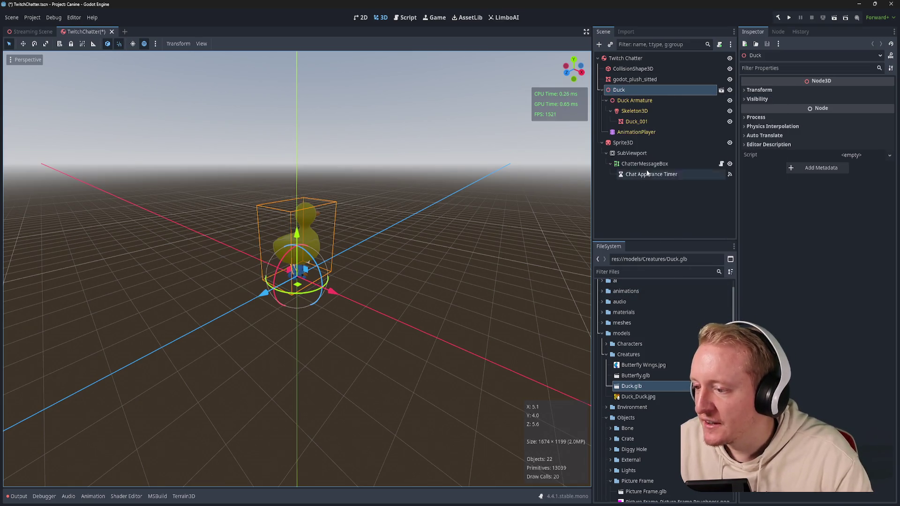
{"action": "scroll", "coordinate": [447, 164], "scroll_direction": "up", "scroll_amount": 3}
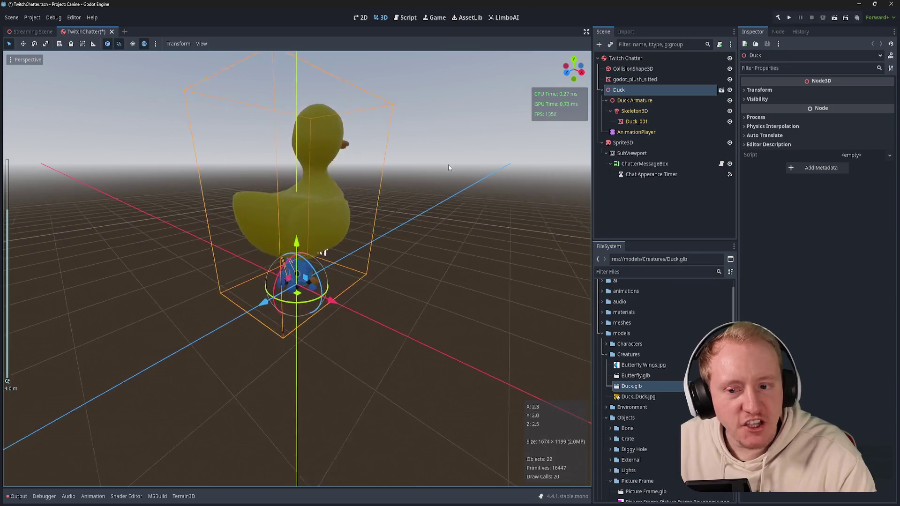
{"action": "left_click", "coordinate": [760, 90]}
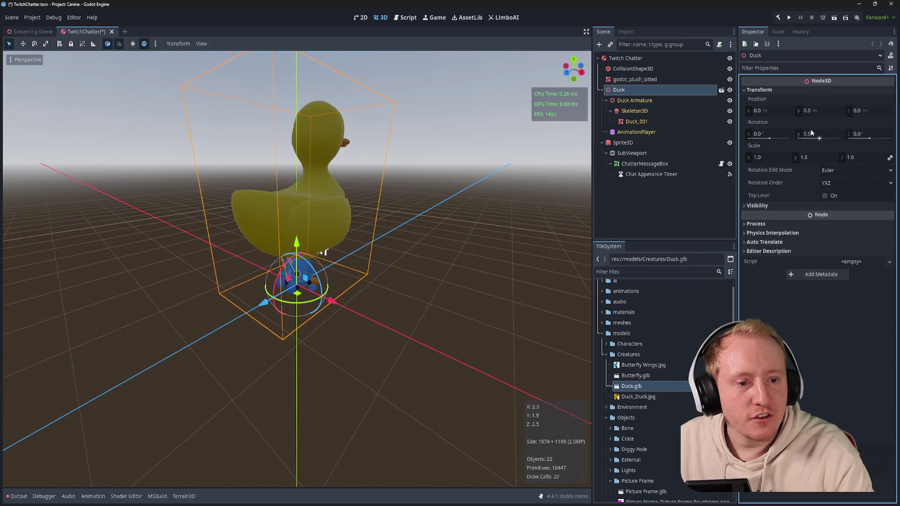
{"action": "left_click", "coordinate": [633, 101]}
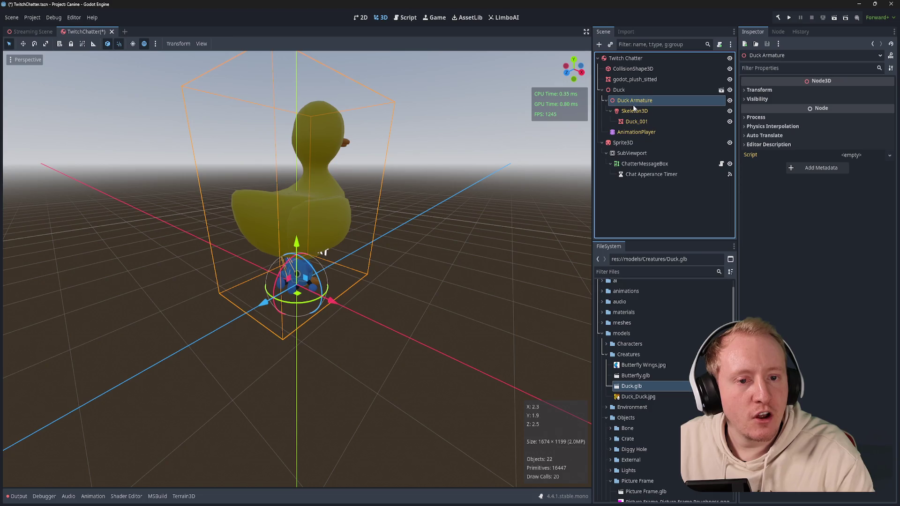
{"action": "left_click", "coordinate": [634, 111]}
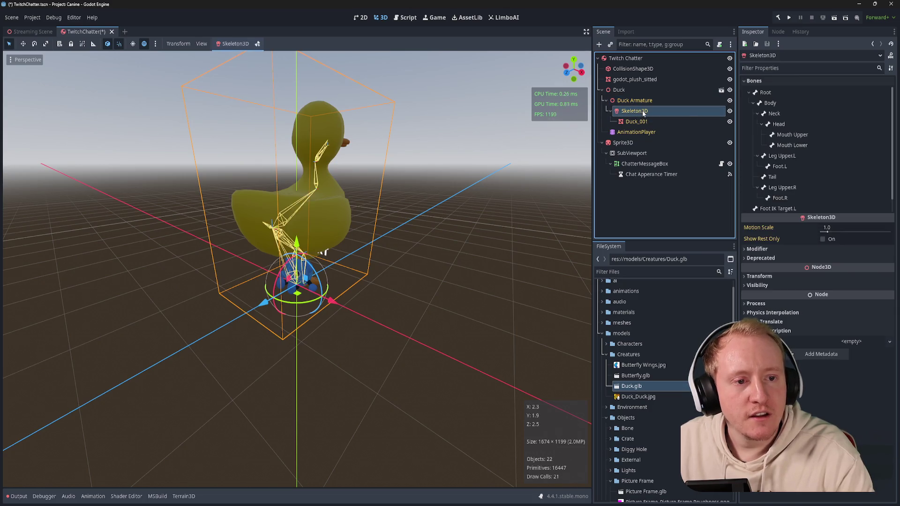
{"action": "left_click", "coordinate": [767, 92]}
{"action": "left_click", "coordinate": [774, 113]}
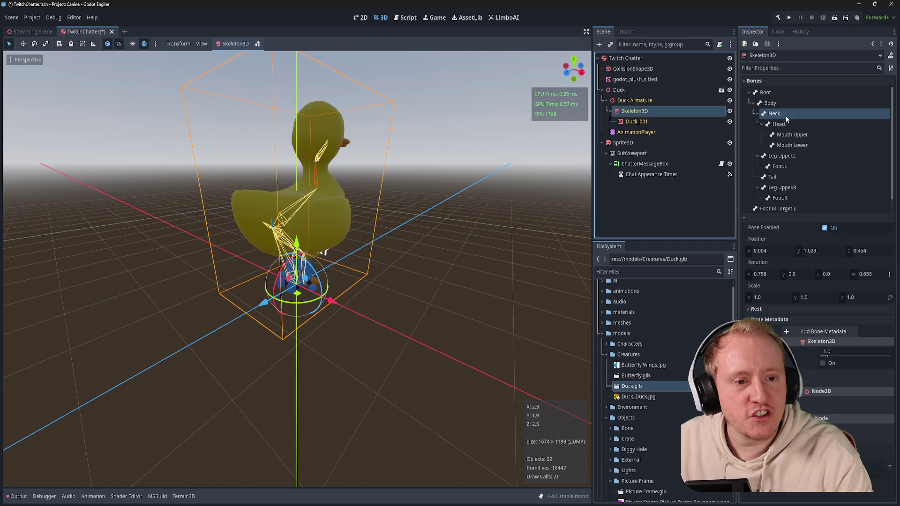
Step: Inspect the Duck_001 mesh, then the Foot IK Target.L and Body bone poses
{"action": "left_click", "coordinate": [637, 121]}
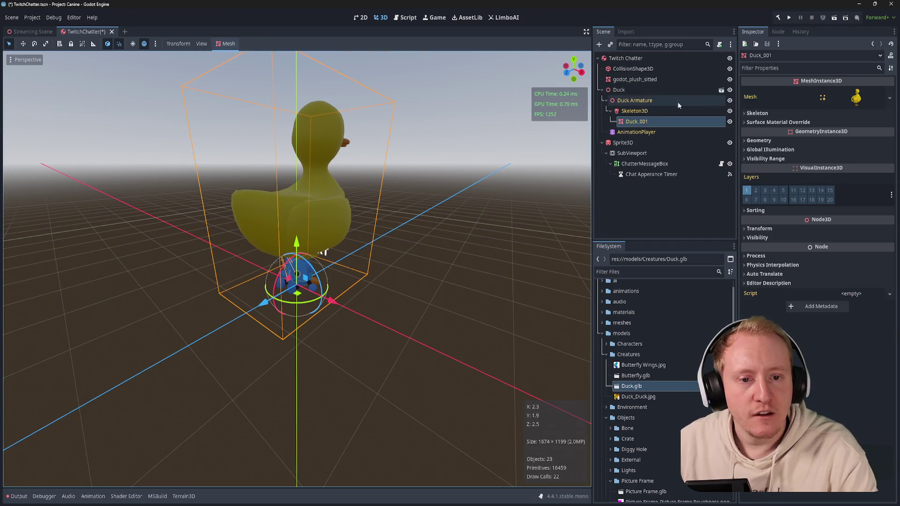
{"action": "left_click", "coordinate": [634, 112]}
{"action": "scroll", "coordinate": [788, 141], "scroll_direction": "down", "scroll_amount": 2}
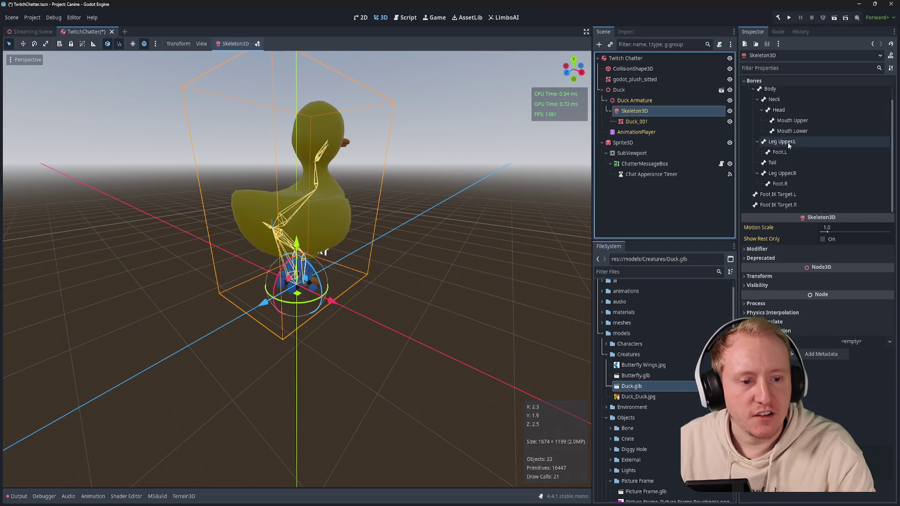
{"action": "left_click", "coordinate": [779, 194]}
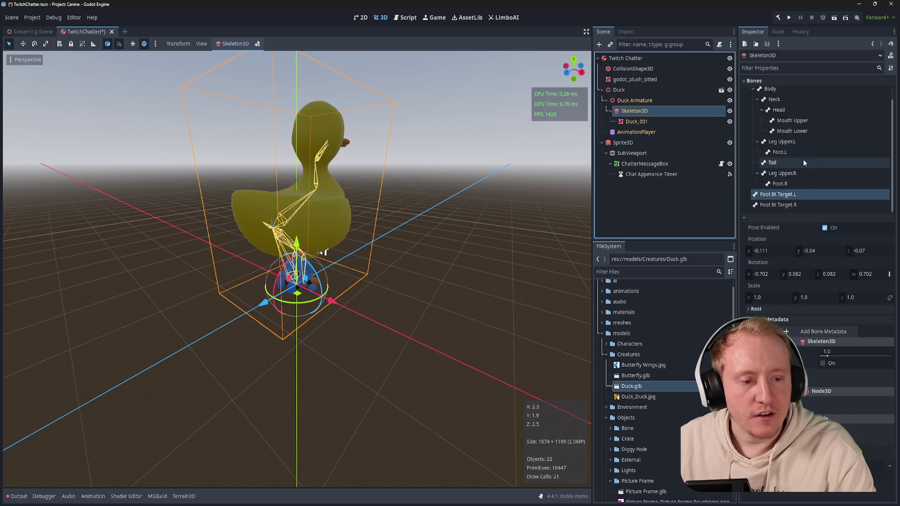
{"action": "left_click", "coordinate": [779, 110]}
{"action": "scroll", "coordinate": [794, 107], "scroll_direction": "up", "scroll_amount": 2}
{"action": "left_click", "coordinate": [770, 103]}
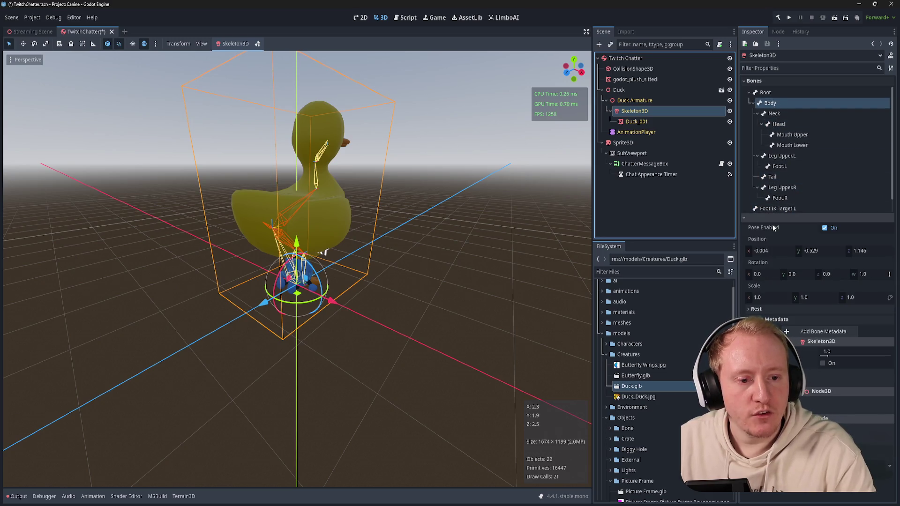
Step: Toggle the Body bone's Pose Enabled off and back, and cancel adding bone metadata
{"action": "left_click", "coordinate": [824, 228]}
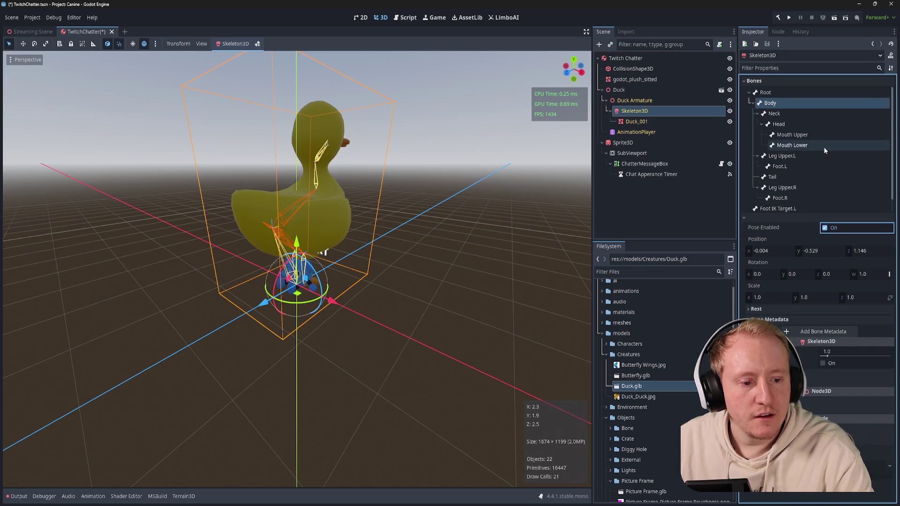
{"action": "key", "text": "ctrl+z"}
{"action": "left_click", "coordinate": [823, 331]}
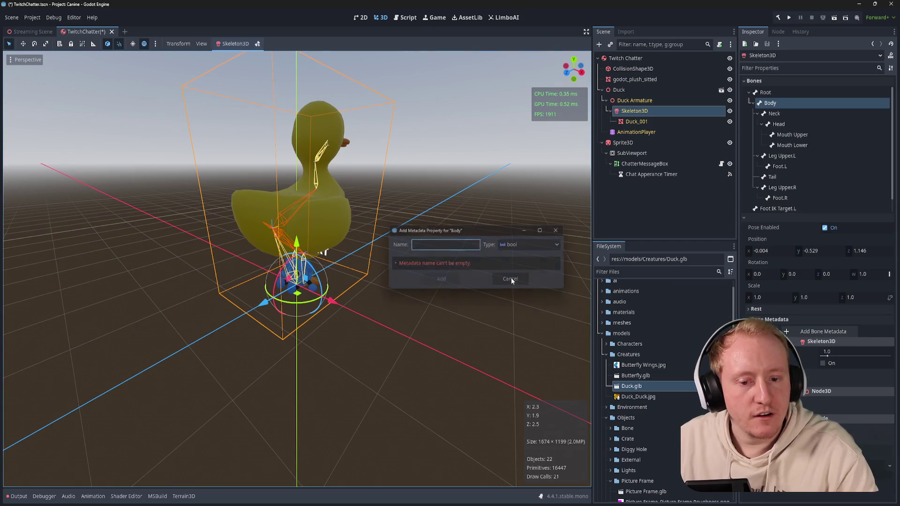
{"action": "key", "text": "Escape"}
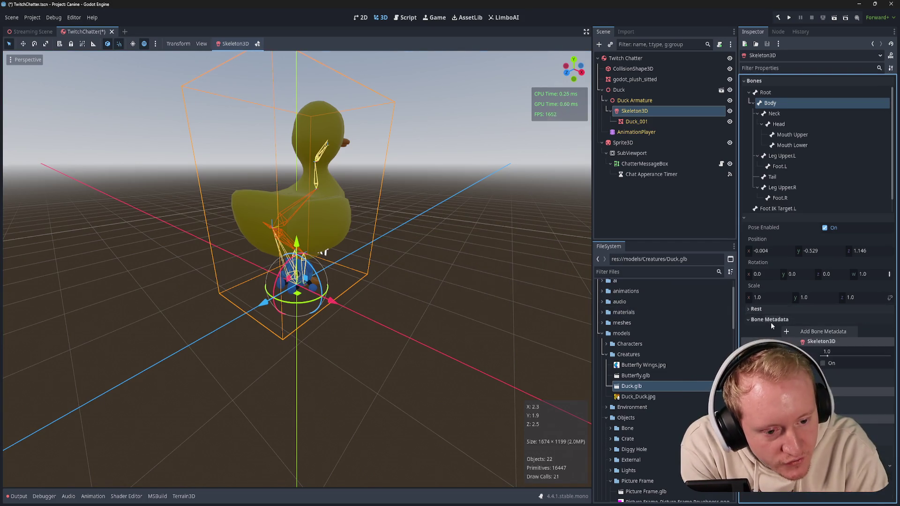